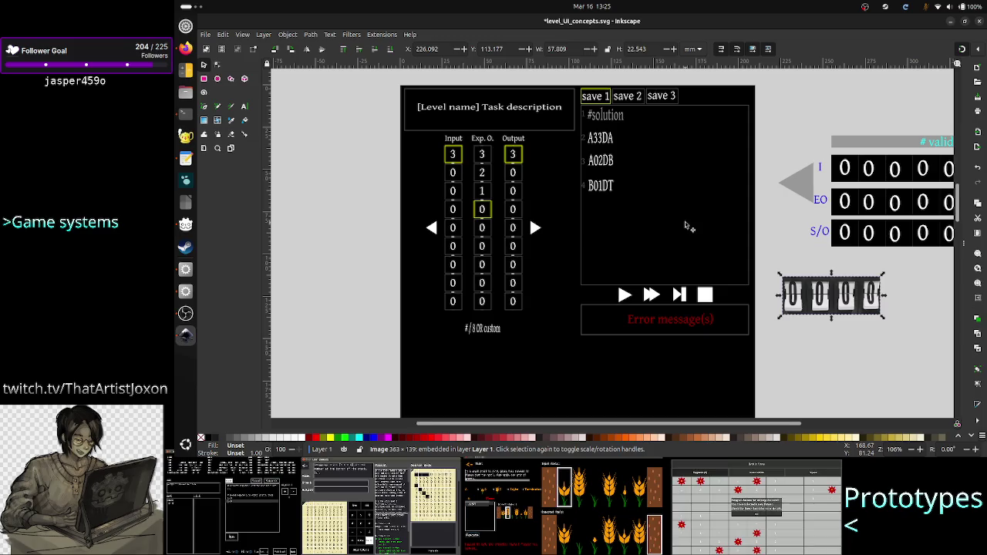
Switch from the Inkscape UI mockup to the Godot Engine editor
{"action": "key", "text": "alt+Tab"}
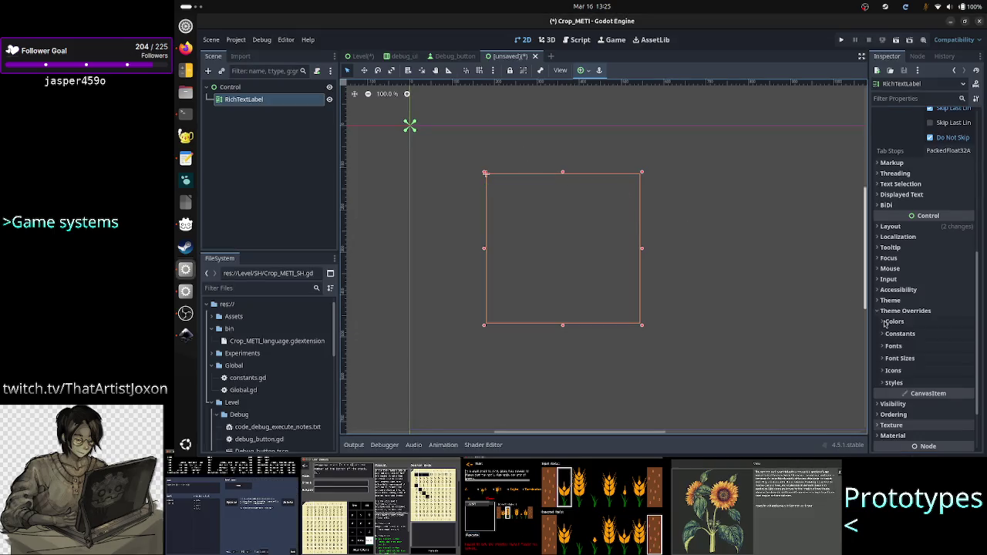
Inspect the RichTextLabel's Mouse and Focus settings in the Inspector
{"action": "left_click", "coordinate": [908, 268]}
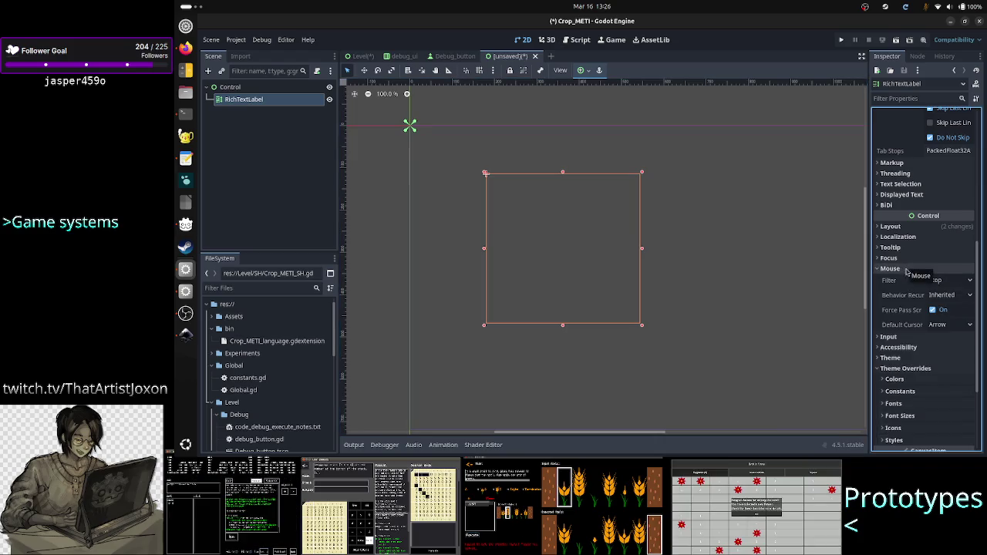
{"action": "left_click", "coordinate": [910, 258]}
{"action": "scroll", "coordinate": [908, 333], "scroll_direction": "down", "scroll_amount": 3}
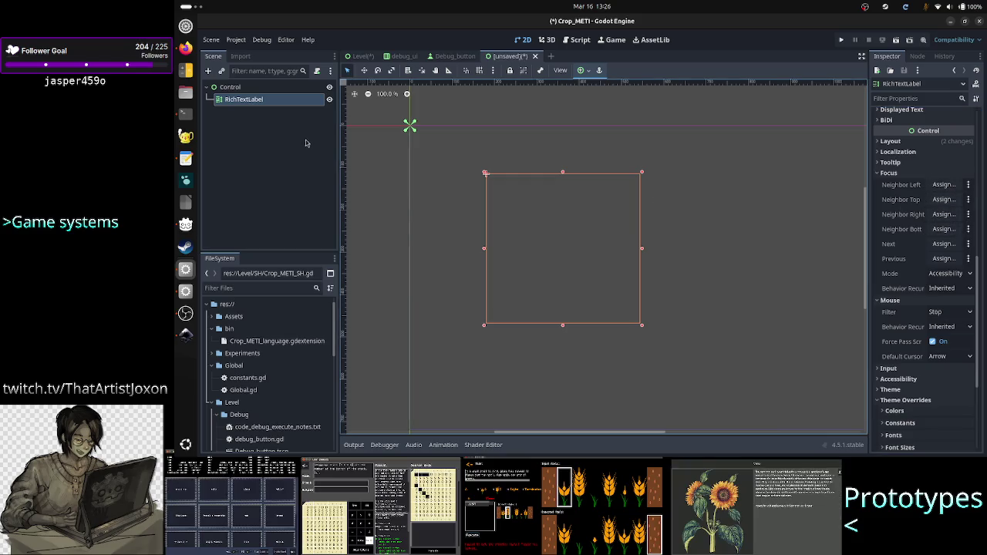
Delete the RichTextLabel node, leaving the root Control selected
{"action": "left_click", "coordinate": [241, 88]}
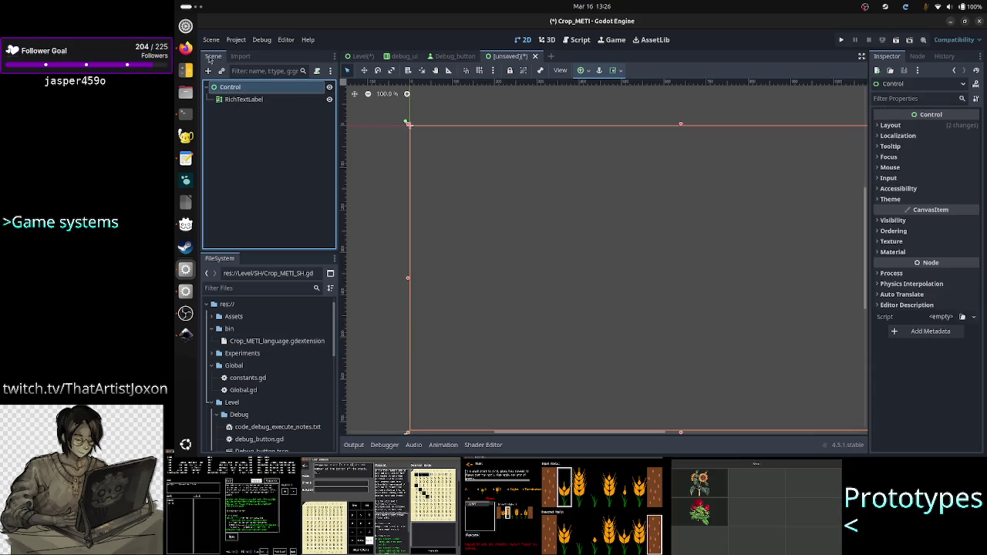
{"action": "left_click", "coordinate": [255, 100]}
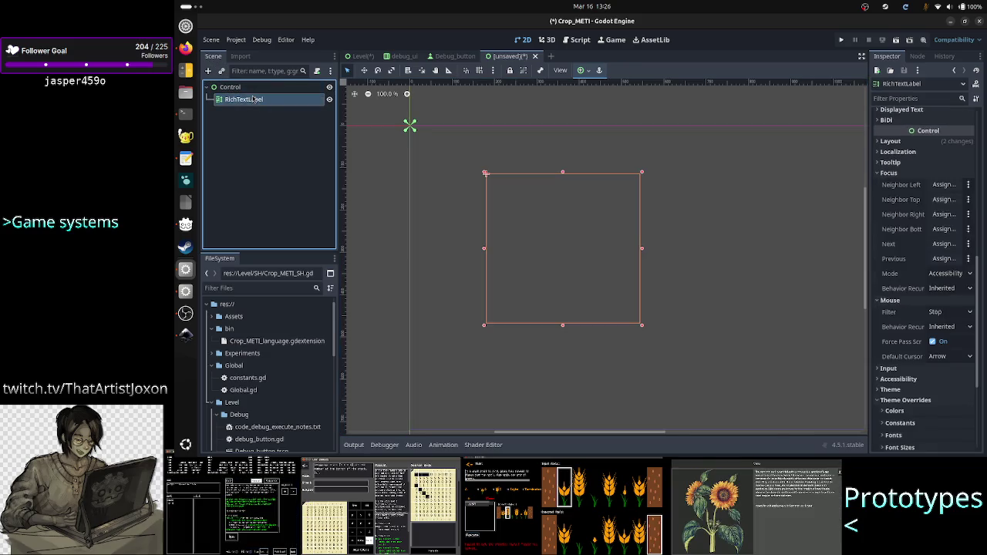
{"action": "key", "text": "Delete"}
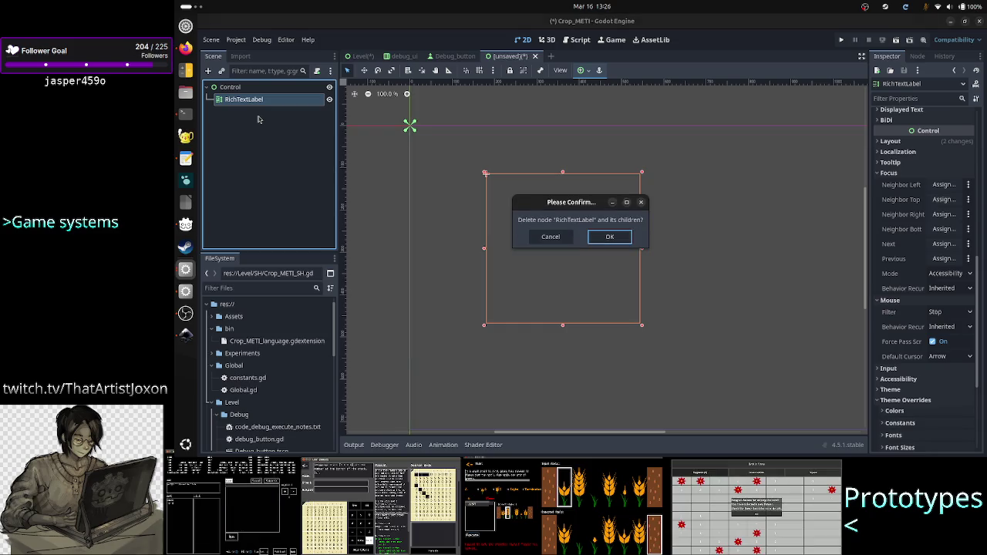
{"action": "key", "text": "Return"}
{"action": "left_click", "coordinate": [239, 86]}
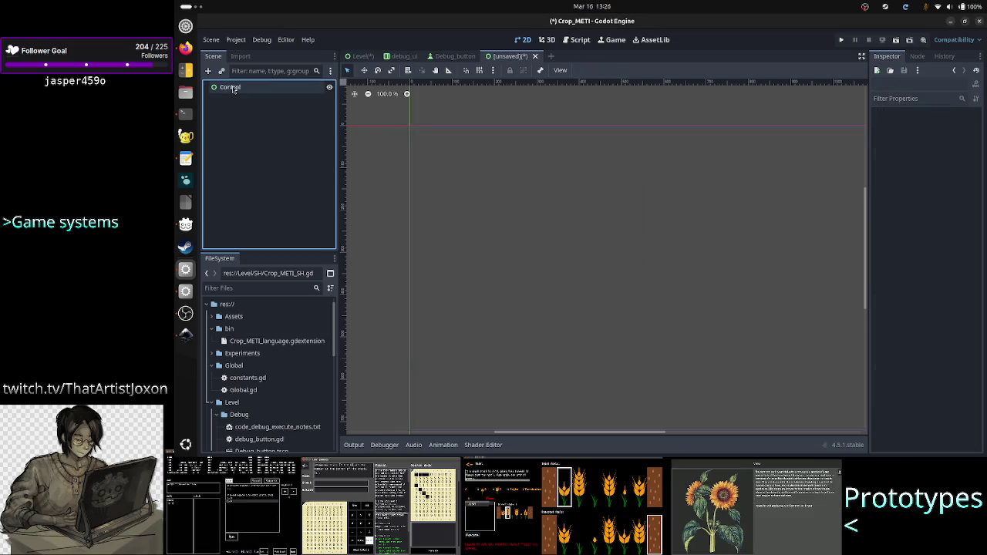
Search 'panel' and create a PanelContainer child under Control, after checking the Inkscape concept
{"action": "left_click", "coordinate": [208, 70]}
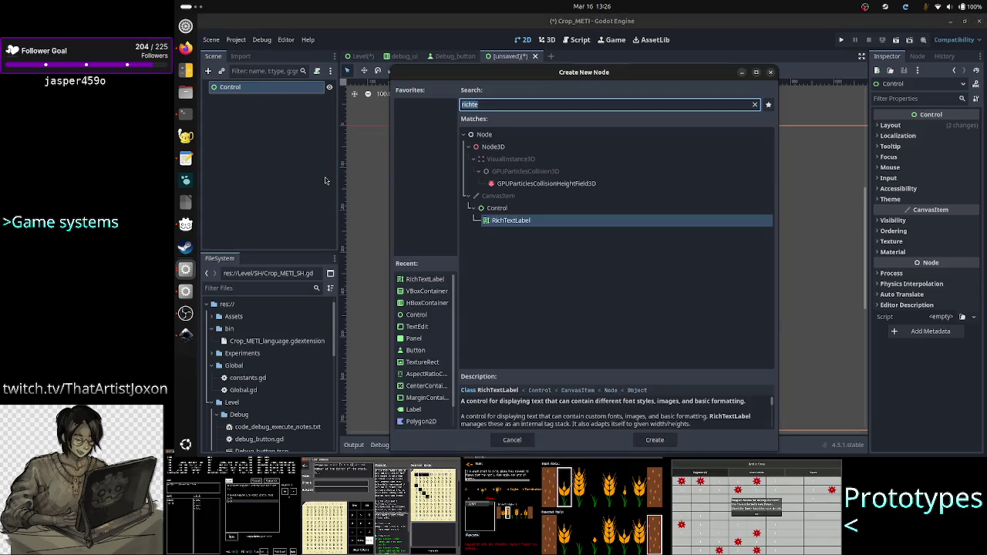
{"action": "key", "text": "alt+Tab"}
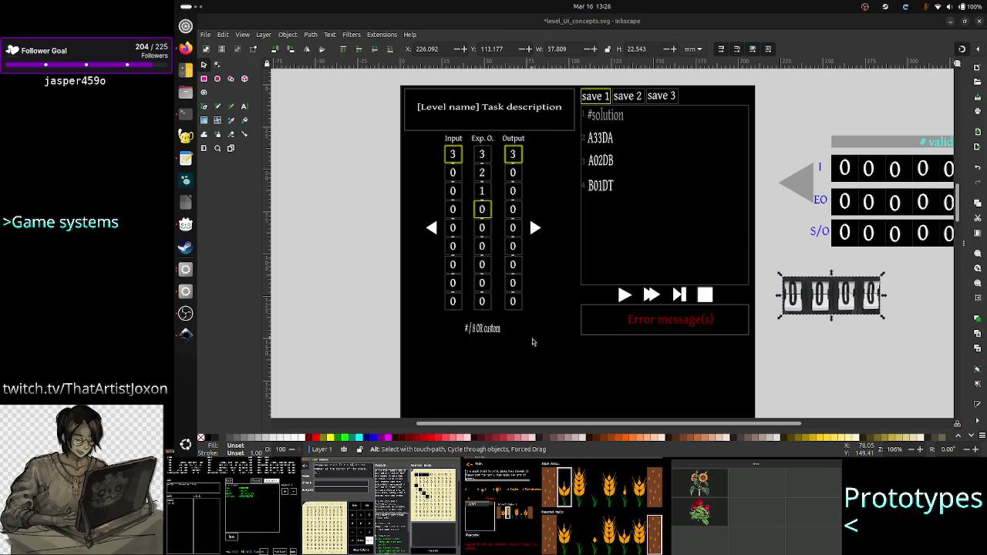
{"action": "key", "text": "alt+Tab"}
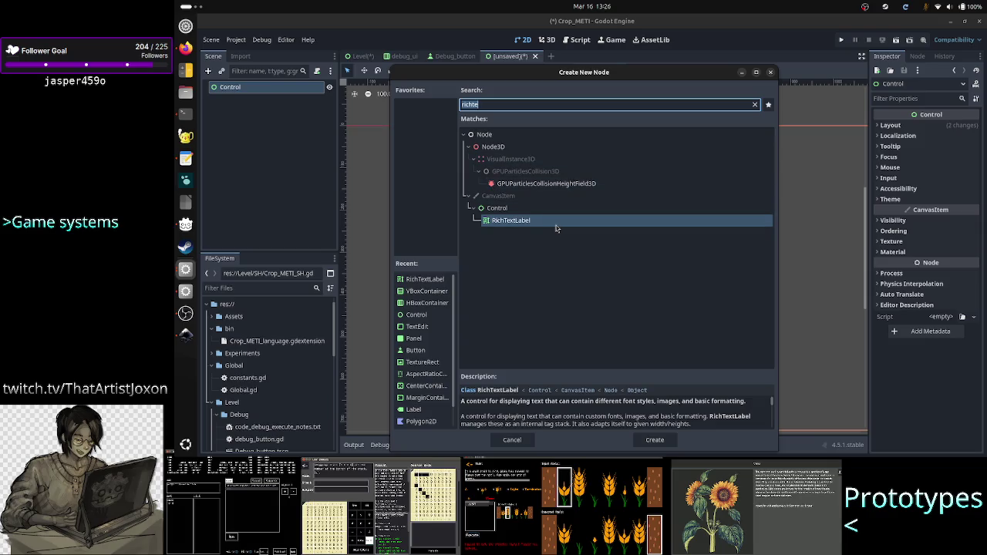
{"action": "type", "text": "panel"}
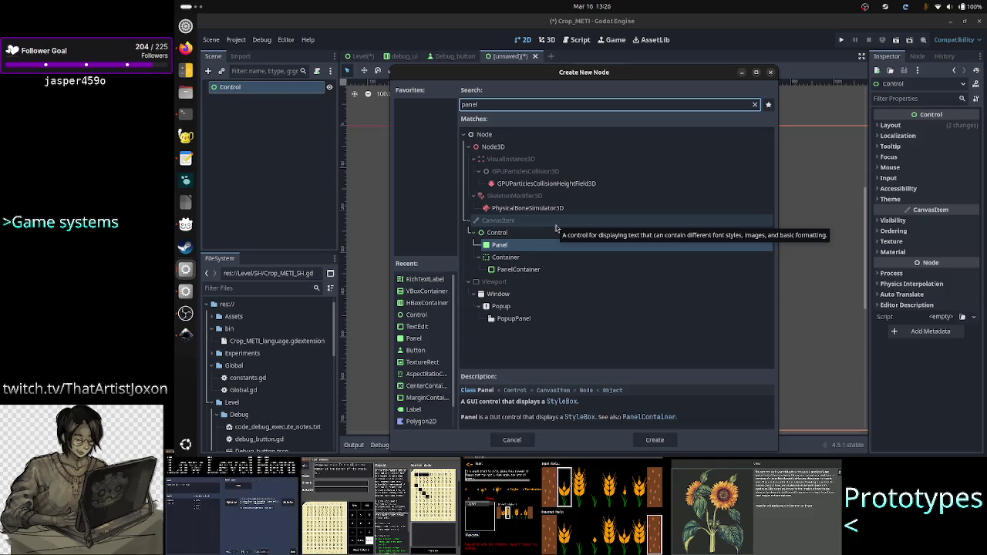
{"action": "left_click", "coordinate": [546, 269]}
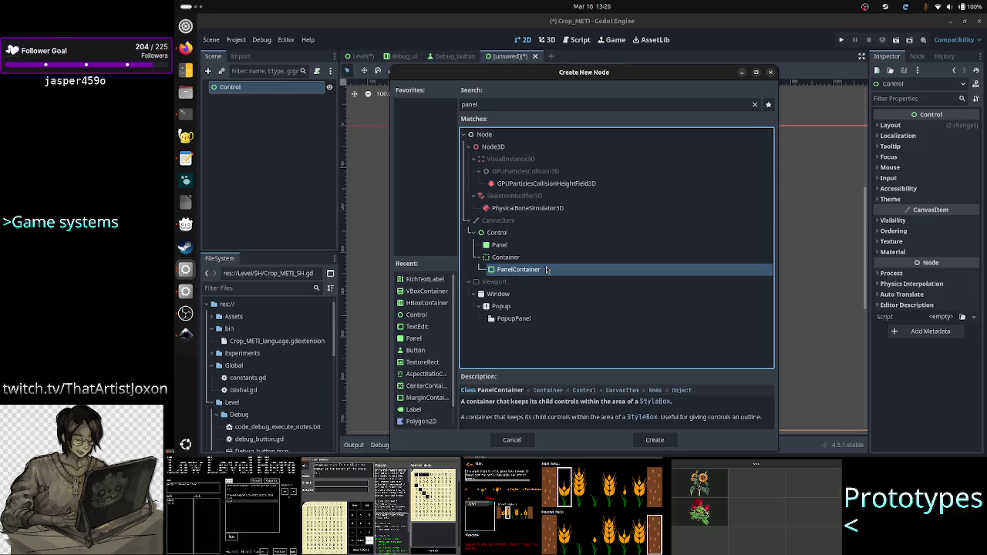
{"action": "left_click", "coordinate": [511, 247]}
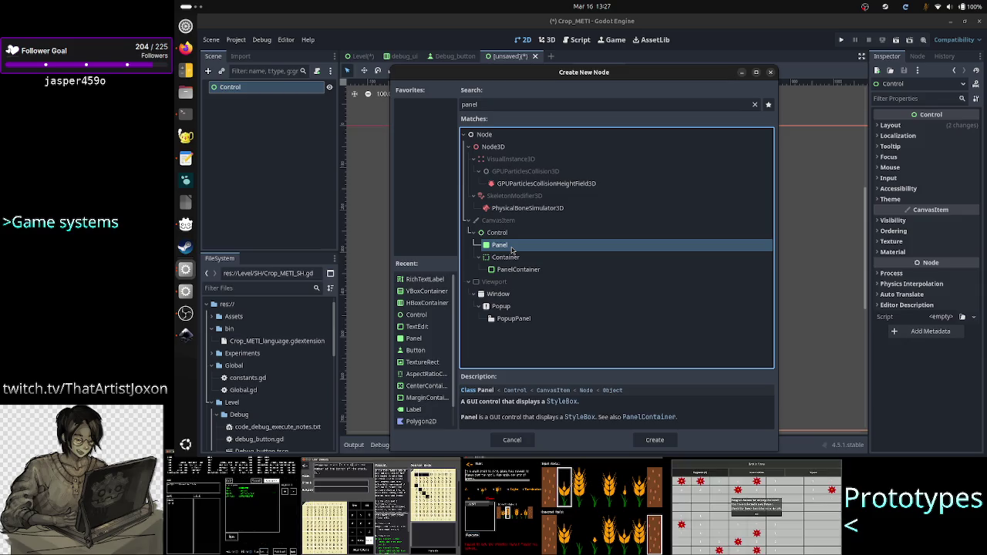
{"action": "left_click", "coordinate": [521, 271]}
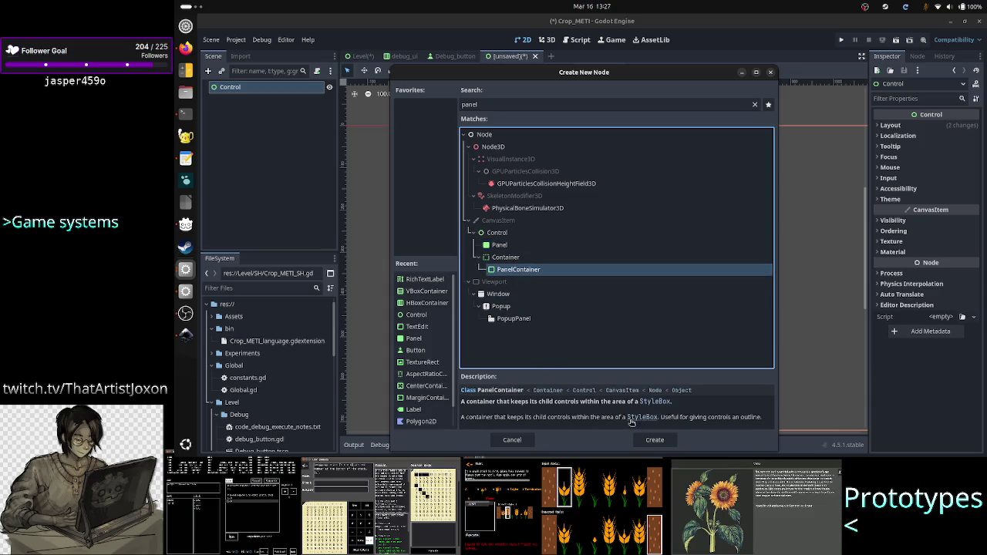
{"action": "left_click", "coordinate": [654, 439]}
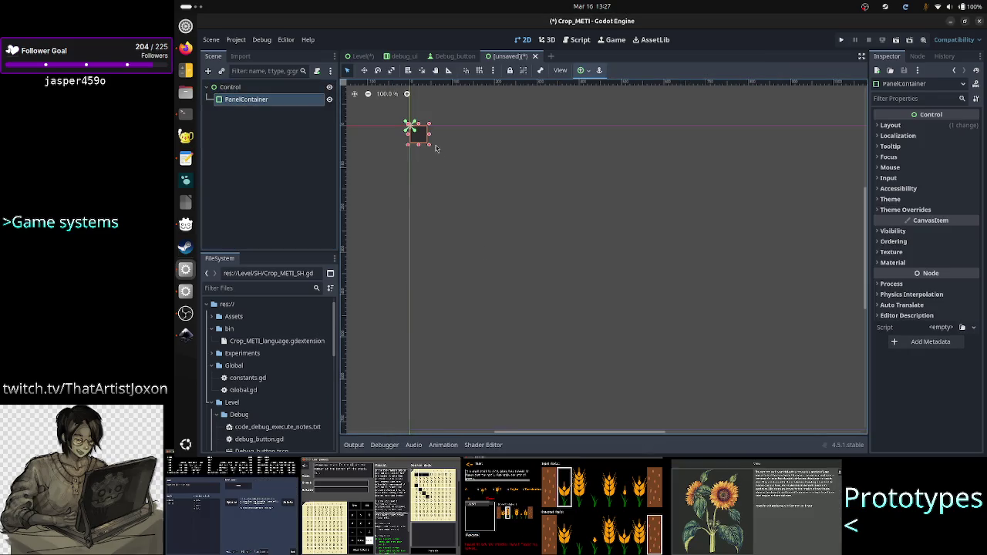
Resize the PanelContainer larger and set its Panel style override to a new StyleBoxLine
{"action": "left_click_drag", "start_coordinate": [423, 139], "coordinate": [574, 246]}
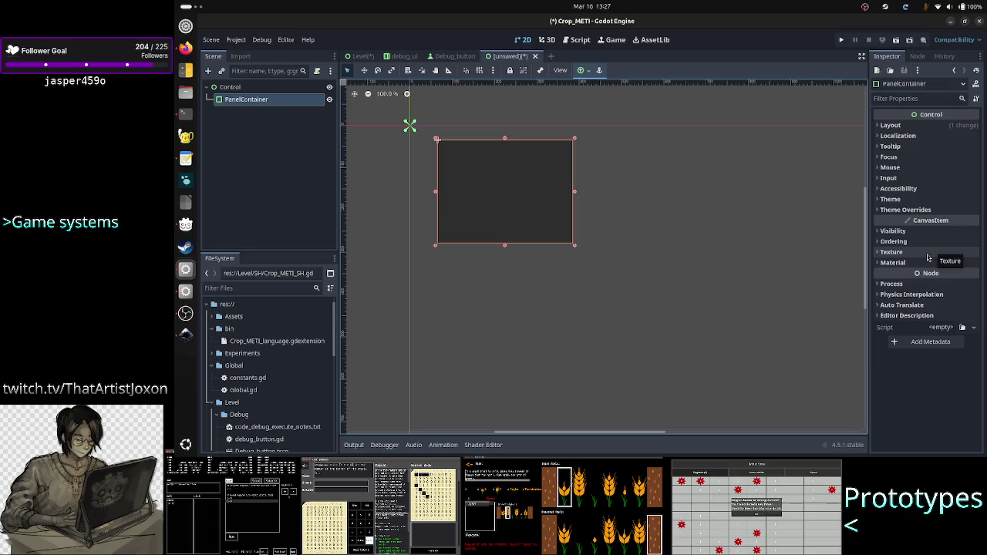
{"action": "left_click", "coordinate": [909, 210]}
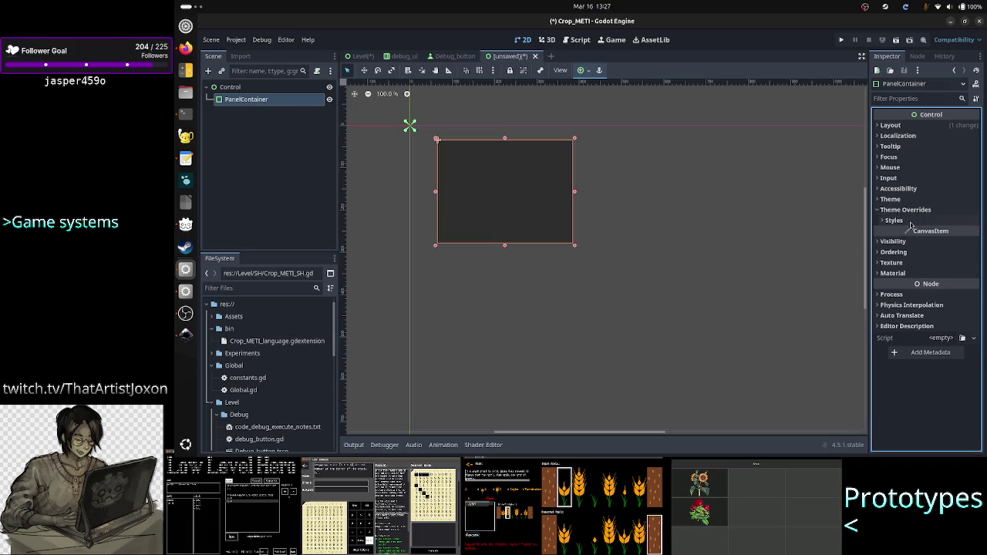
{"action": "left_click", "coordinate": [910, 226]}
{"action": "left_click", "coordinate": [974, 233]}
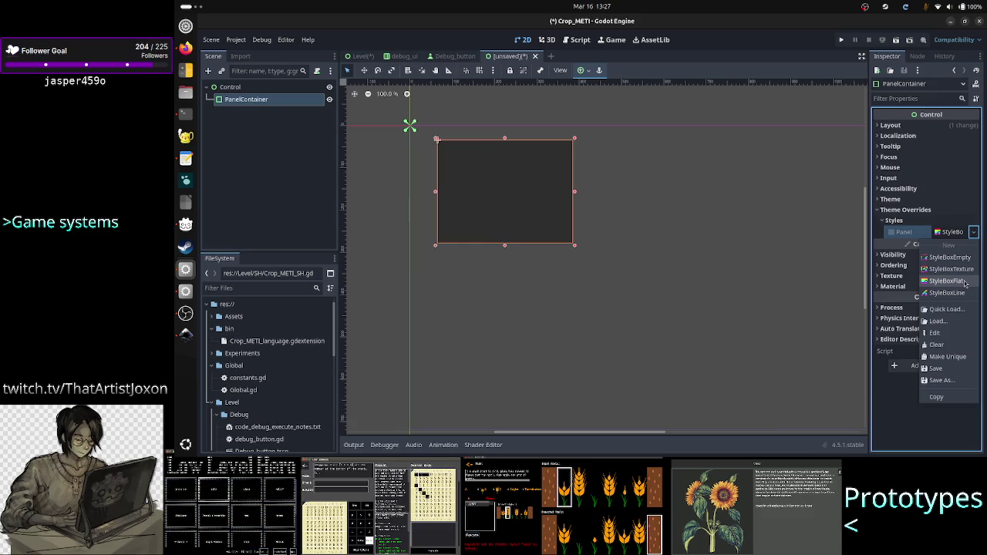
{"action": "left_click", "coordinate": [964, 284]}
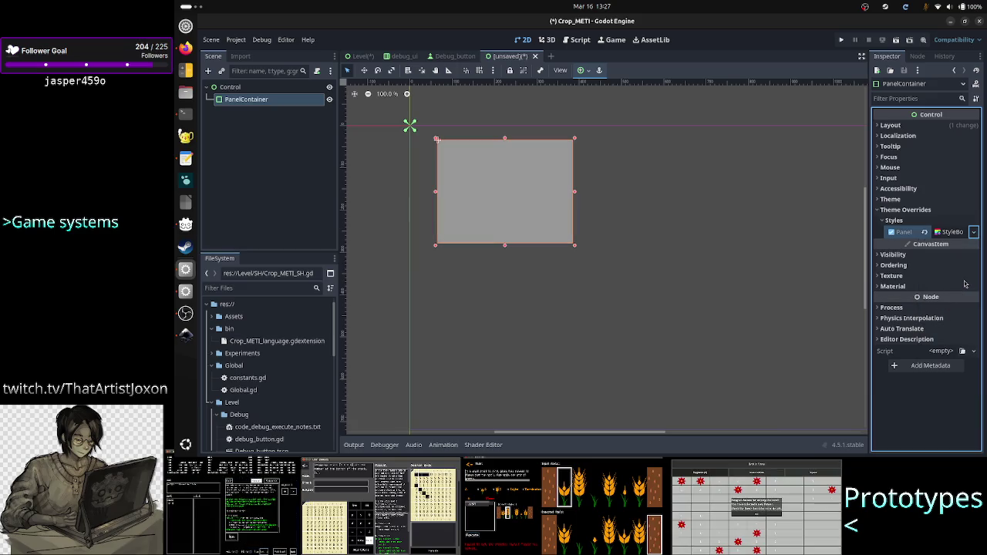
{"action": "left_click", "coordinate": [973, 233]}
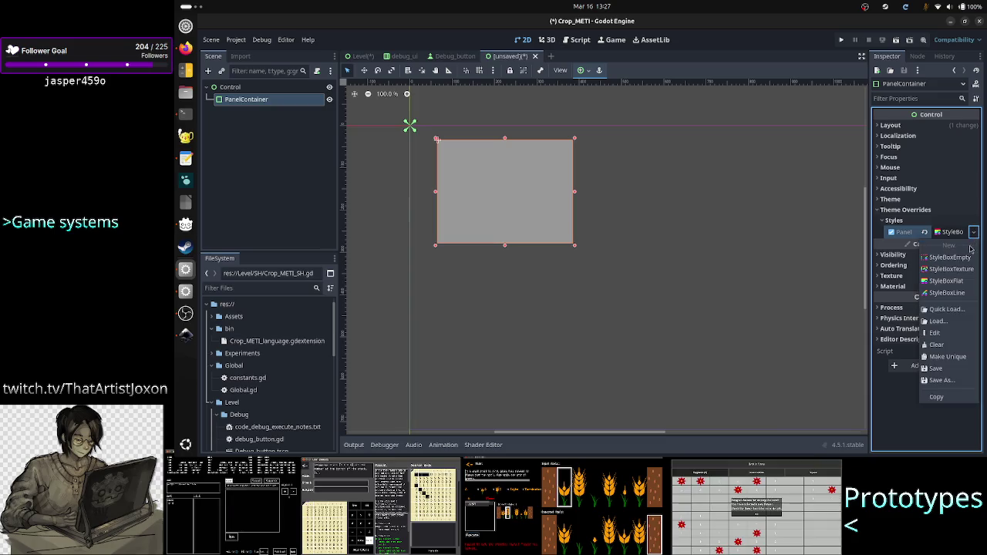
{"action": "left_click", "coordinate": [958, 294]}
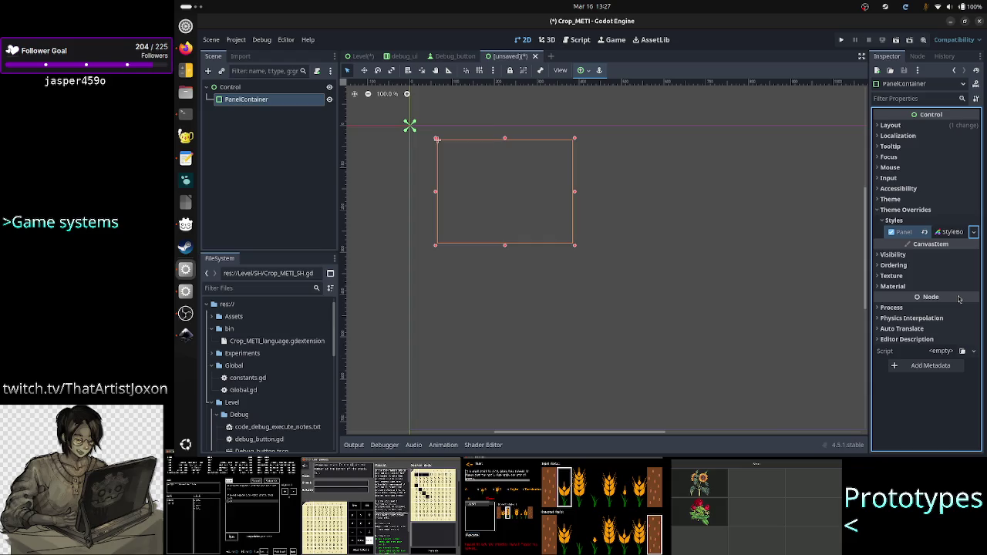
{"action": "left_click", "coordinate": [955, 234]}
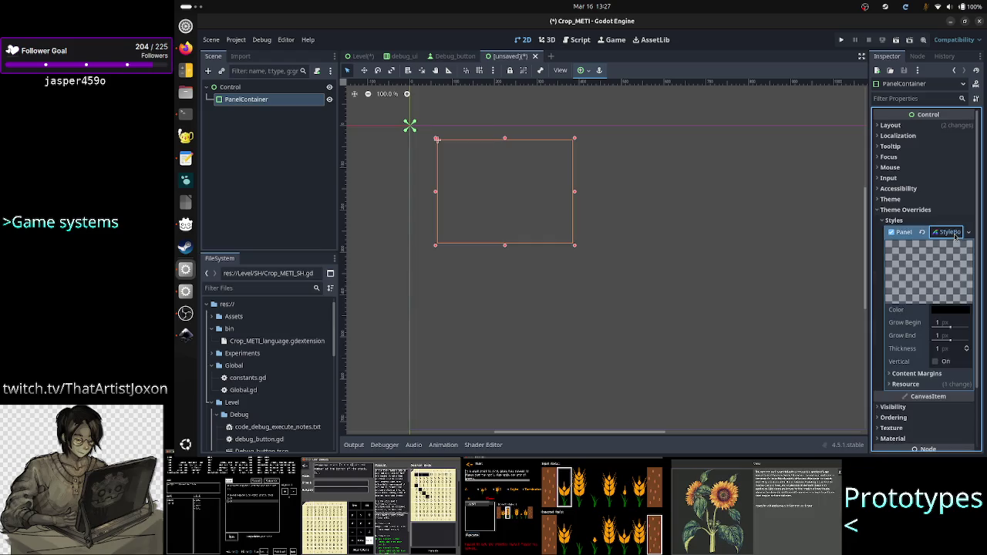
Set the StyleBoxLine colour to grey 4d4d4d (RGB 77, 77, 77) and expand Content Margins
{"action": "left_click", "coordinate": [960, 311]}
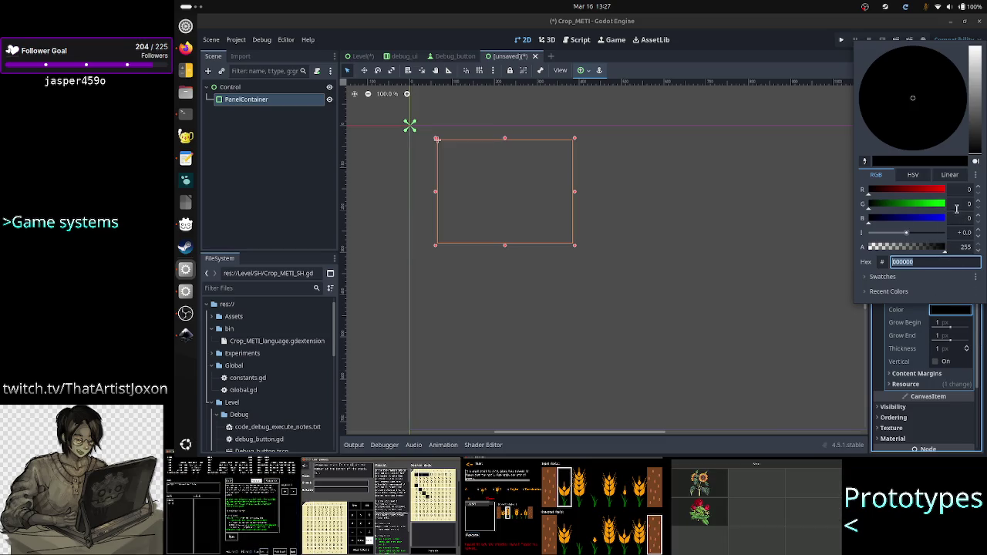
{"action": "left_click", "coordinate": [966, 190]}
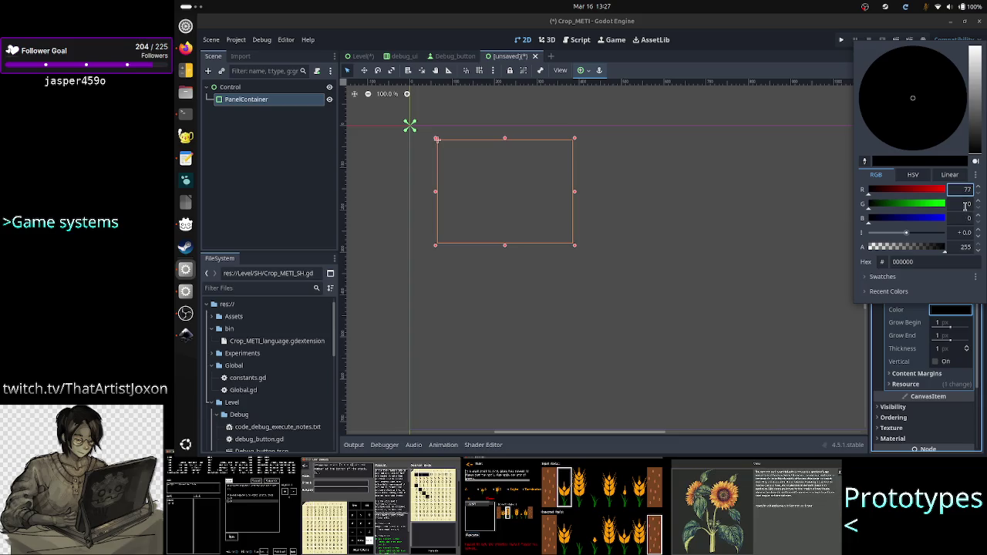
{"action": "key", "text": "Tab"}
{"action": "type", "text": "77"}
{"action": "key", "text": "Tab"}
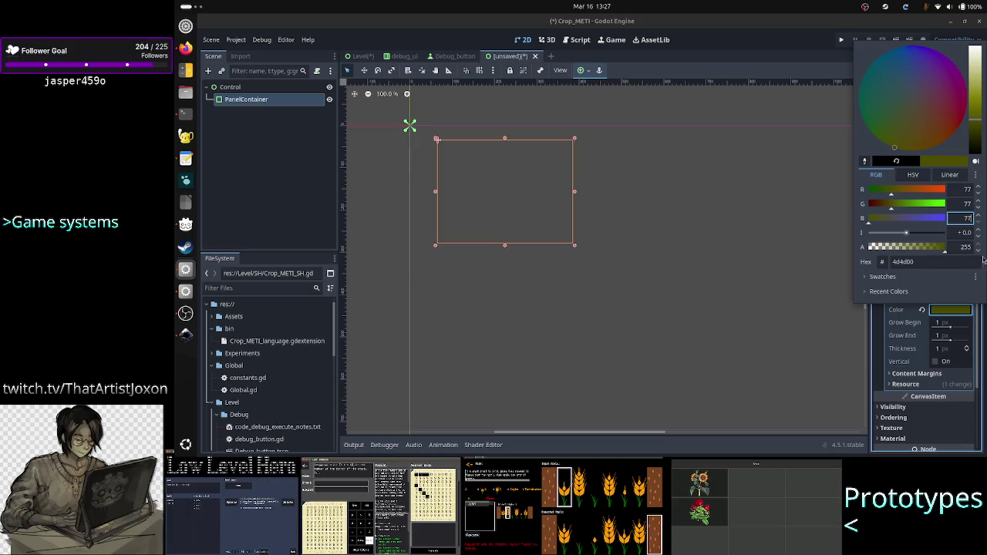
{"action": "left_click", "coordinate": [959, 232]}
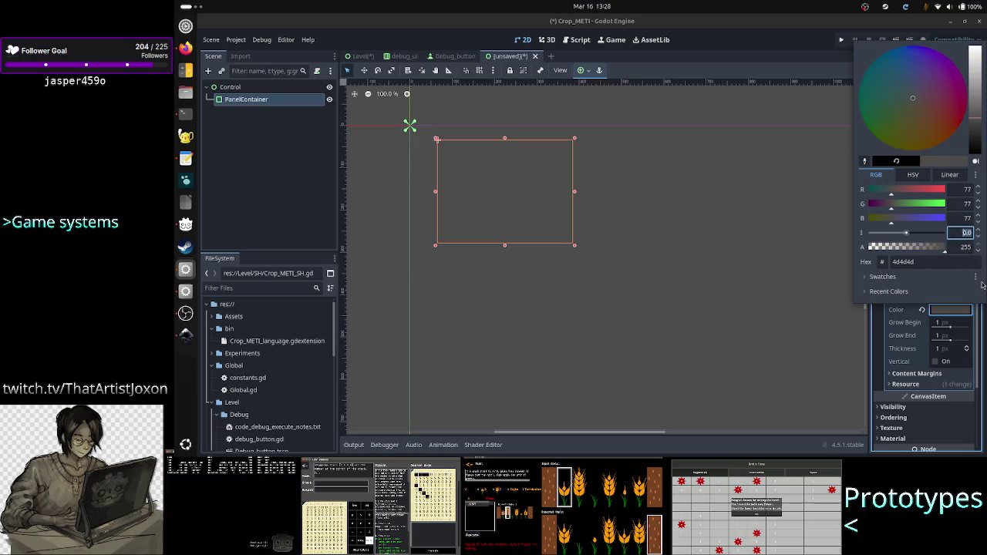
{"action": "left_click", "coordinate": [980, 339]}
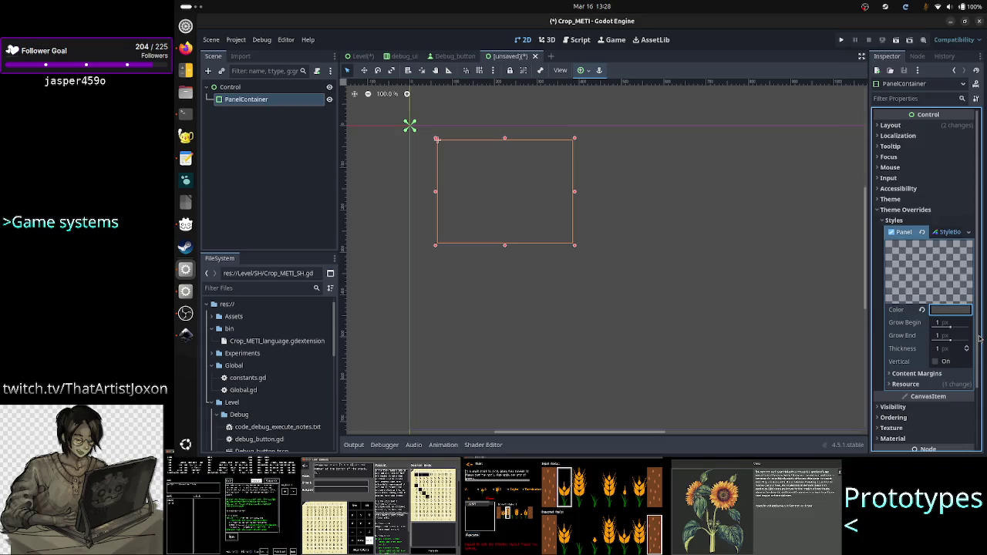
{"action": "left_click", "coordinate": [942, 374]}
{"action": "scroll", "coordinate": [933, 355], "scroll_direction": "down", "scroll_amount": 2}
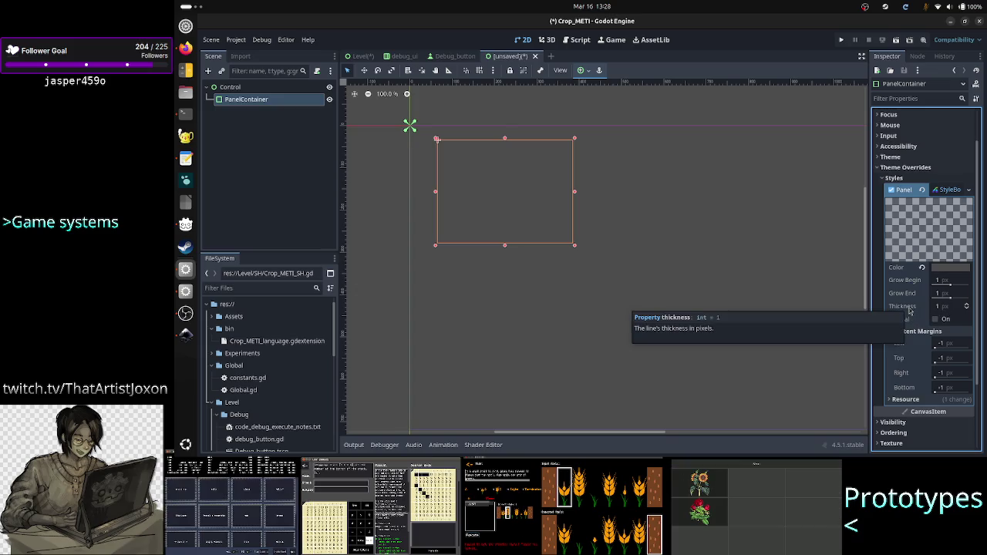
Increase the StyleBoxLine thickness and reselect the PanelContainer
{"action": "left_click", "coordinate": [967, 305]}
{"action": "left_click", "coordinate": [967, 304]}
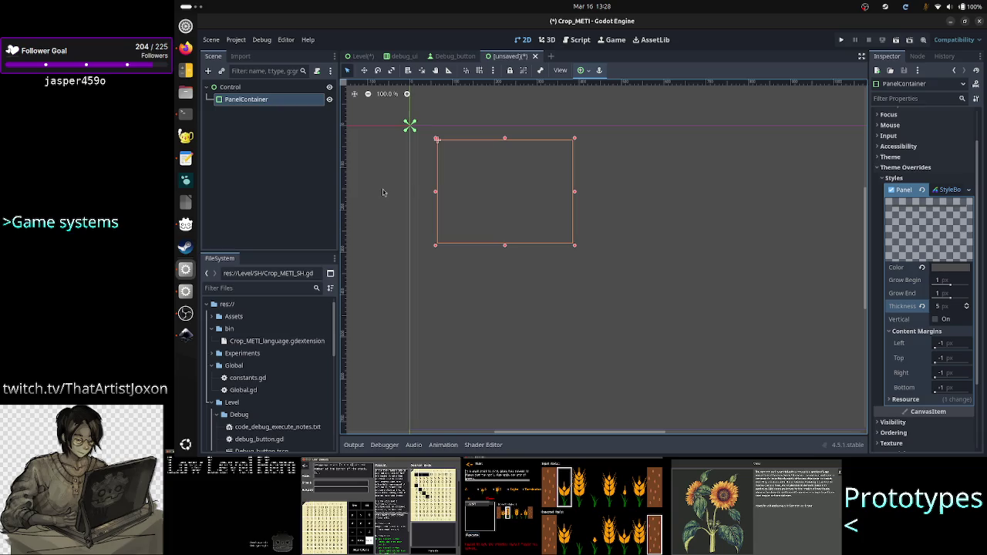
{"action": "left_click", "coordinate": [305, 146]}
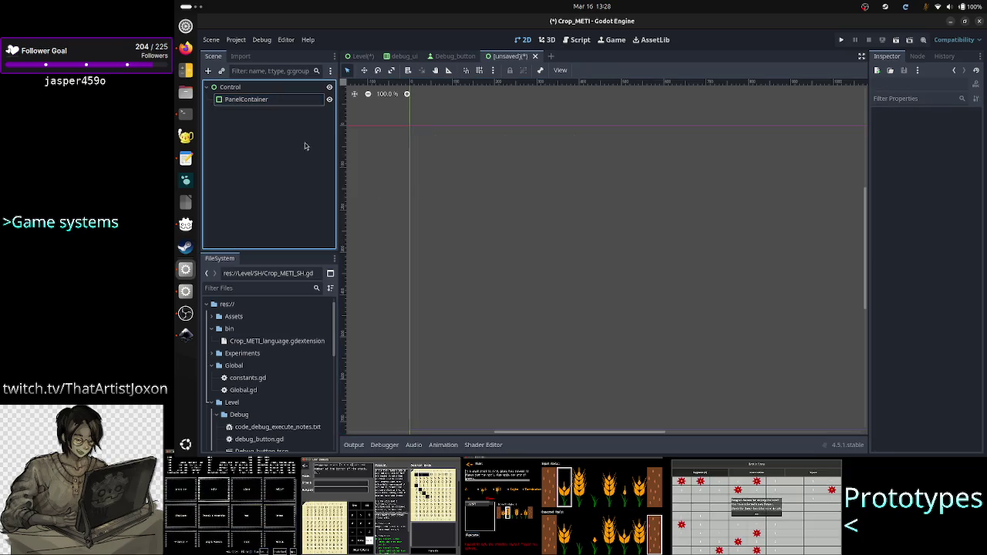
{"action": "left_click", "coordinate": [293, 99]}
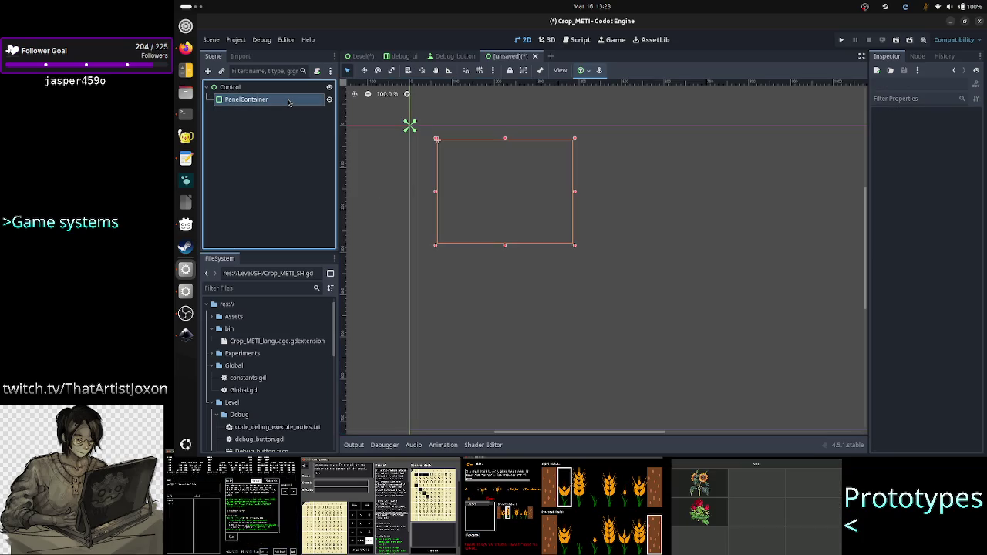
{"action": "left_click", "coordinate": [301, 161]}
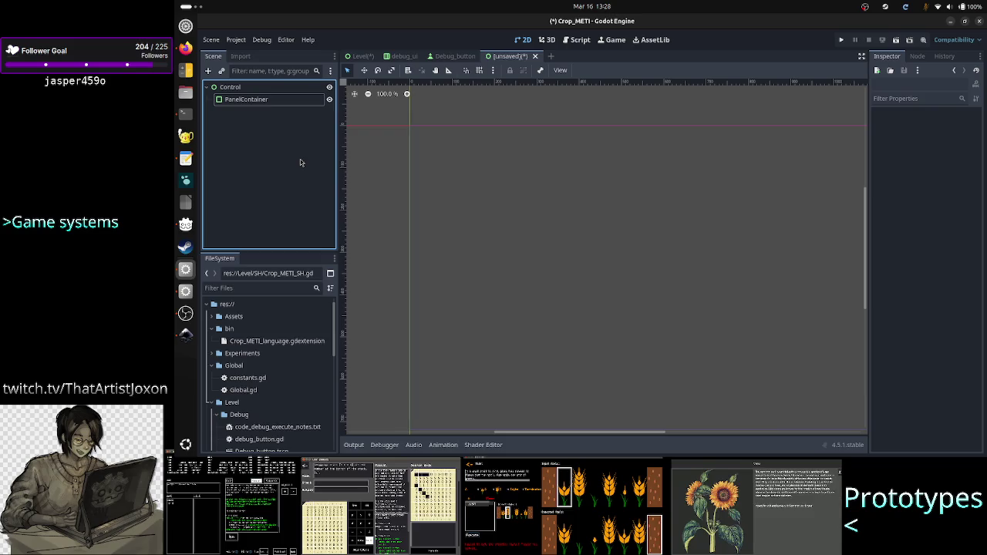
{"action": "left_click", "coordinate": [292, 100]}
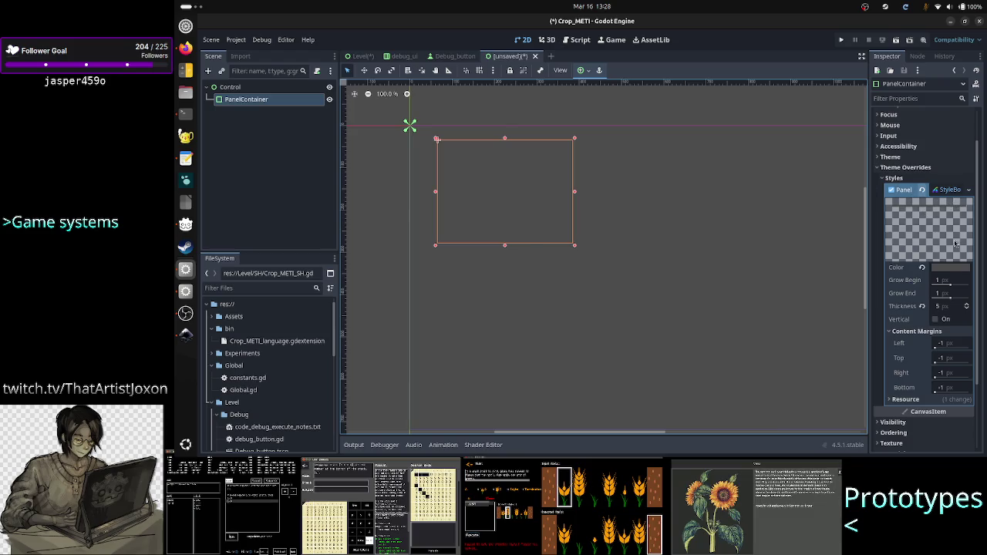
Change the line colour to black 000000 so a dark line runs along the top edge
{"action": "left_click", "coordinate": [954, 269]}
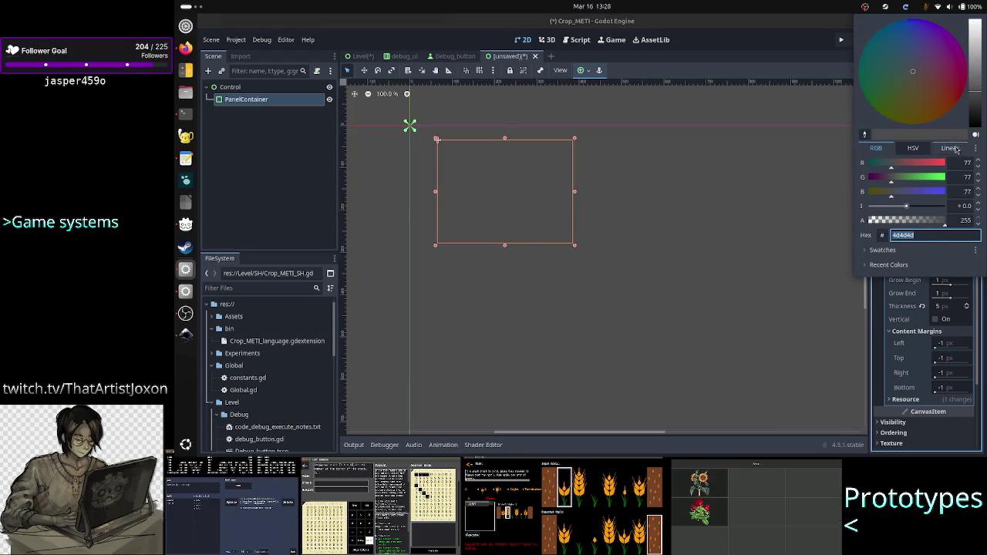
{"action": "left_click_drag", "start_coordinate": [969, 124], "coordinate": [976, 135]}
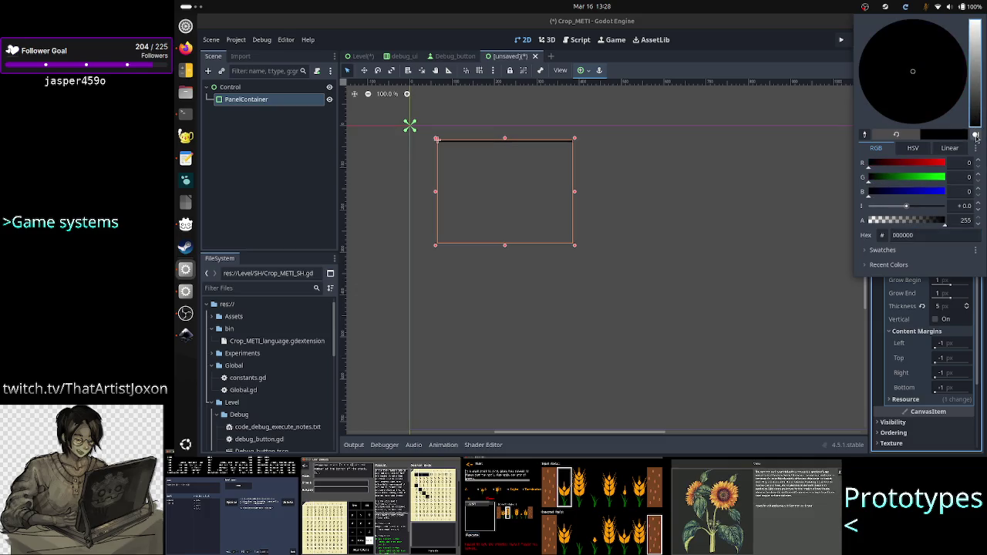
{"action": "left_click", "coordinate": [312, 184]}
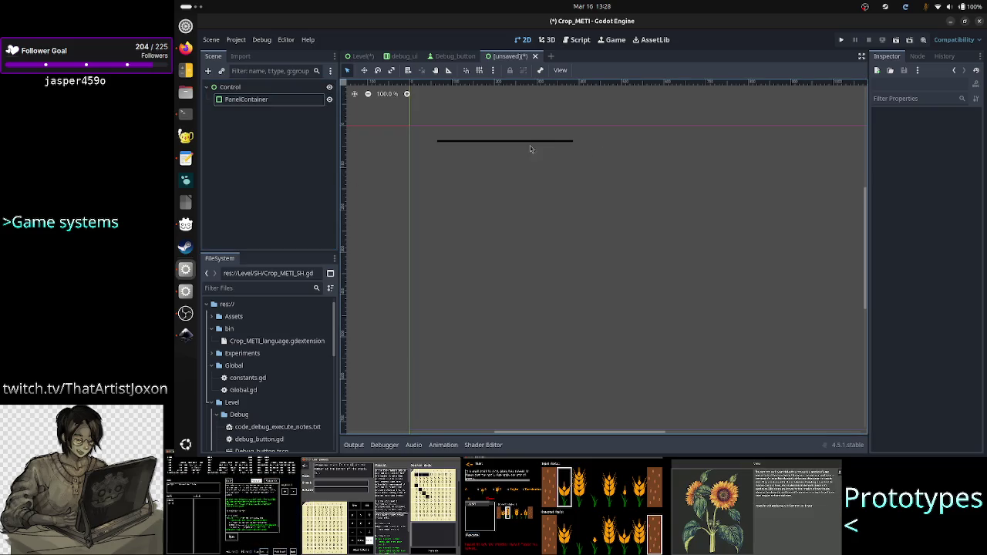
{"action": "left_click", "coordinate": [280, 99]}
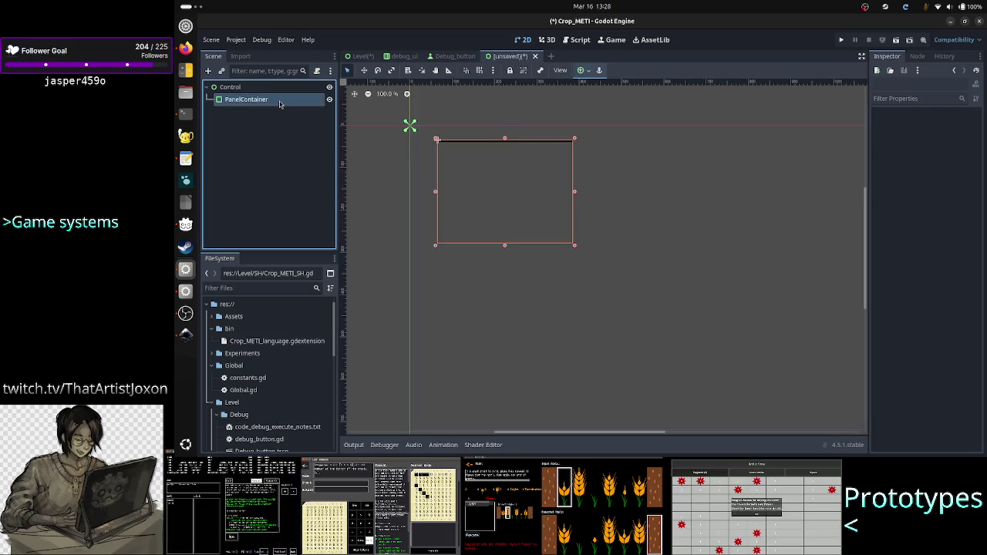
{"action": "left_click", "coordinate": [968, 190]}
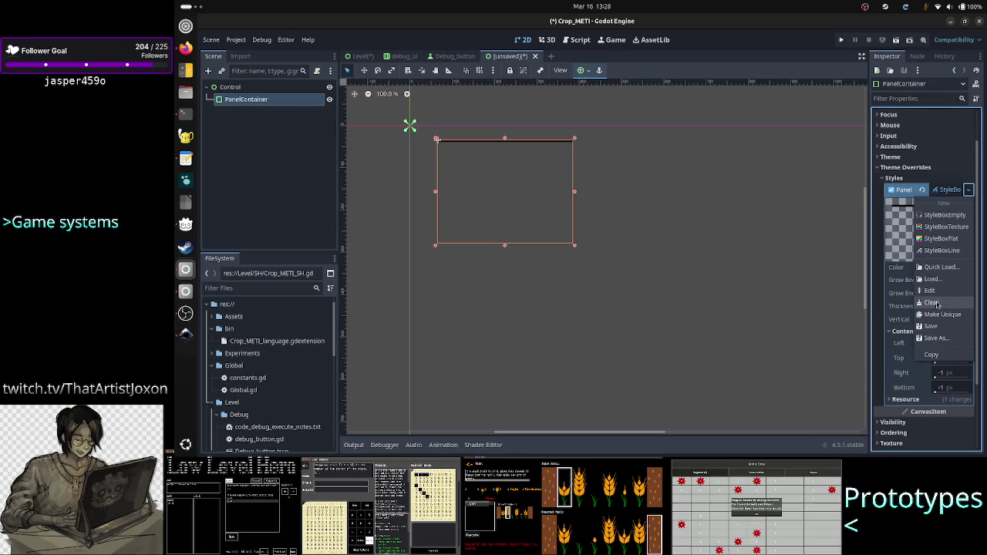
Replace the Panel style override with a new StyleBoxFlat, giving a light grey fill
{"action": "left_click", "coordinate": [940, 238]}
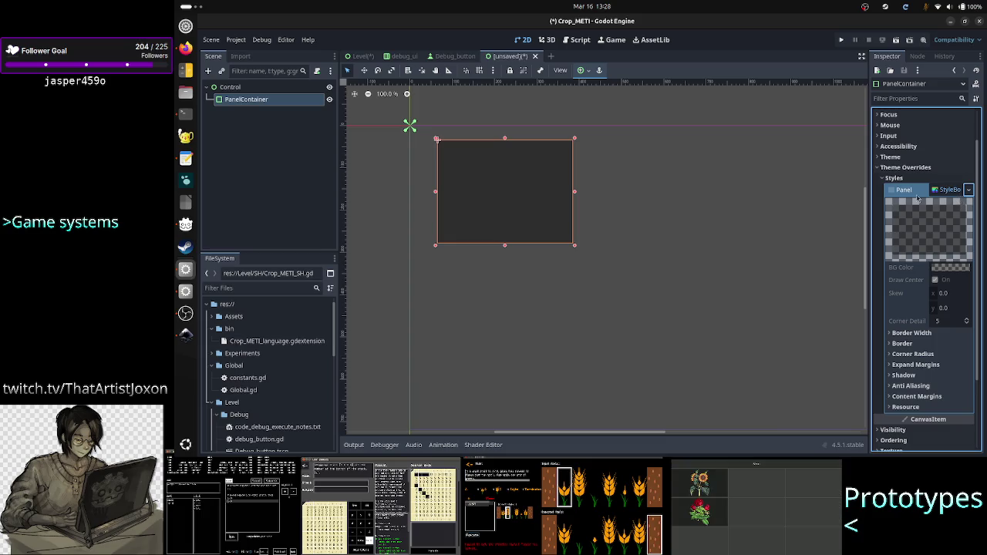
{"action": "left_click", "coordinate": [968, 190]}
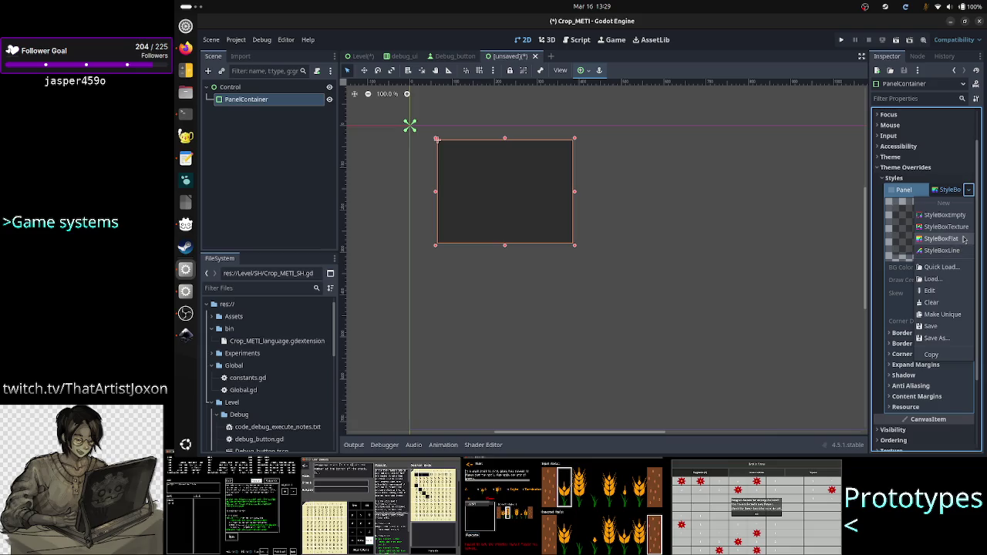
{"action": "left_click", "coordinate": [943, 238]}
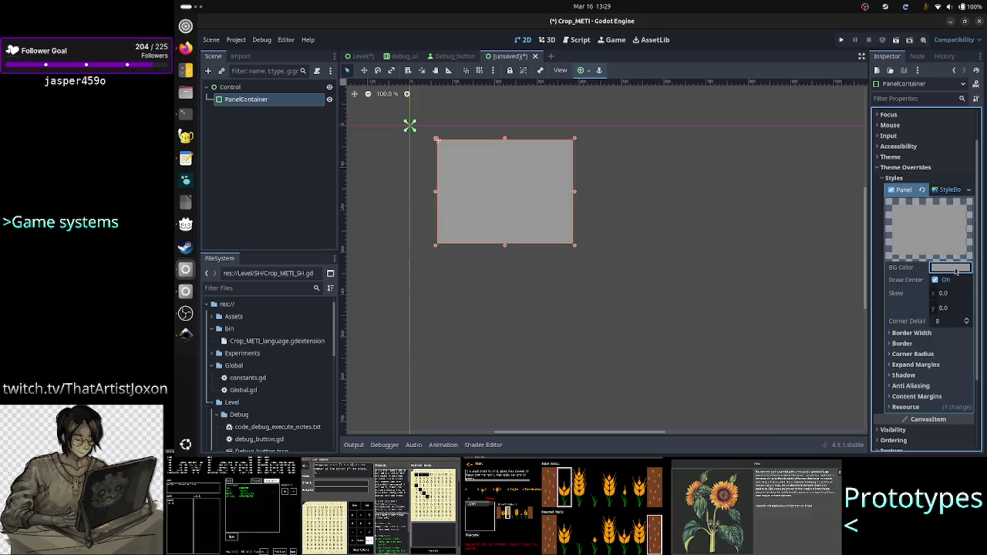
{"action": "left_click", "coordinate": [957, 267]}
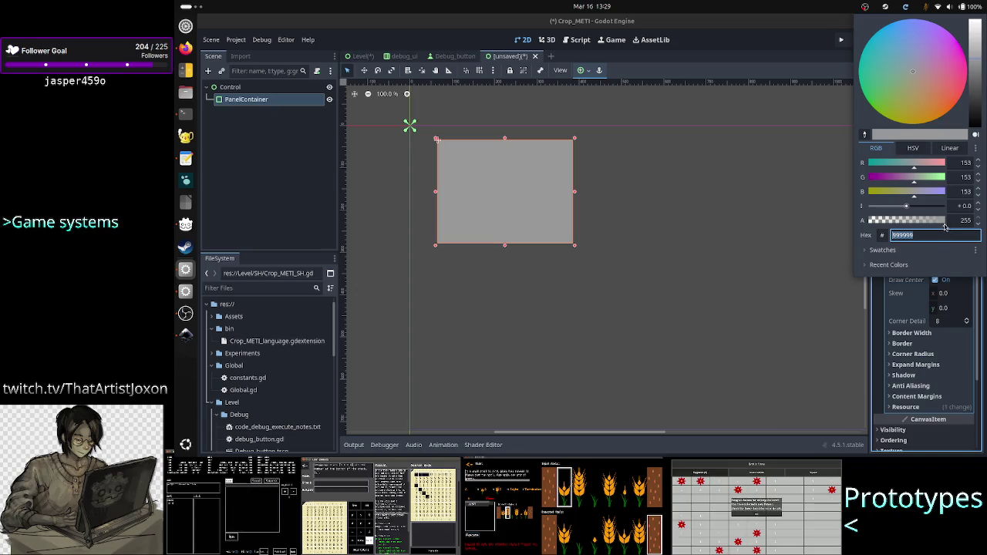
Set the StyleBoxFlat background colour to fully transparent black 00000000
{"action": "key", "text": "End"}
{"action": "type", "text": "00"}
{"action": "key", "text": "Return"}
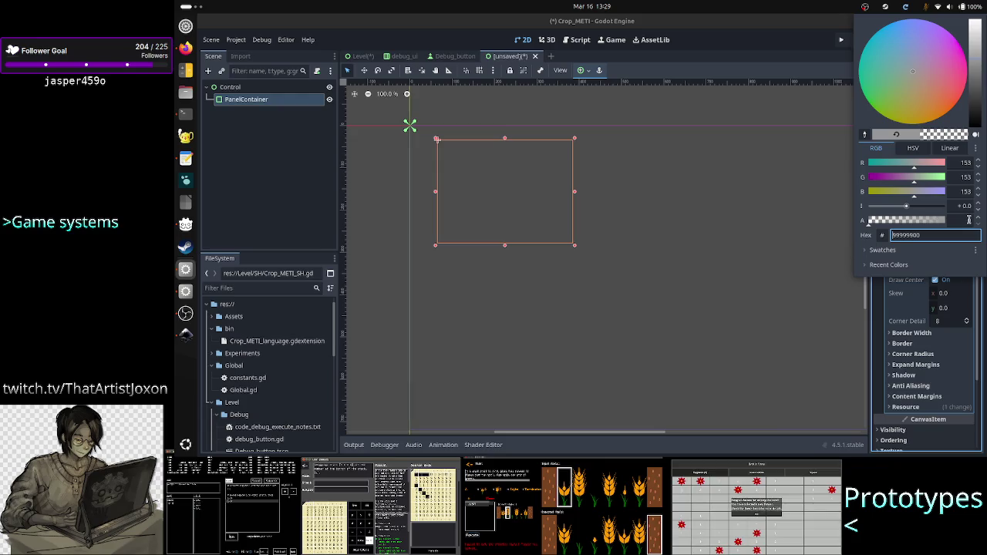
{"action": "left_click_drag", "start_coordinate": [945, 108], "coordinate": [945, 102]}
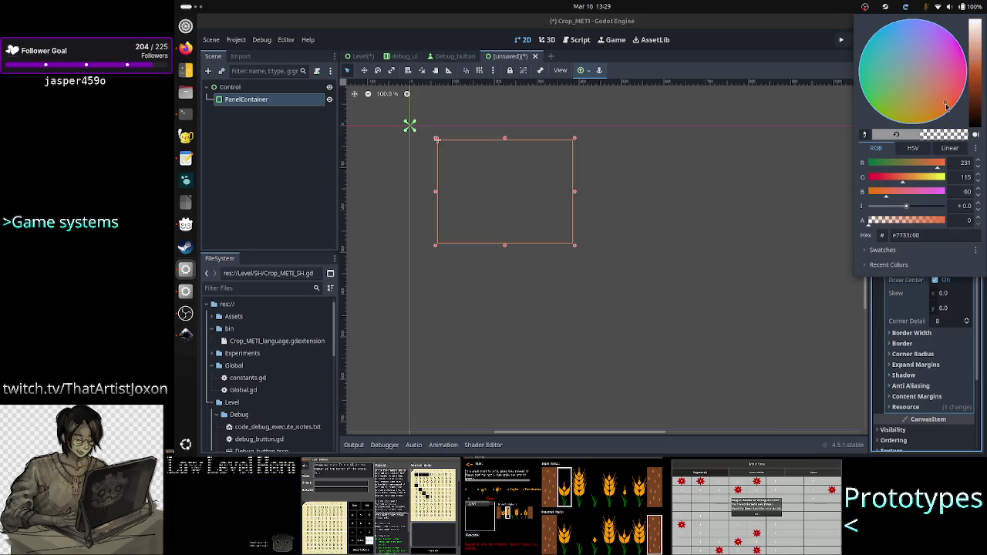
{"action": "left_click", "coordinate": [959, 164]}
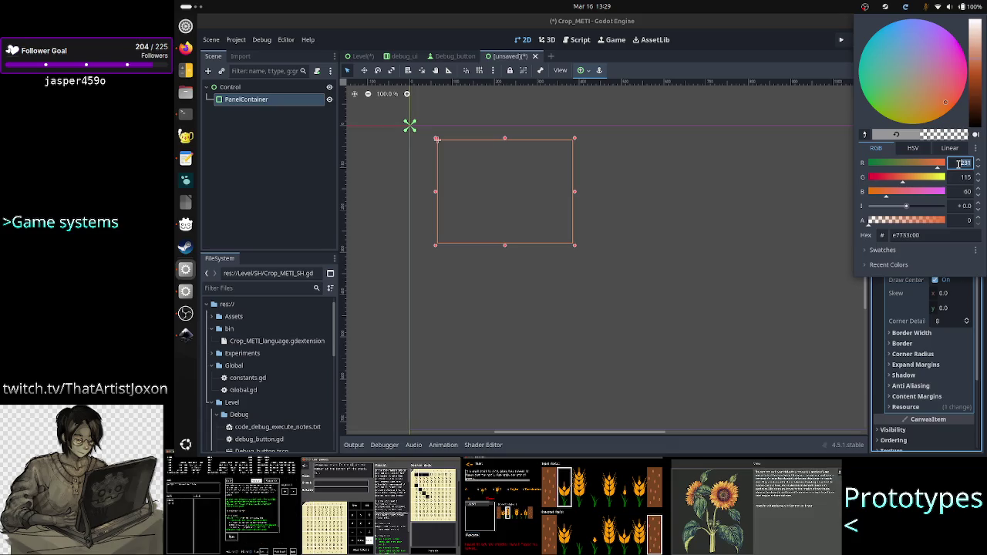
{"action": "type", "text": "2"}
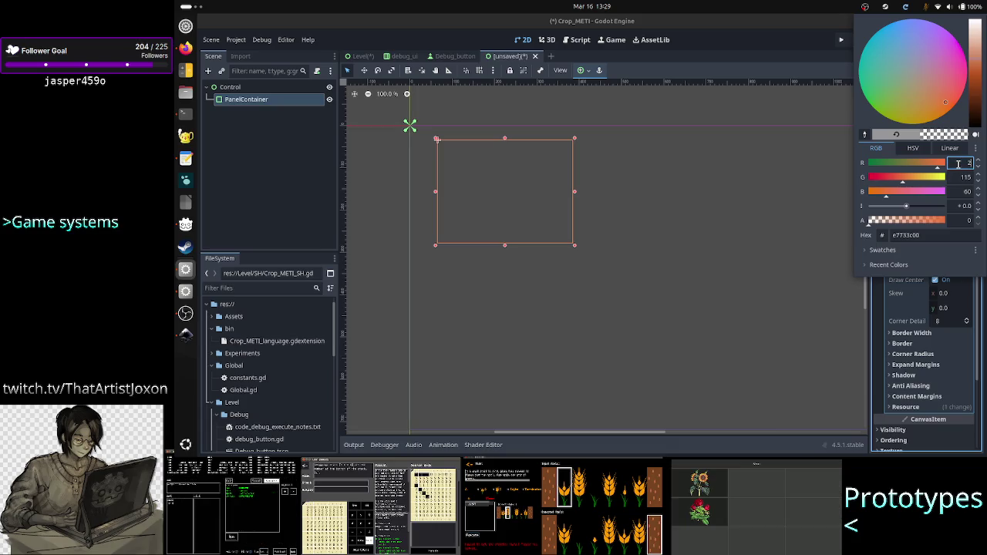
{"action": "key", "text": "BackSpace"}
{"action": "type", "text": "0"}
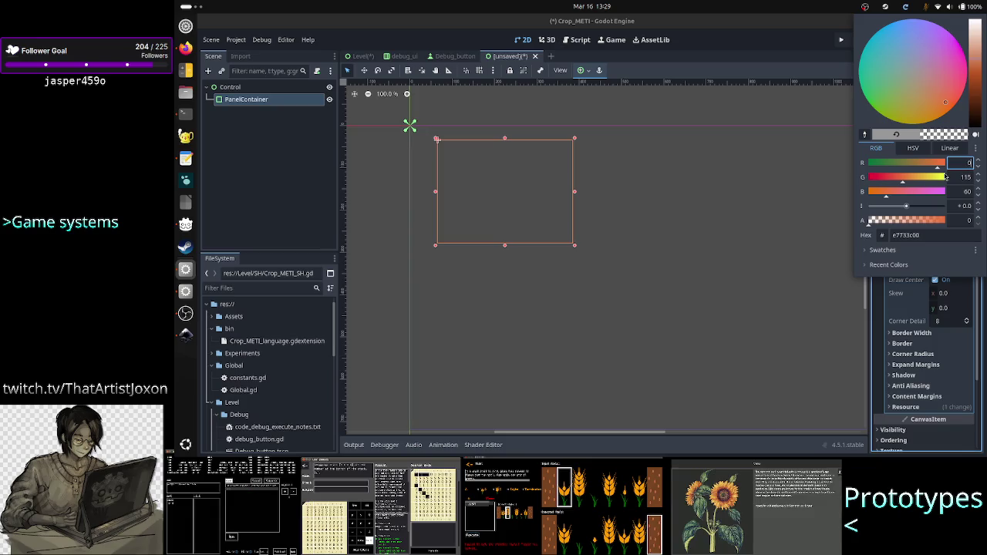
{"action": "left_click", "coordinate": [964, 177]}
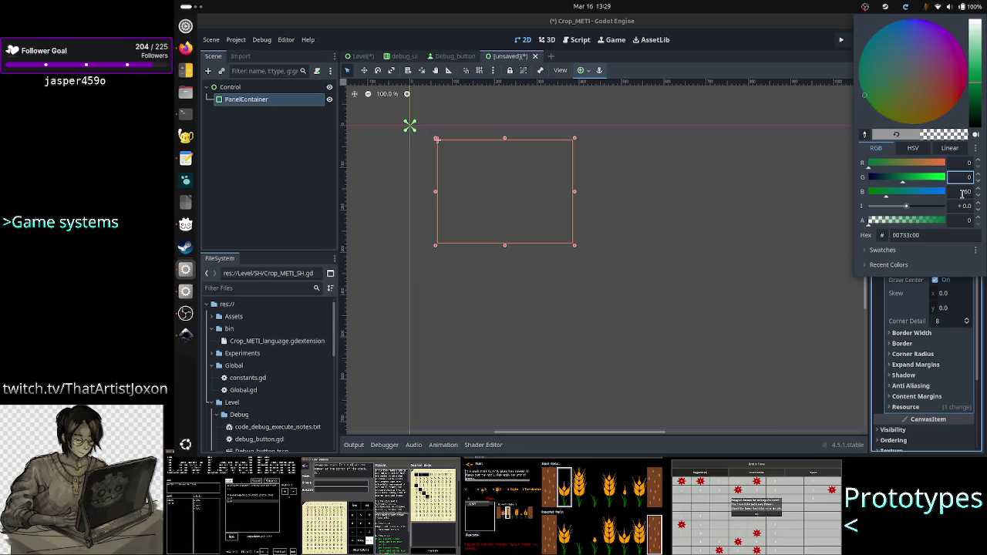
{"action": "left_click", "coordinate": [967, 191]}
{"action": "type", "text": "0"}
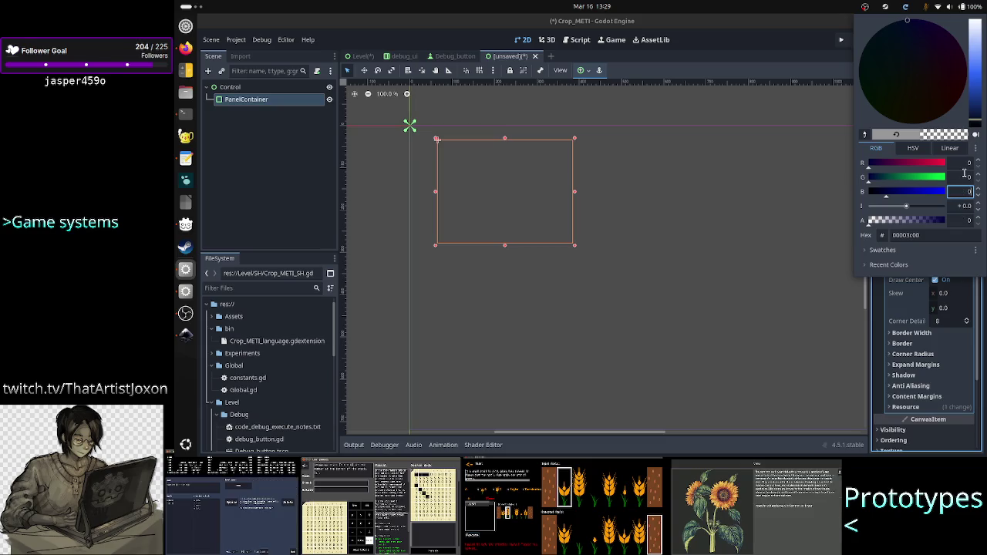
{"action": "left_click", "coordinate": [964, 176]}
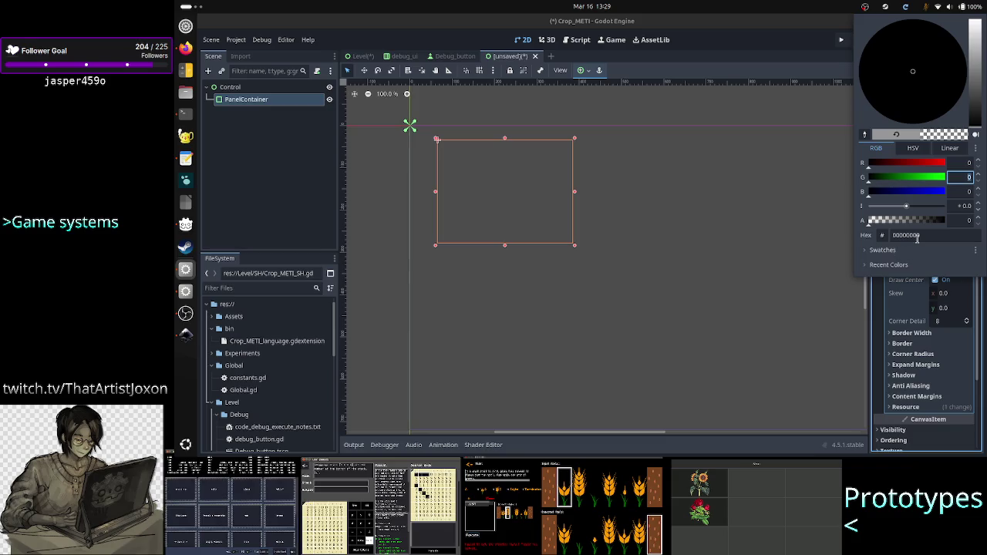
{"action": "left_click", "coordinate": [884, 316]}
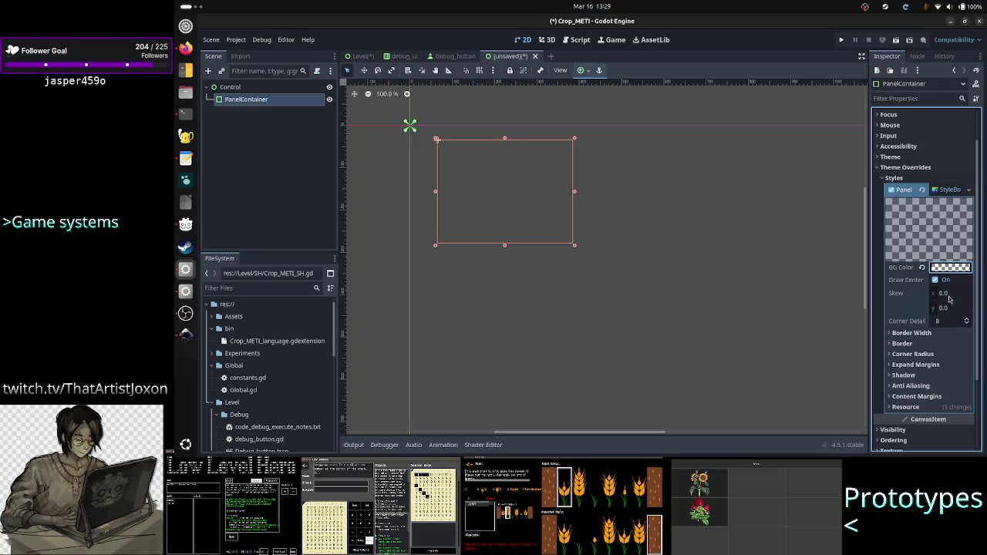
Set the StyleBoxFlat border width to 3 px on left, top, right and bottom
{"action": "left_click", "coordinate": [932, 333]}
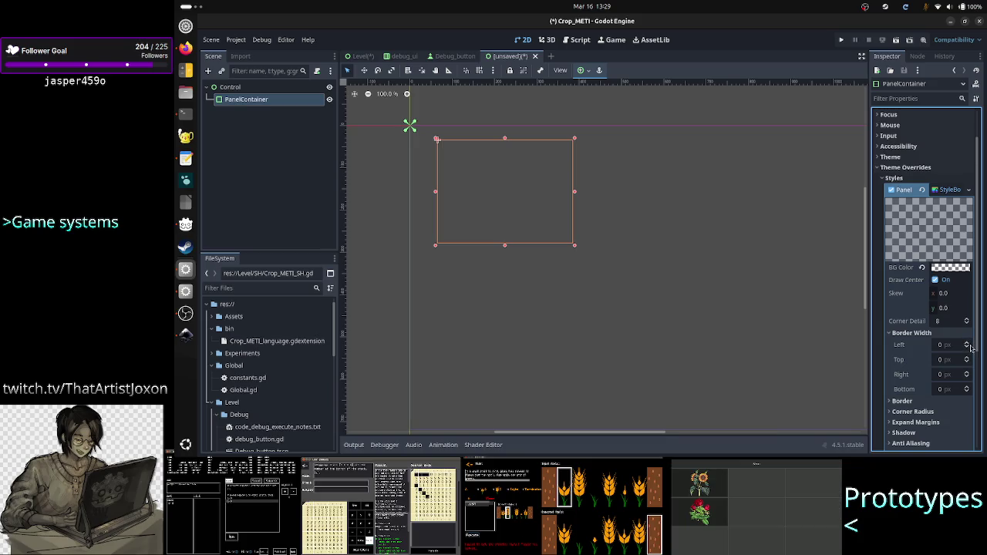
{"action": "left_click", "coordinate": [968, 344]}
{"action": "left_click", "coordinate": [968, 344]}
{"action": "left_click", "coordinate": [967, 344]}
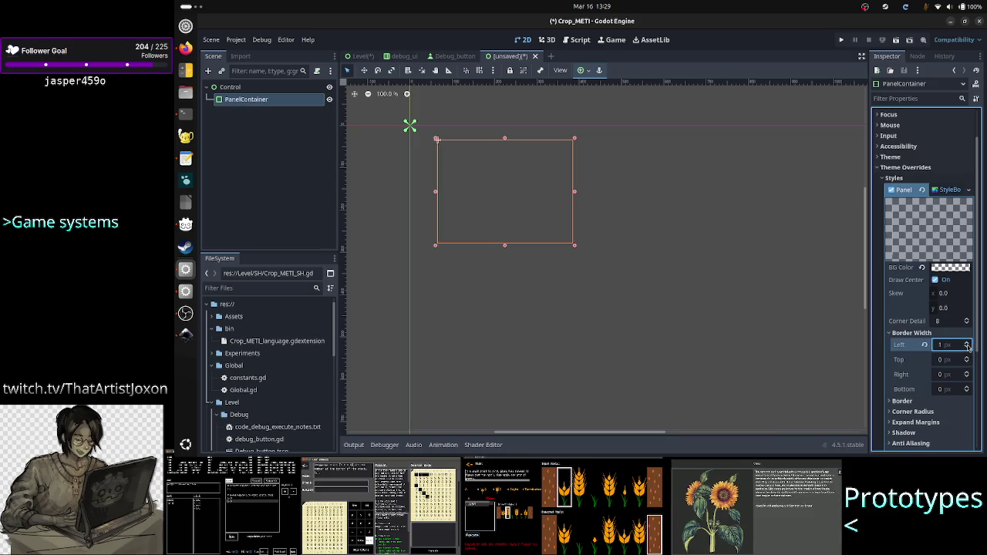
{"action": "left_click", "coordinate": [968, 358]}
{"action": "left_click", "coordinate": [968, 357]}
{"action": "left_click", "coordinate": [968, 358]}
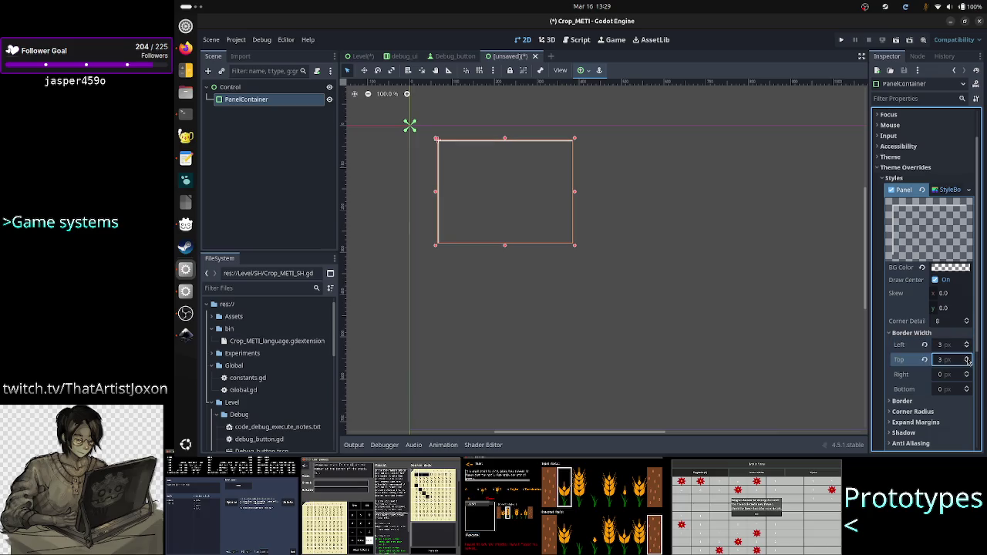
{"action": "left_click", "coordinate": [967, 374]}
{"action": "left_click", "coordinate": [967, 374]}
{"action": "left_click", "coordinate": [968, 374]}
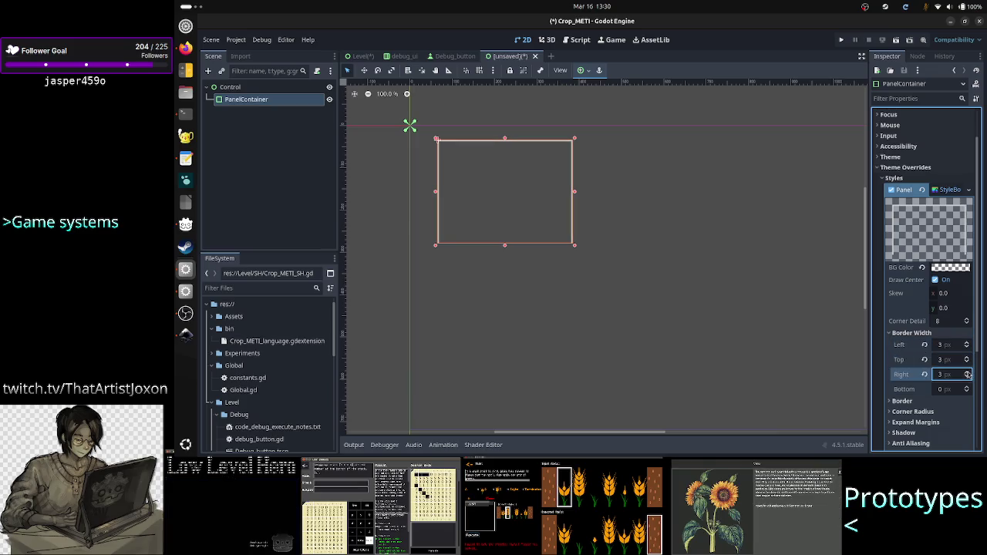
{"action": "left_click", "coordinate": [968, 389]}
{"action": "left_click", "coordinate": [967, 389]}
{"action": "left_click", "coordinate": [968, 390]}
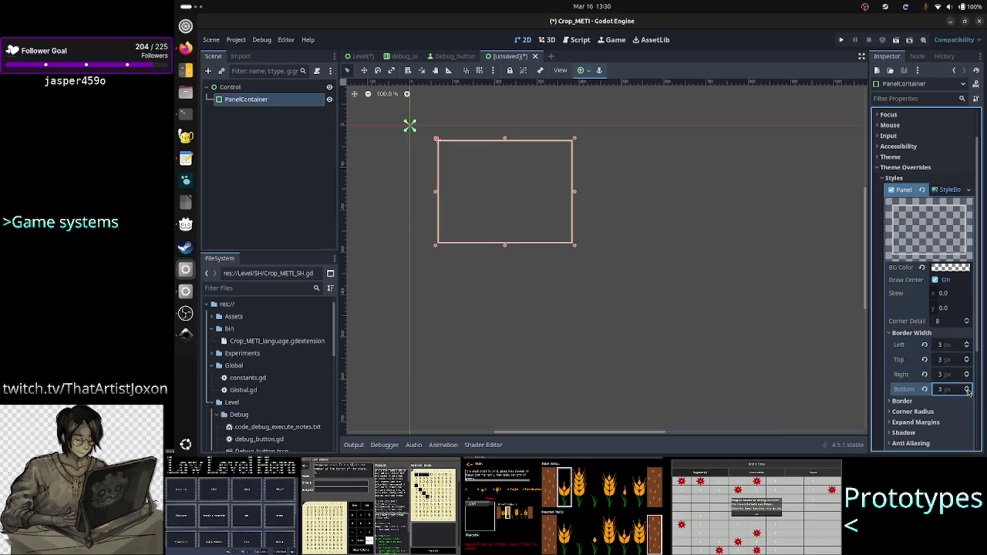
Colour the border grey 4d4d4d by setting RGB to 77, 77, 77
{"action": "left_click", "coordinate": [924, 402]}
{"action": "left_click", "coordinate": [950, 412]}
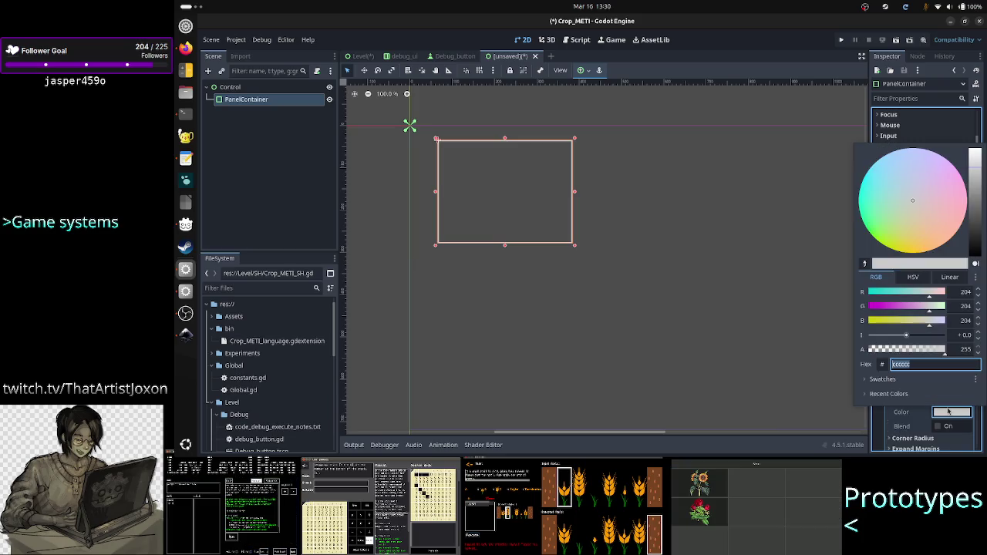
{"action": "left_click", "coordinate": [960, 293]}
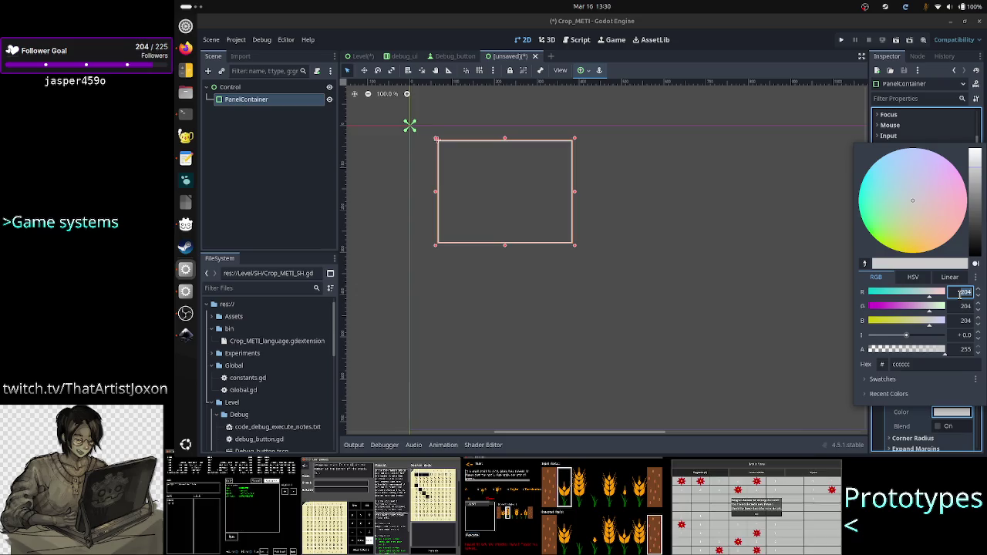
{"action": "type", "text": "77"}
{"action": "left_click", "coordinate": [967, 305]}
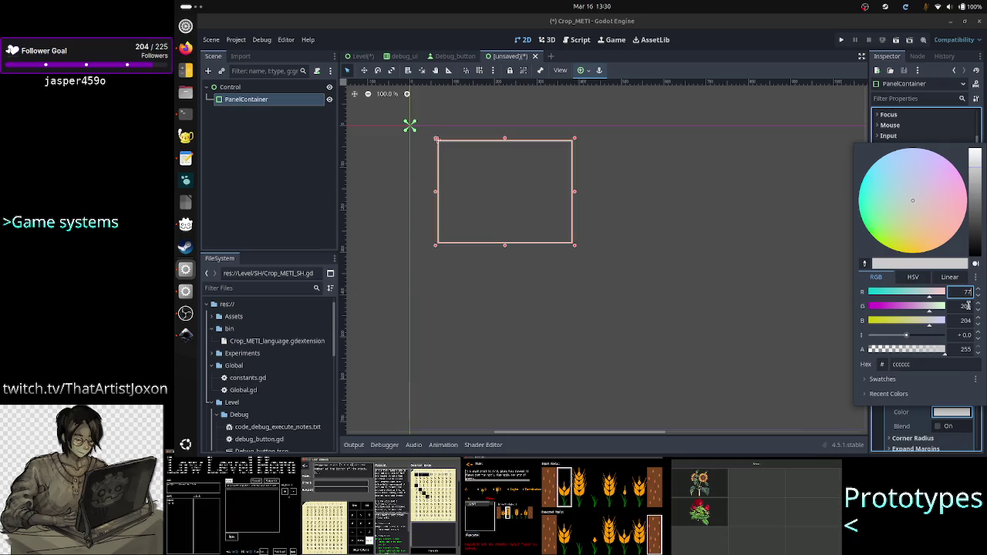
{"action": "type", "text": "77"}
{"action": "left_click", "coordinate": [966, 320]}
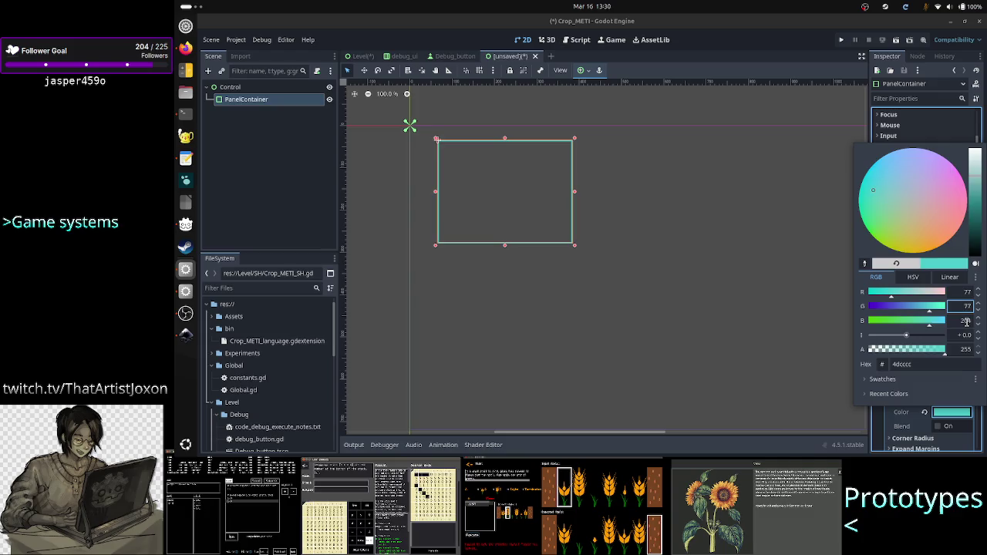
{"action": "type", "text": "77"}
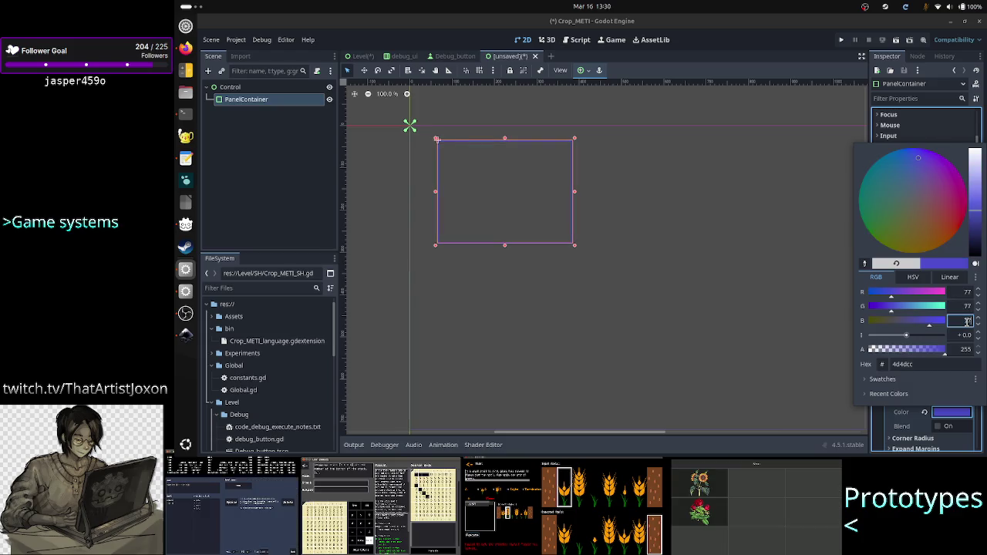
{"action": "left_click", "coordinate": [965, 307]}
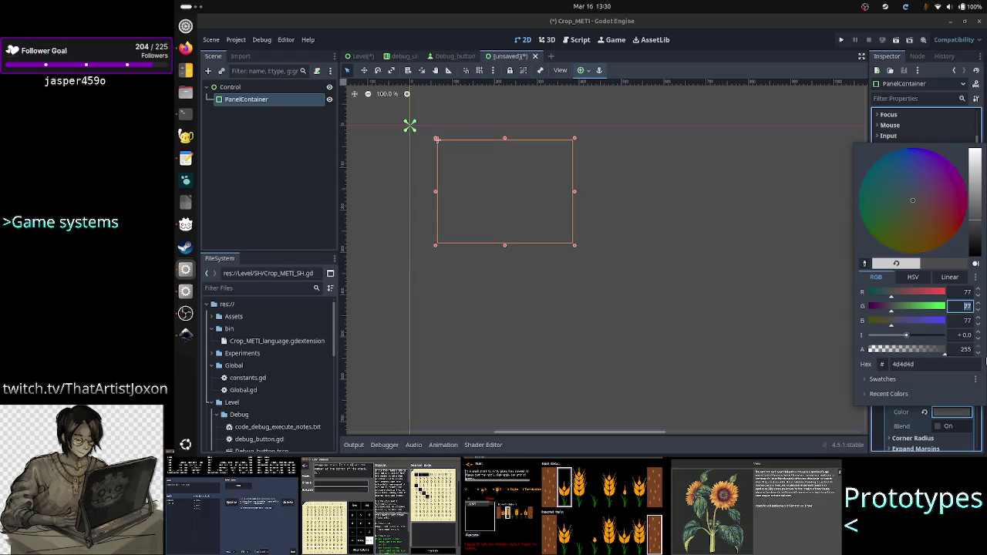
{"action": "left_click", "coordinate": [888, 422]}
{"action": "scroll", "coordinate": [938, 416], "scroll_direction": "down", "scroll_amount": 4}
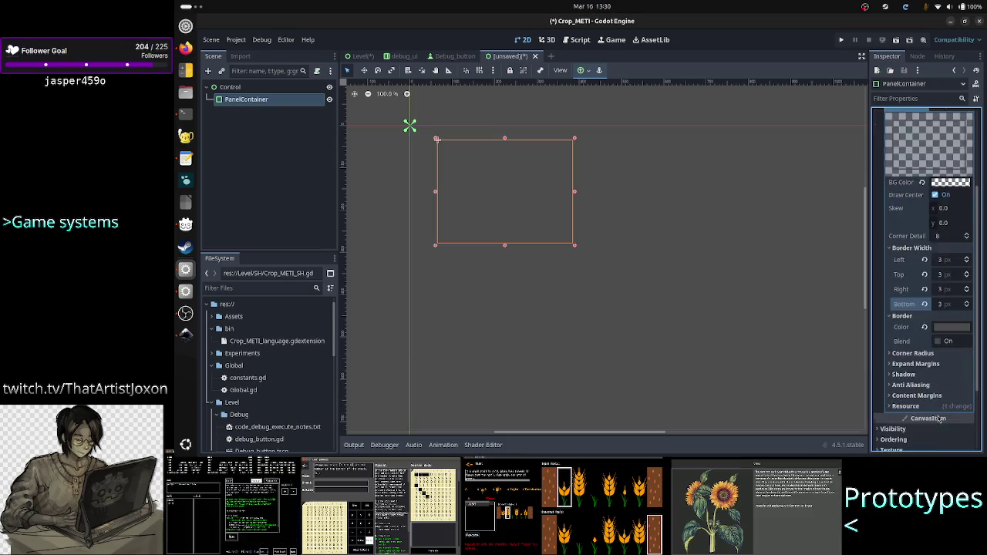
Review the Corner Radius and Expand Margins sections, both at 0 px, then deselect the panel
{"action": "left_click", "coordinate": [941, 312]}
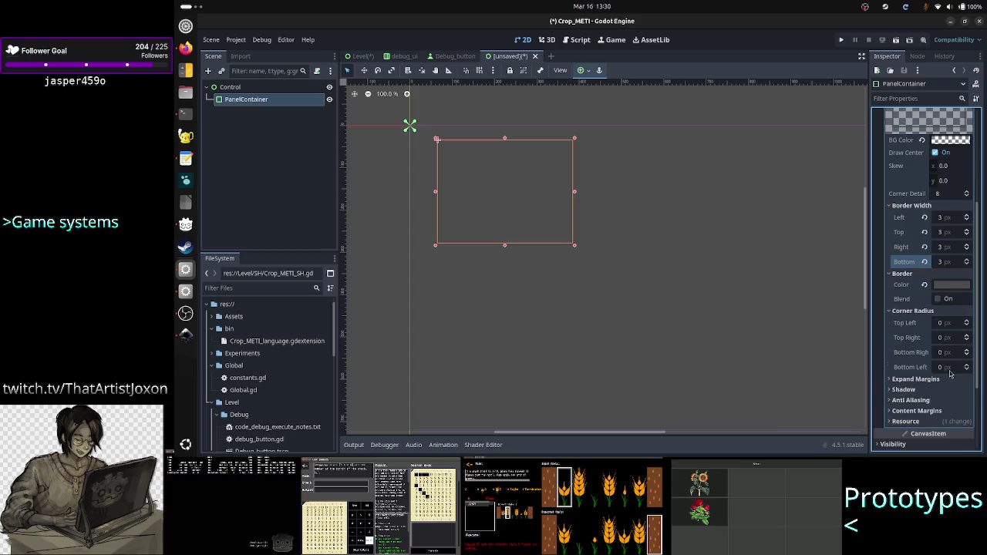
{"action": "left_click", "coordinate": [944, 379]}
{"action": "scroll", "coordinate": [913, 369], "scroll_direction": "down", "scroll_amount": 1}
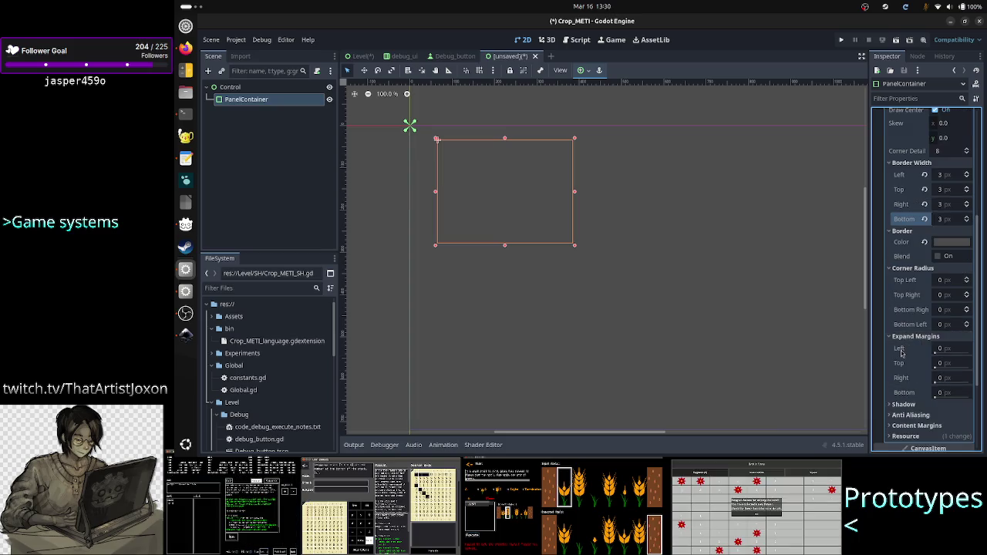
{"action": "mouse_move", "coordinate": [900, 352]}
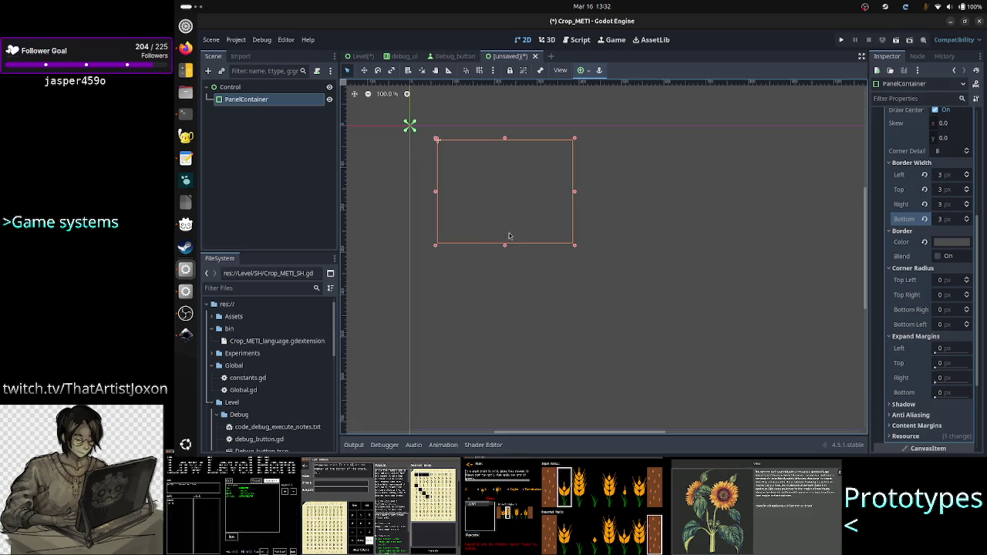
{"action": "left_click", "coordinate": [304, 191]}
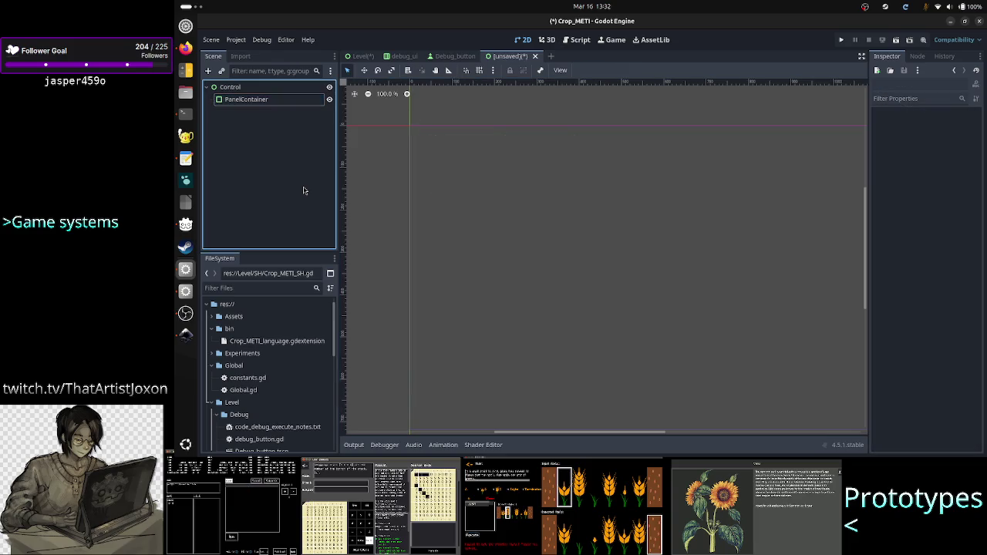
Add a MarginContainer as a child of the PanelContainer
{"action": "left_click", "coordinate": [290, 101]}
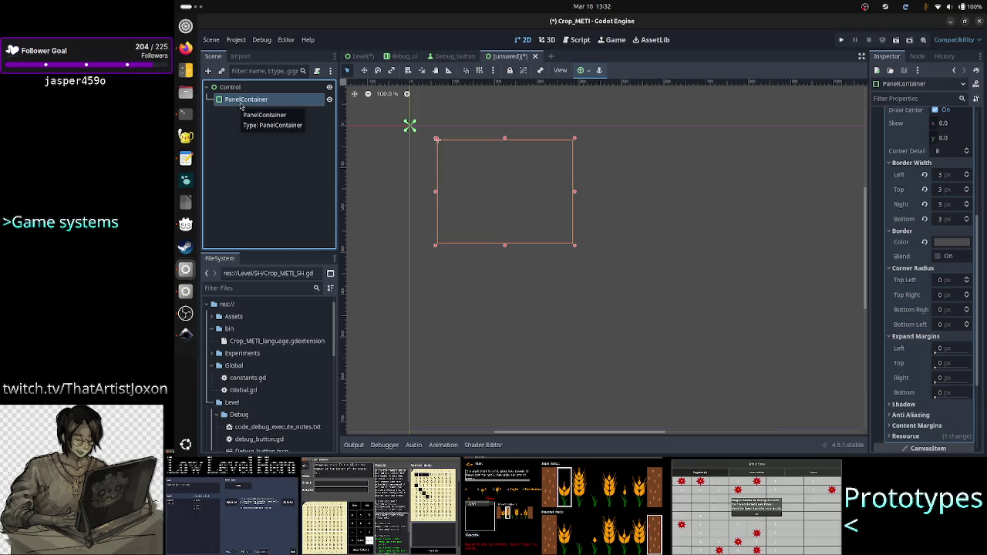
{"action": "left_click", "coordinate": [208, 71]}
{"action": "type", "text": "marg"}
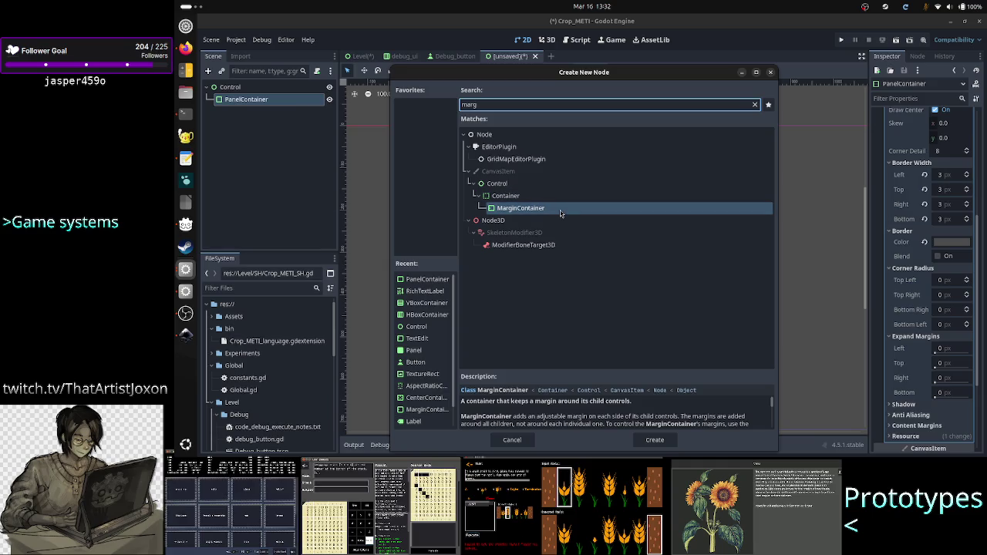
{"action": "double_click", "coordinate": [560, 209]}
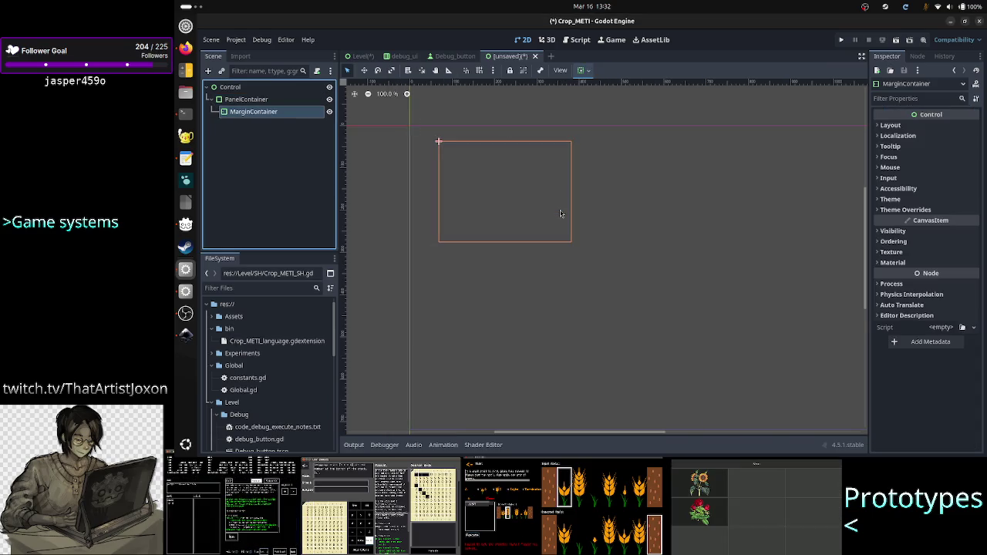
Set the MarginContainer's left, top, right and bottom margin constant overrides to 3
{"action": "left_click", "coordinate": [910, 213]}
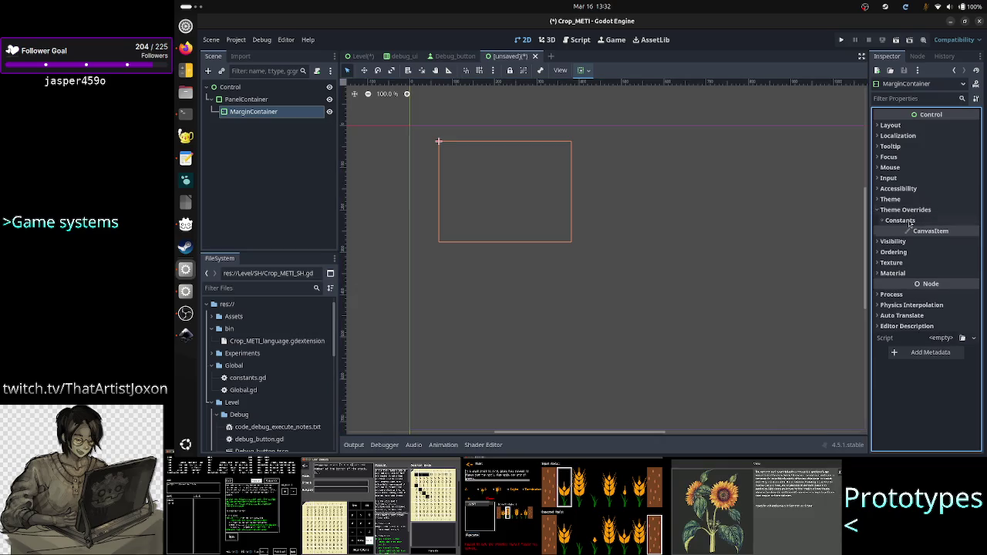
{"action": "left_click", "coordinate": [910, 221]}
{"action": "left_click", "coordinate": [948, 233]}
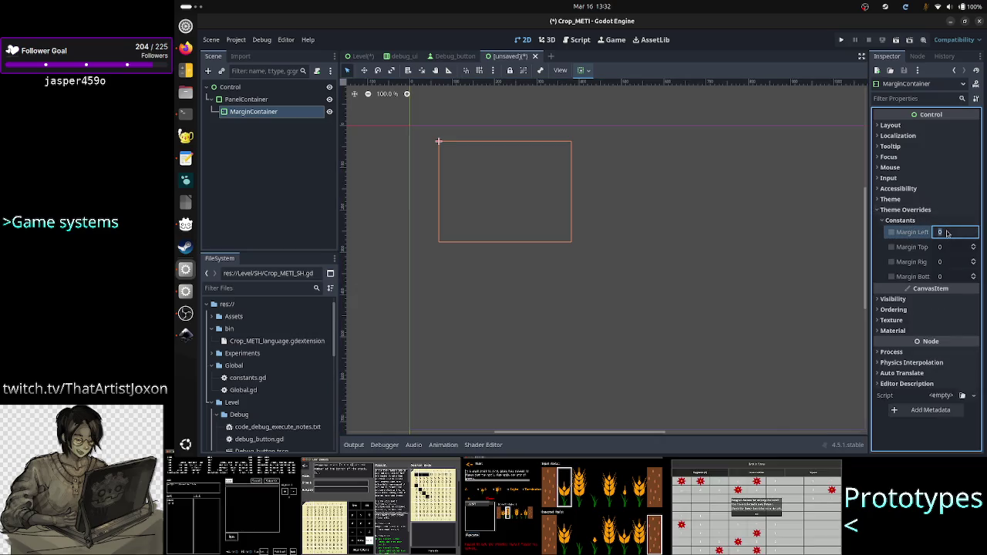
{"action": "type", "text": "3"}
{"action": "key", "text": "Return"}
{"action": "left_click", "coordinate": [950, 246]}
{"action": "type", "text": "3"}
{"action": "key", "text": "Return"}
{"action": "left_click", "coordinate": [943, 263]}
{"action": "type", "text": "3"}
{"action": "key", "text": "Return"}
{"action": "type", "text": "3"}
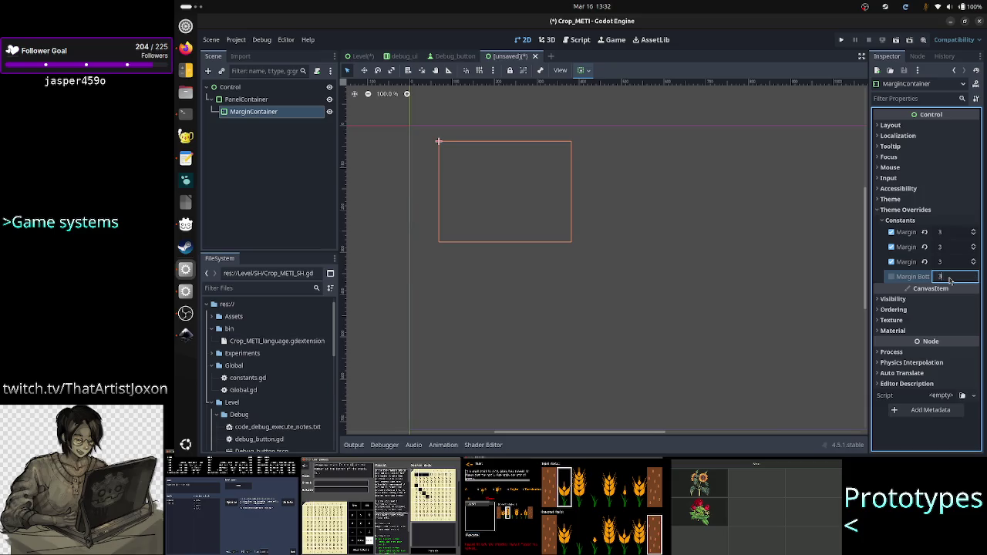
{"action": "key", "text": "Return"}
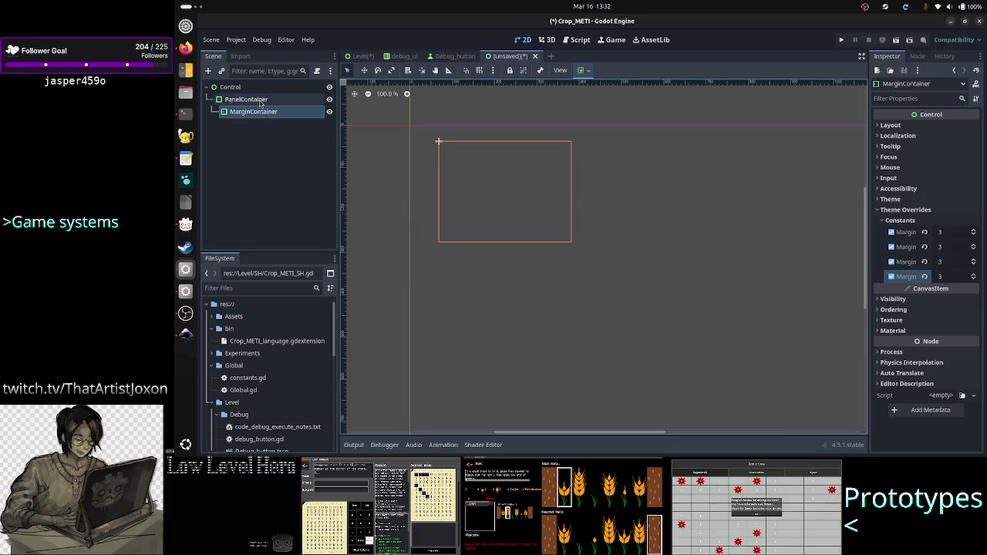
{"action": "left_click", "coordinate": [246, 98]}
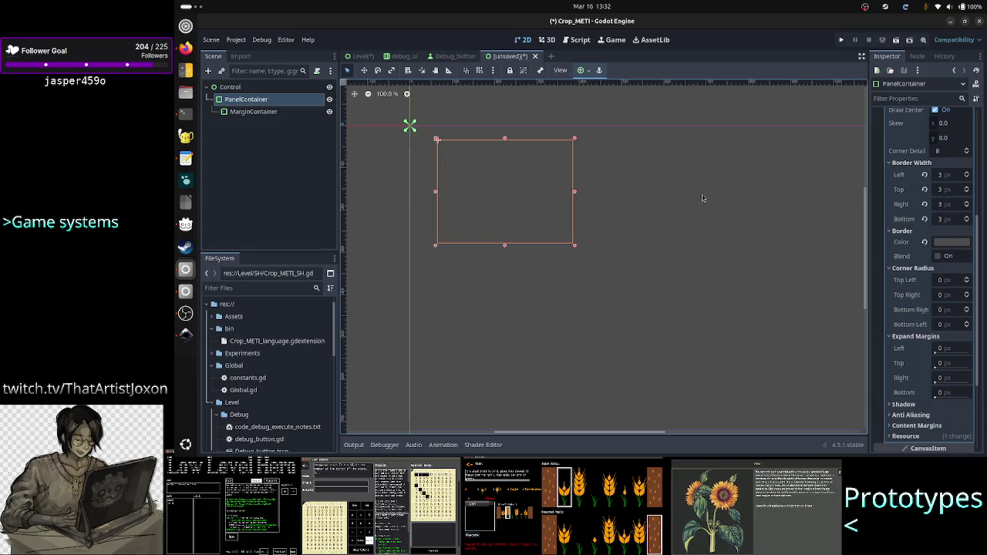
{"action": "left_click", "coordinate": [253, 111]}
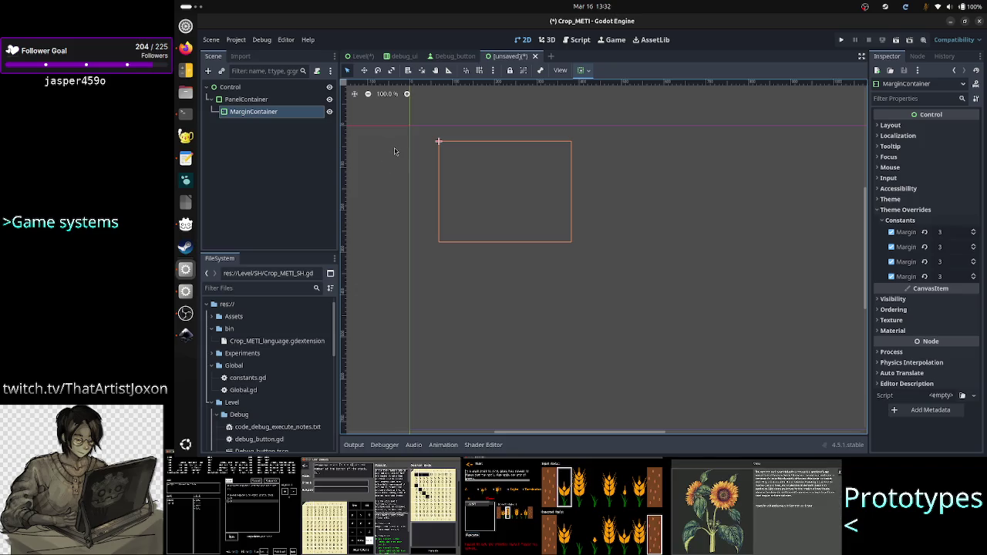
{"action": "left_click", "coordinate": [915, 167]}
{"action": "left_click", "coordinate": [915, 158]}
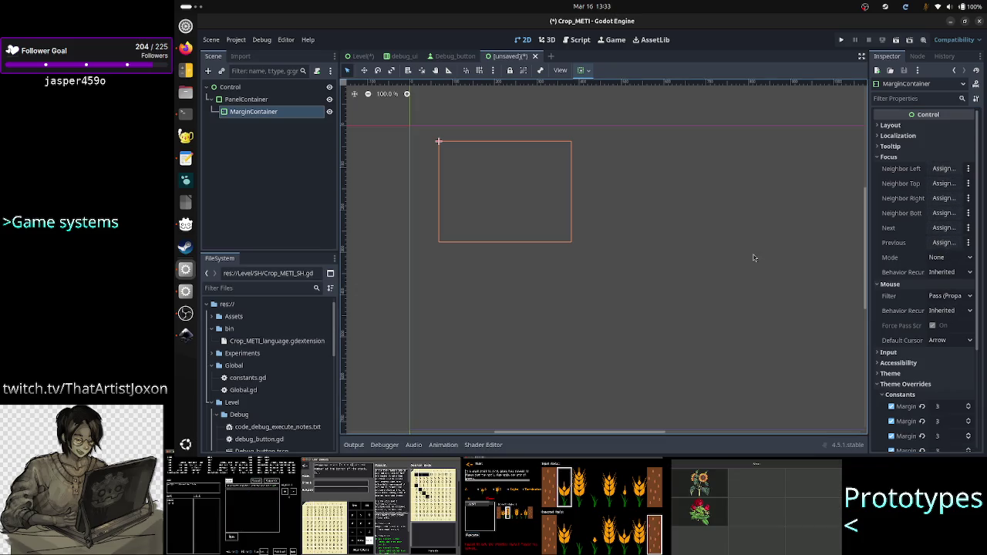
{"action": "left_click", "coordinate": [268, 99]}
{"action": "scroll", "coordinate": [903, 304], "scroll_direction": "up", "scroll_amount": 5}
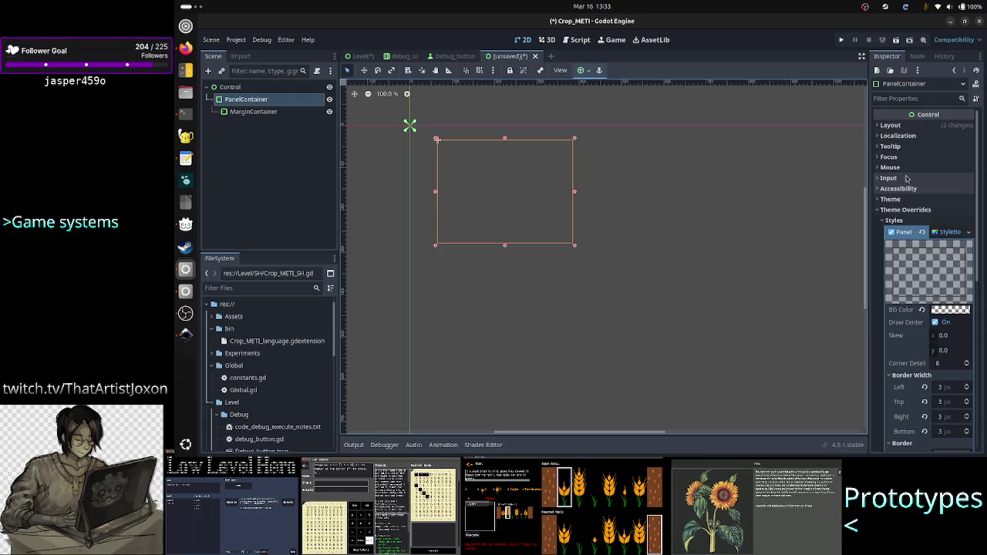
Keep the PanelContainer's mouse filter at Stop and the MarginContainer's at Pass
{"action": "left_click", "coordinate": [907, 169]}
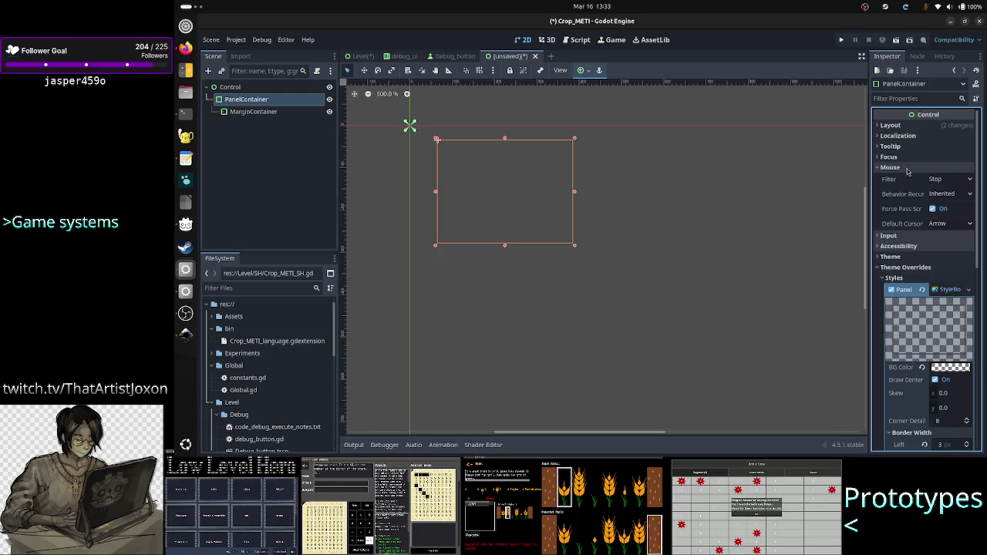
{"action": "left_click", "coordinate": [953, 180]}
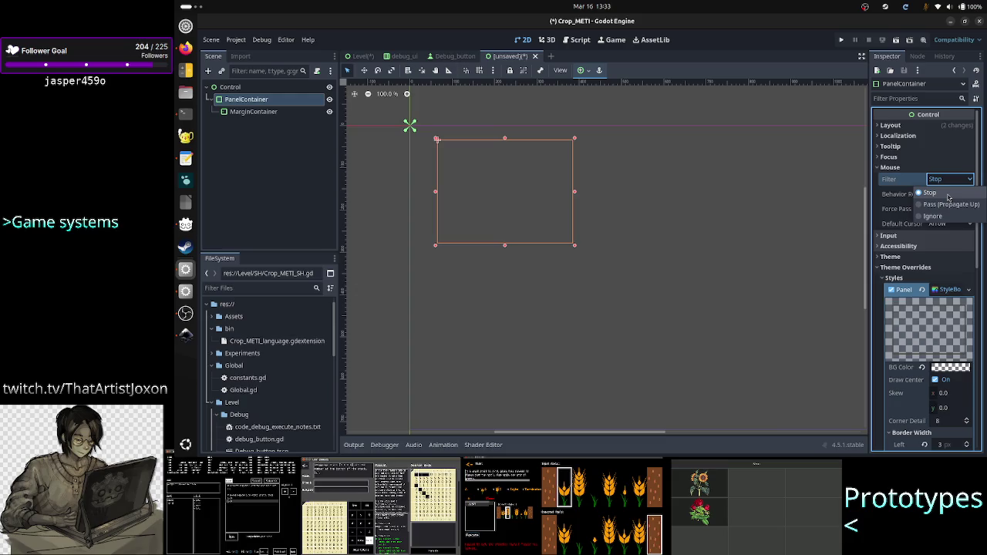
{"action": "left_click", "coordinate": [948, 198]}
{"action": "left_click", "coordinate": [256, 112]}
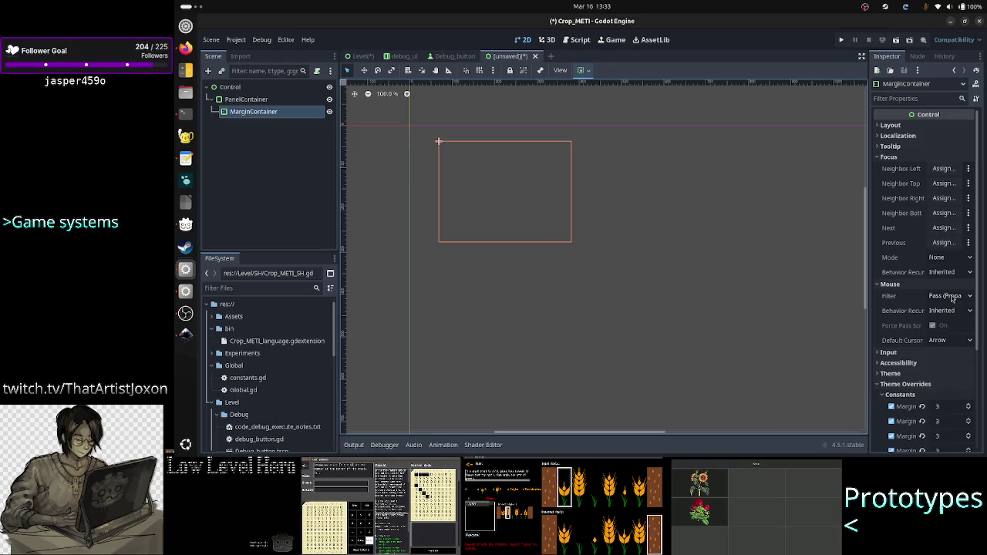
{"action": "left_click", "coordinate": [950, 296]}
{"action": "left_click", "coordinate": [950, 321]}
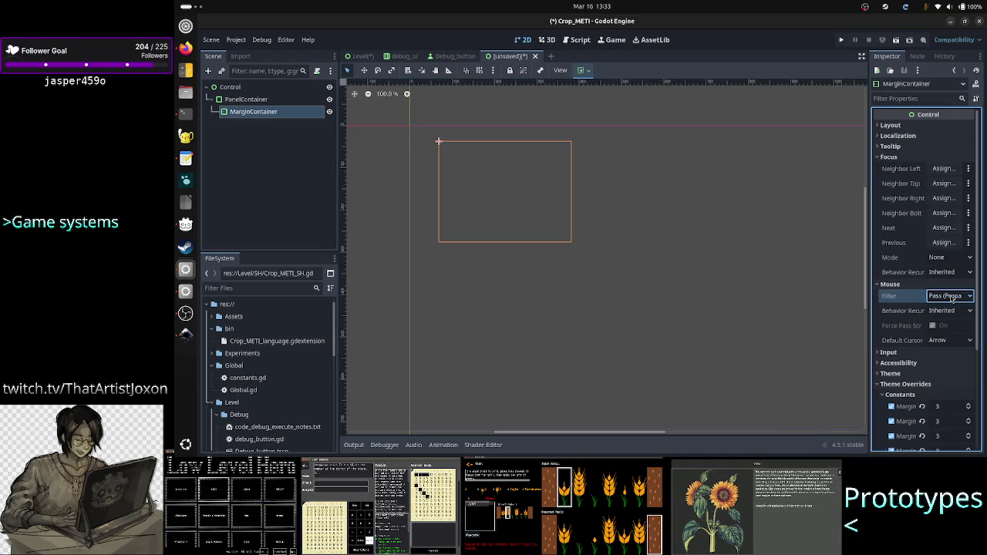
Select the root Control and search 'margin' in the Create New Node dialog
{"action": "left_click", "coordinate": [246, 99]}
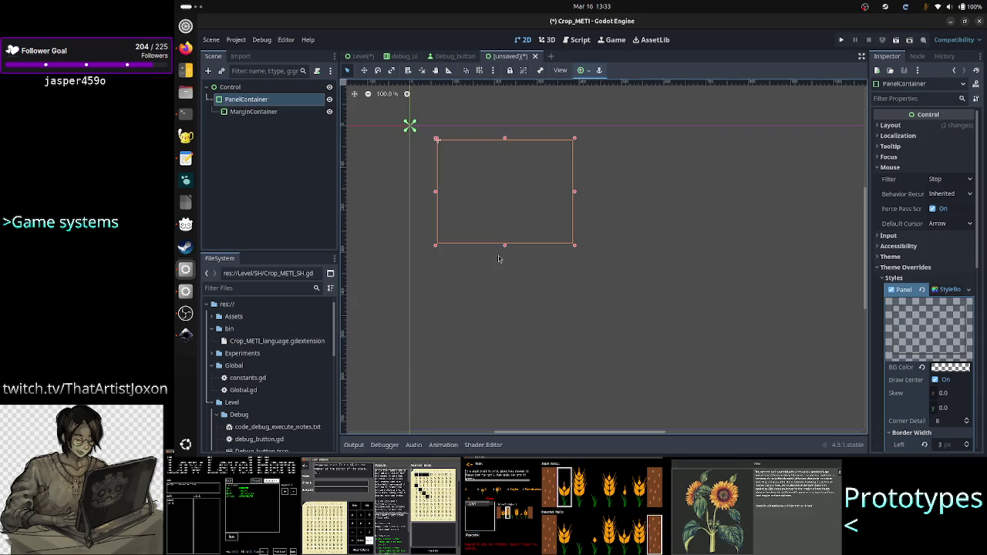
{"action": "left_click", "coordinate": [262, 113]}
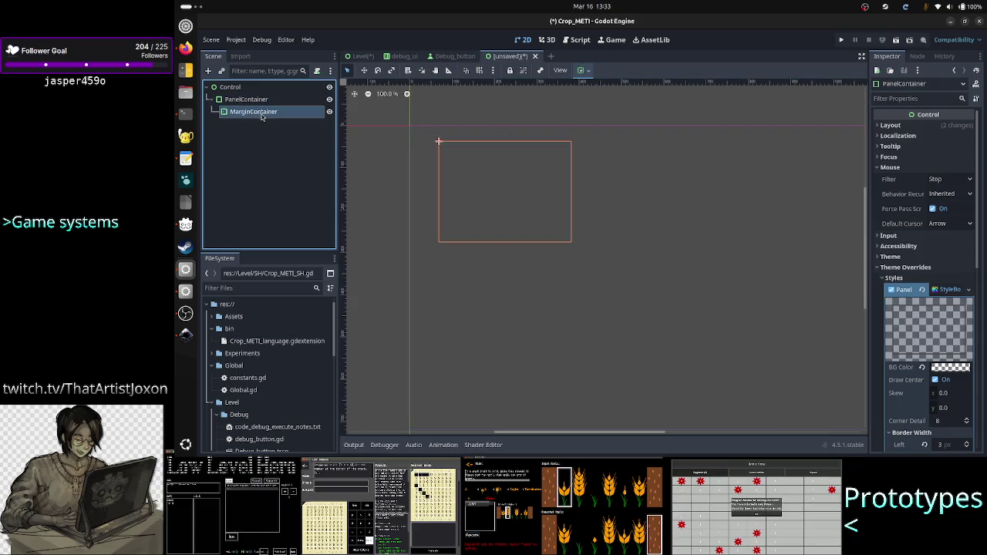
{"action": "left_click", "coordinate": [247, 100]}
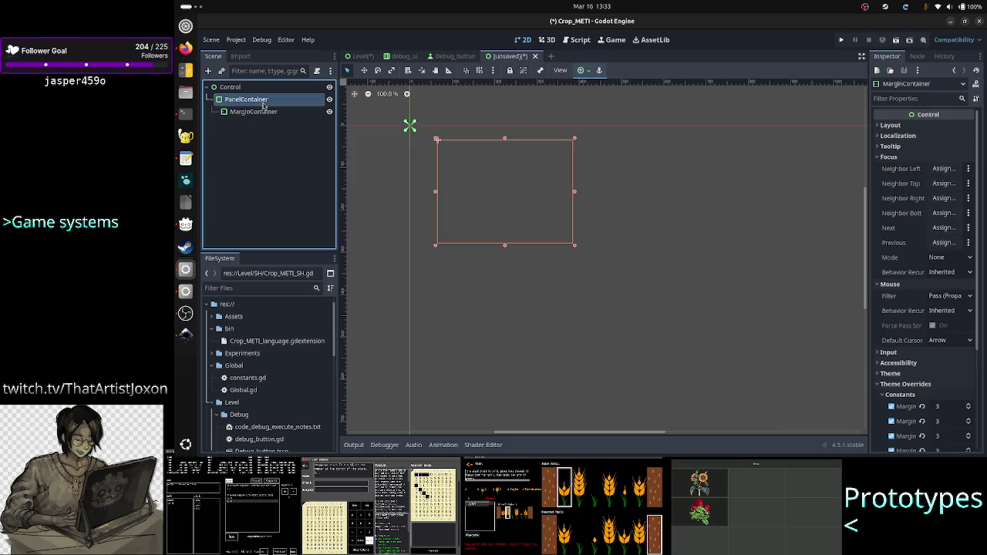
{"action": "left_click", "coordinate": [254, 112]}
{"action": "left_click", "coordinate": [229, 88]}
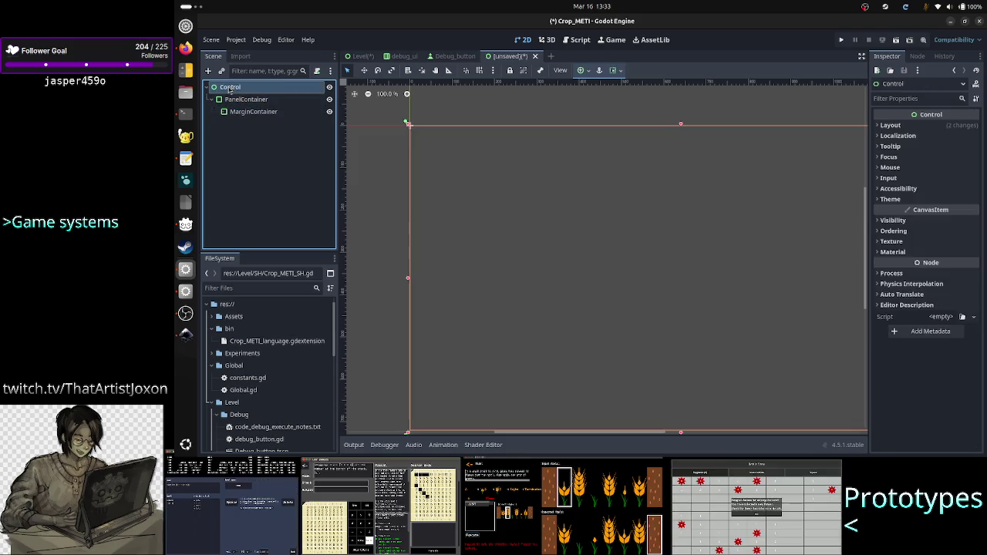
{"action": "left_click", "coordinate": [208, 71]}
{"action": "type", "text": "margin"}
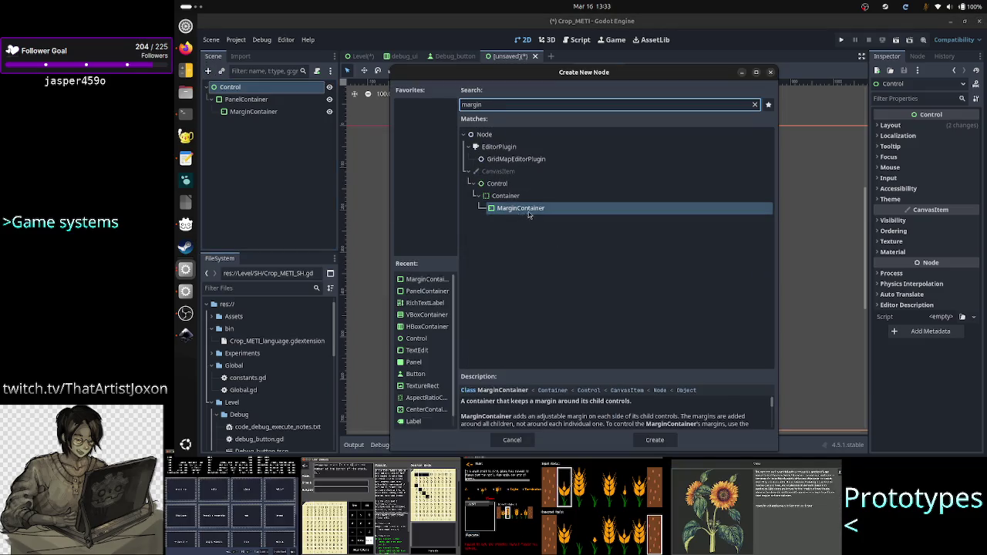
Add a MarginContainer under Control and drag it into a larger box right of the panel
{"action": "double_click", "coordinate": [529, 211]}
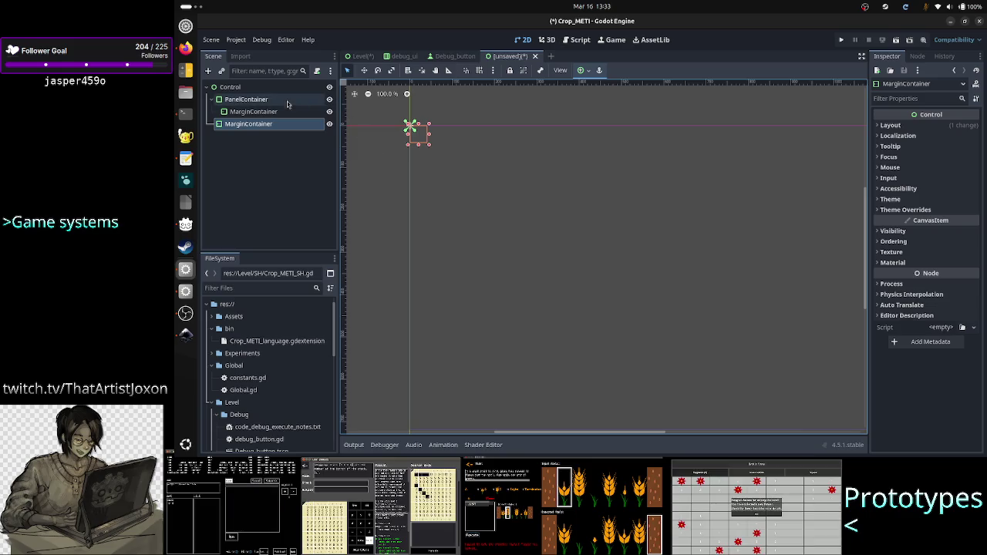
{"action": "left_click", "coordinate": [330, 103]}
{"action": "mouse_move", "coordinate": [425, 142]}
{"action": "left_mouse_down"}
{"action": "mouse_move", "coordinate": [523, 179]}
{"action": "mouse_move", "coordinate": [631, 258]}
{"action": "left_mouse_up"}
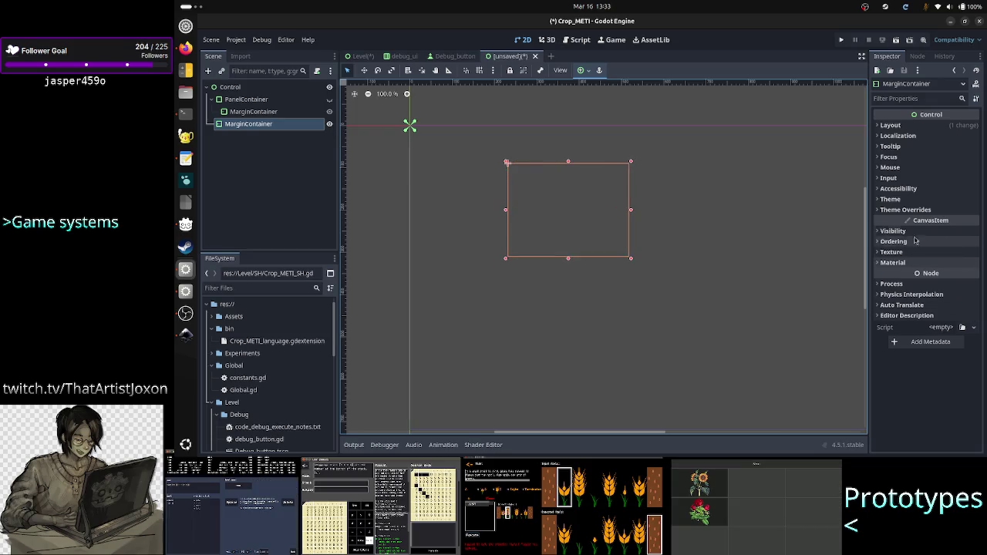
{"action": "left_click", "coordinate": [916, 210]}
Set the new MarginContainer's left, top, right and bottom margins to 3
{"action": "left_click", "coordinate": [917, 222]}
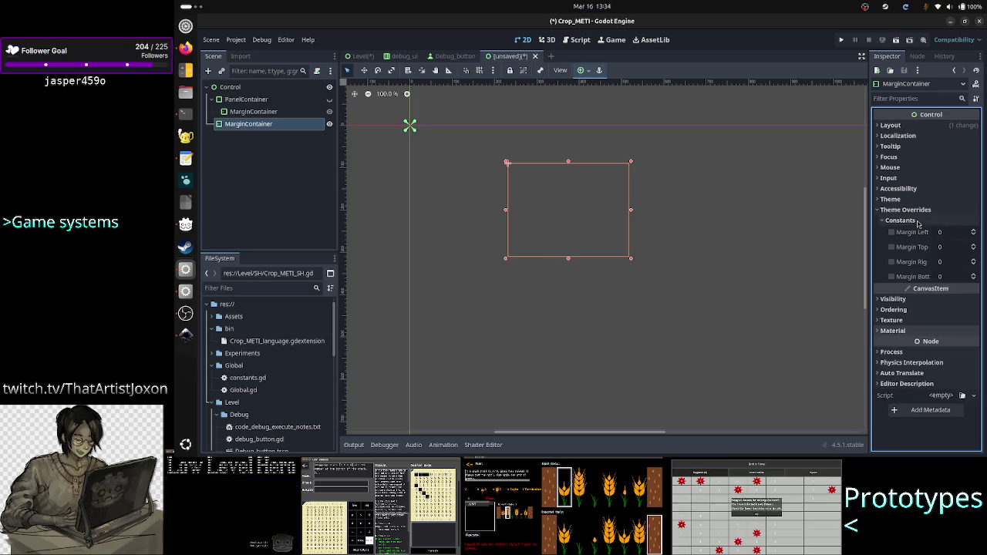
{"action": "left_click", "coordinate": [948, 233]}
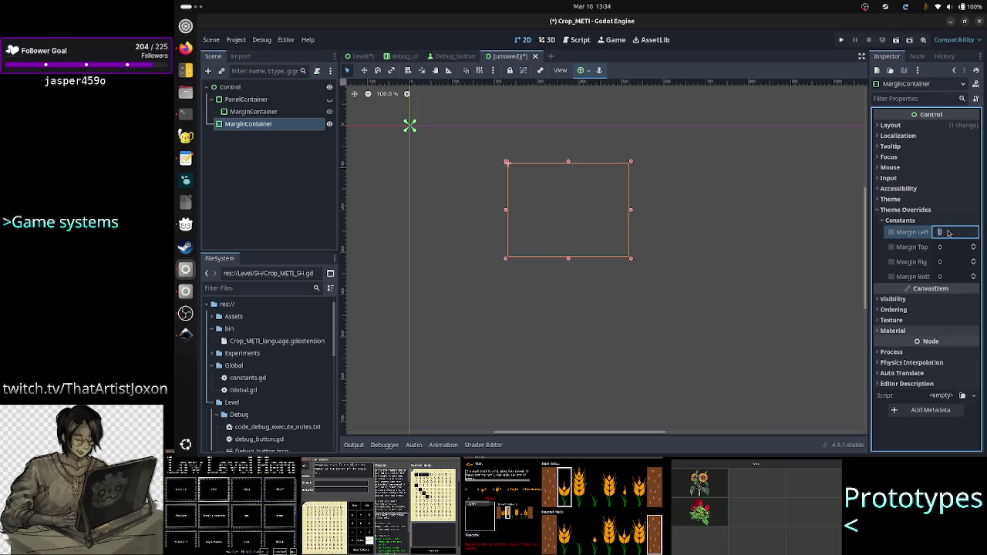
{"action": "type", "text": "3"}
{"action": "left_click", "coordinate": [949, 247]}
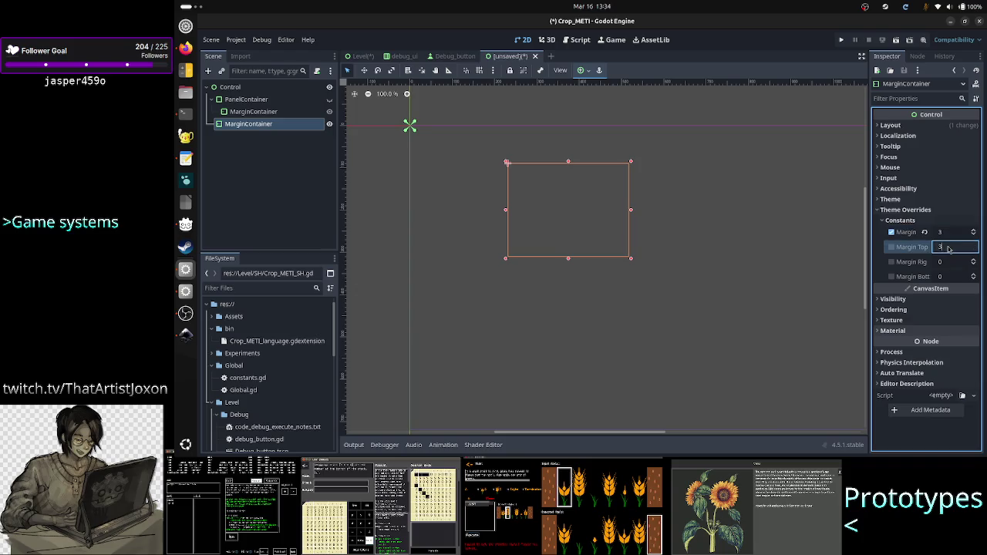
{"action": "type", "text": "3"}
{"action": "left_click", "coordinate": [949, 262]}
{"action": "left_click", "coordinate": [949, 276]}
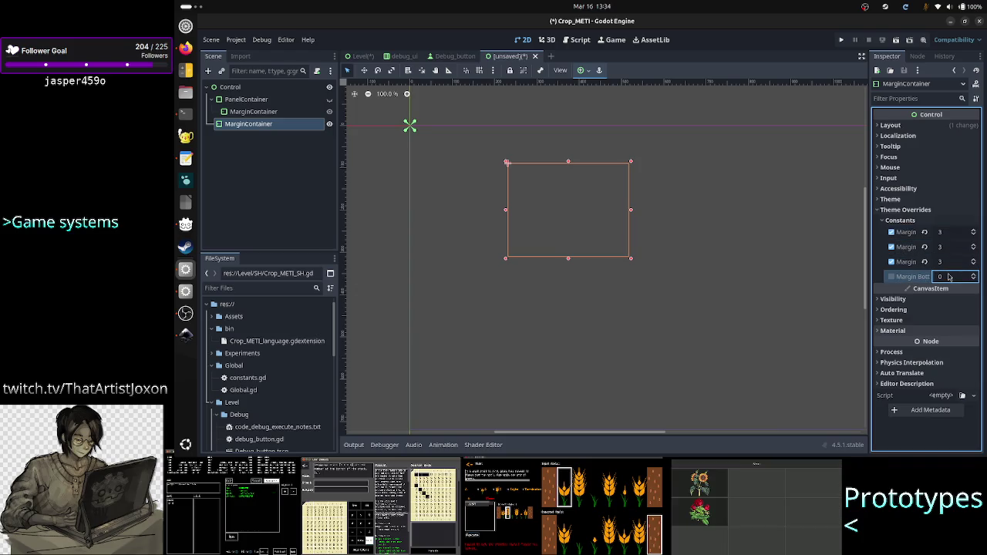
{"action": "type", "text": "3"}
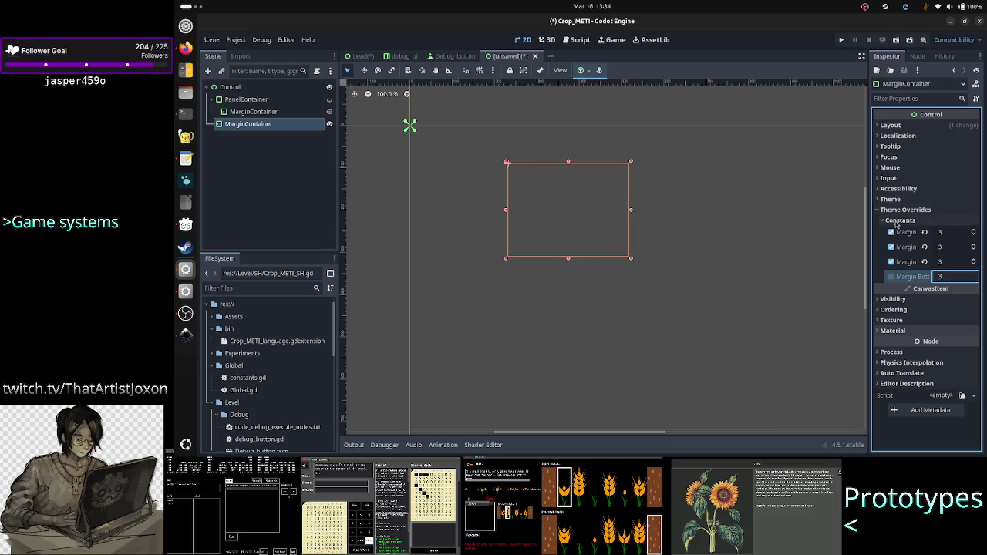
{"action": "left_click", "coordinate": [898, 221]}
Recheck the margin constants and theme settings, then go to the web browser
{"action": "left_click", "coordinate": [897, 222]}
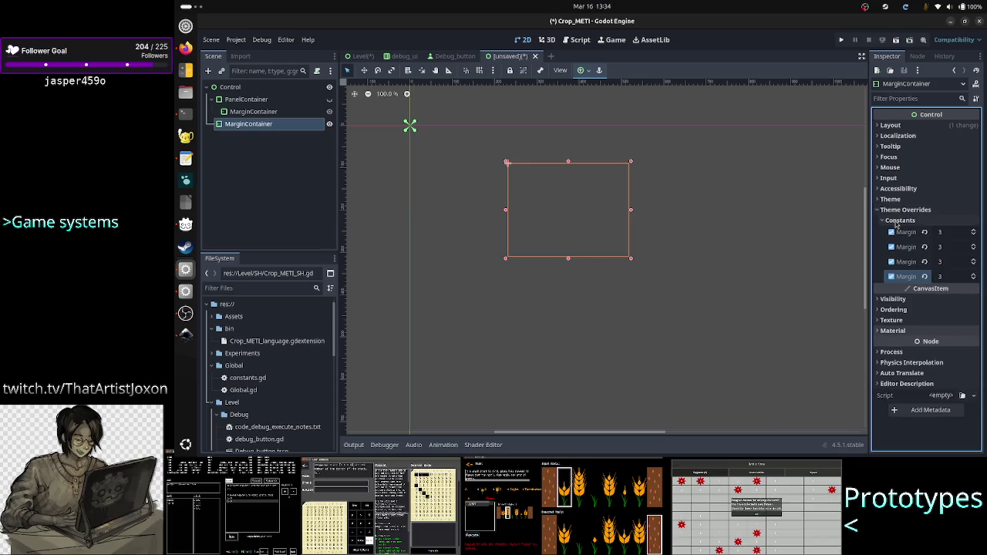
{"action": "left_click", "coordinate": [886, 221]}
{"action": "left_click", "coordinate": [886, 221]}
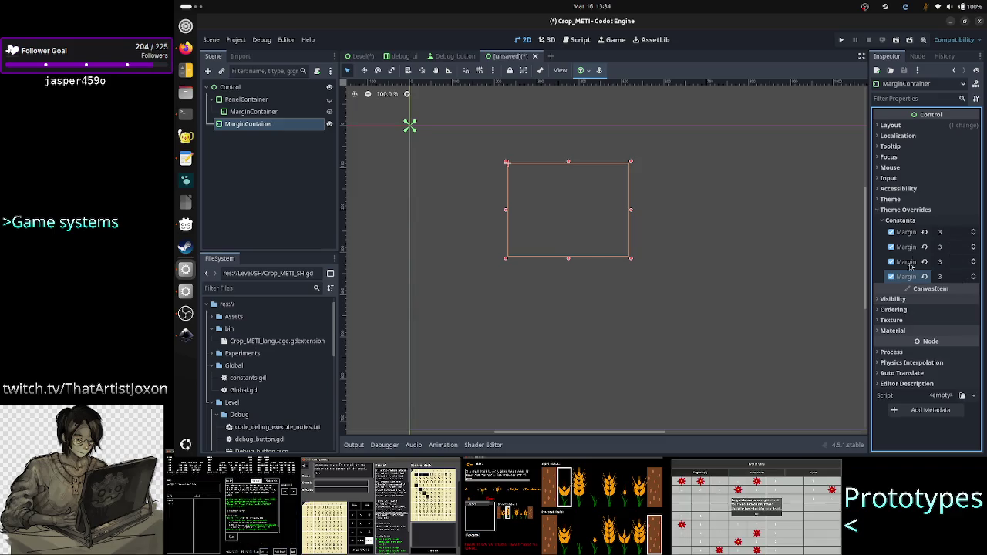
{"action": "left_click", "coordinate": [900, 200]}
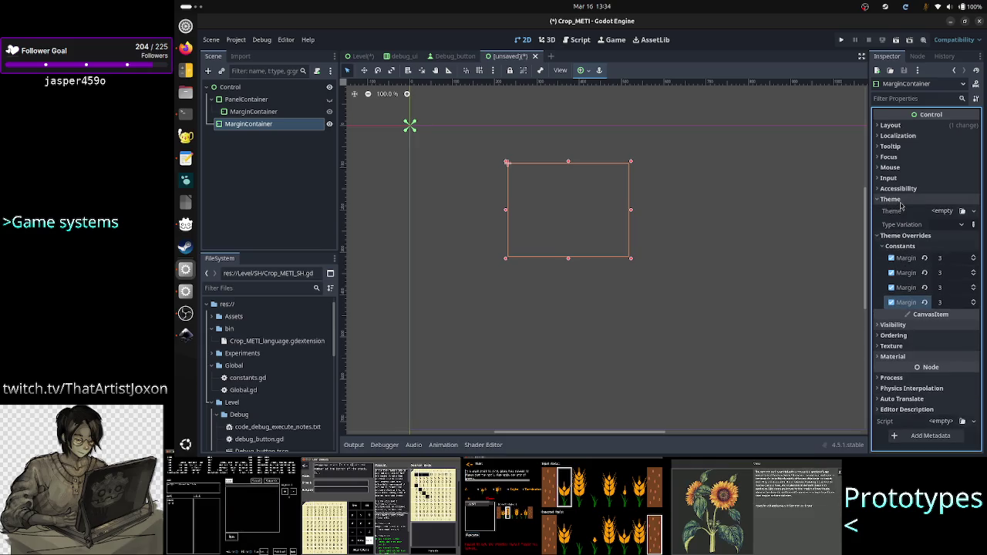
{"action": "left_click", "coordinate": [900, 201]}
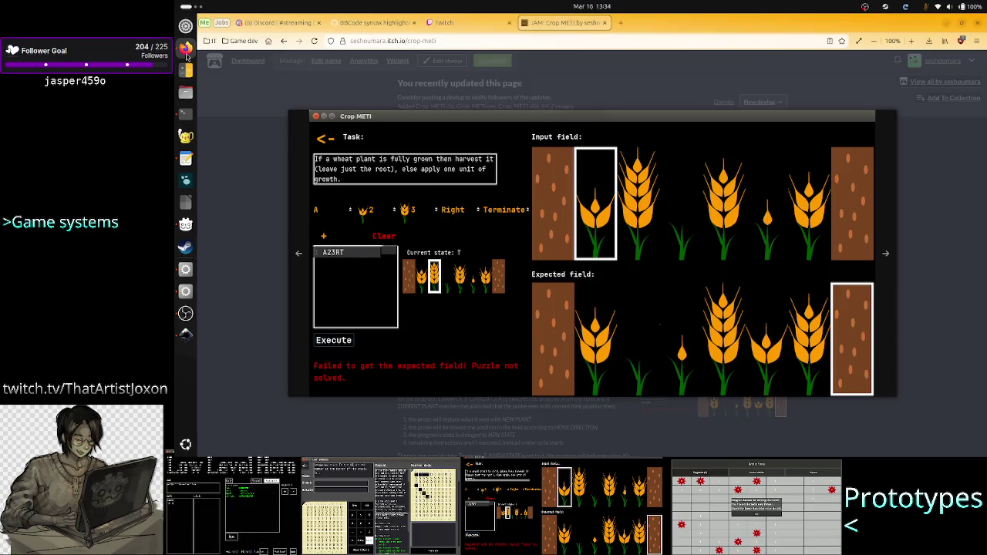
{"action": "left_click", "coordinate": [185, 48]}
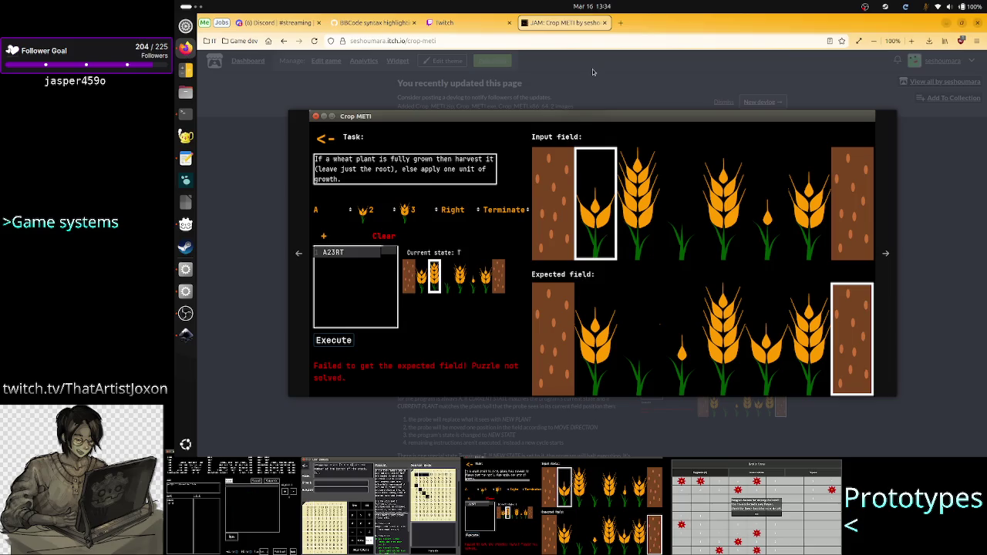
Search Google Images for tis-100 in a new tab
{"action": "left_click", "coordinate": [621, 24]}
{"action": "type", "text": "tis"}
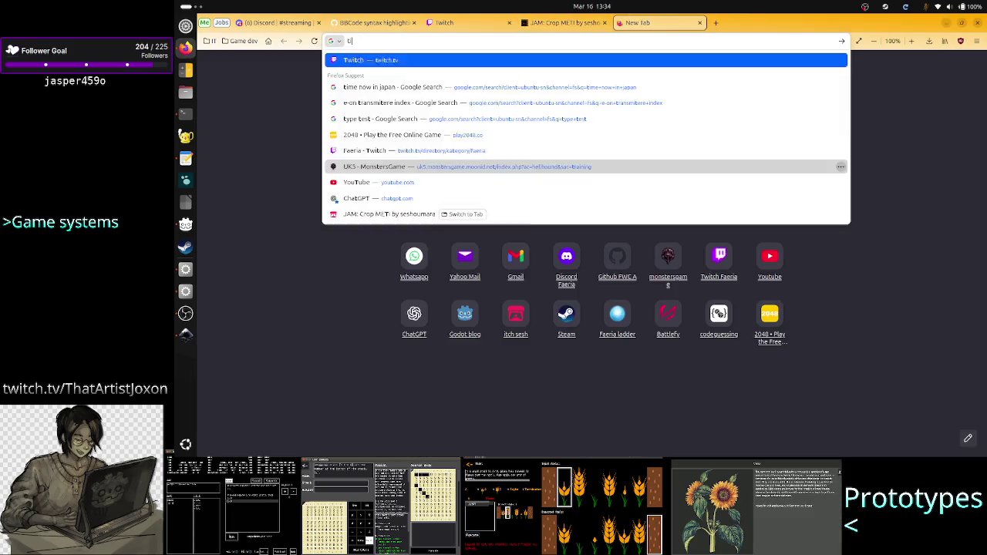
{"action": "type", "text": "-100"}
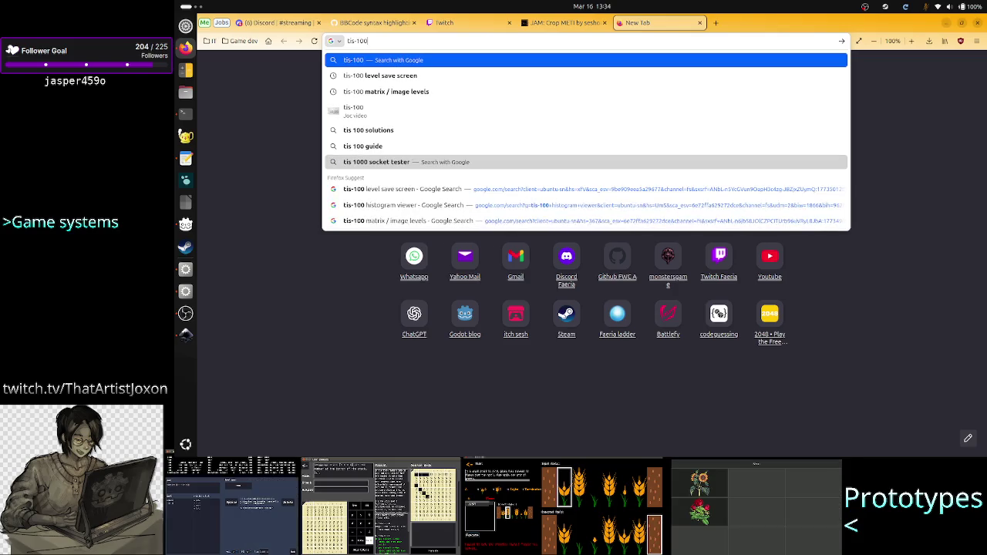
{"action": "key", "text": "Return"}
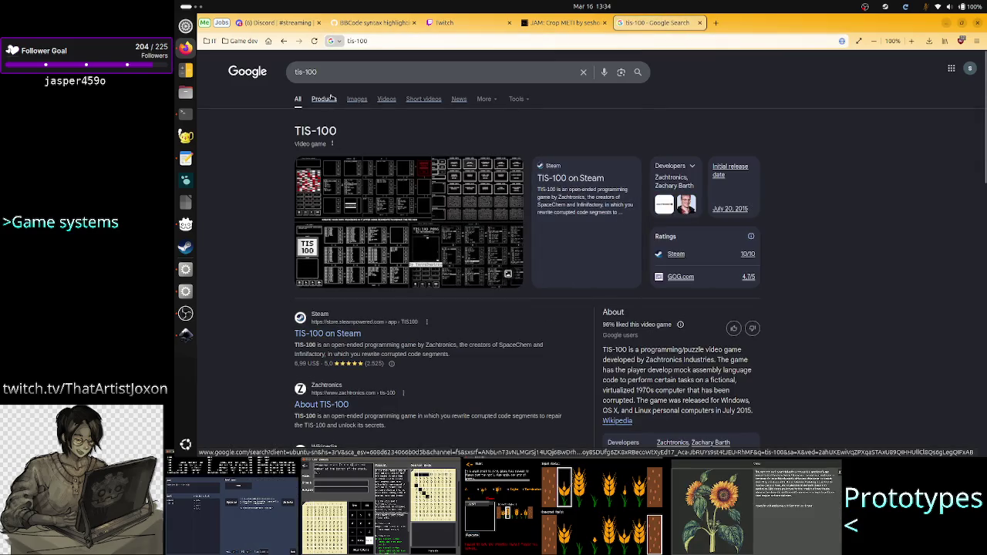
{"action": "left_click", "coordinate": [357, 99]}
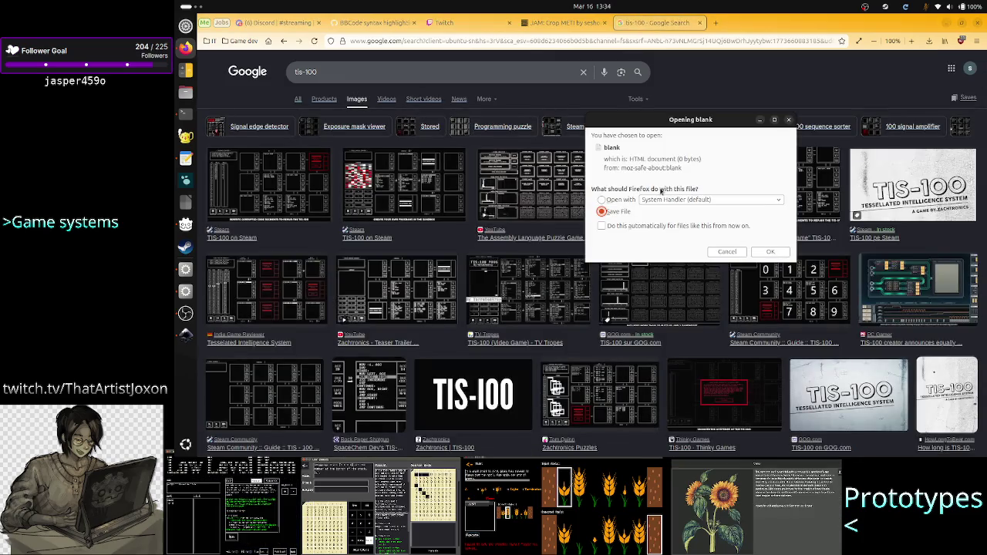
{"action": "left_click", "coordinate": [720, 251]}
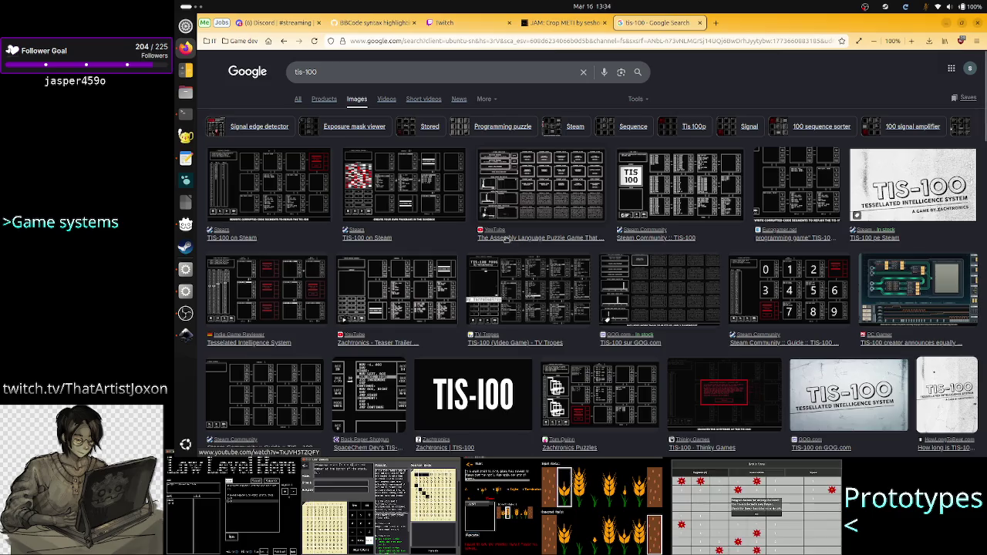
Open the TIS-100 Steam screenshot full-size in a new tab and move that tab forward
{"action": "left_click", "coordinate": [301, 172]}
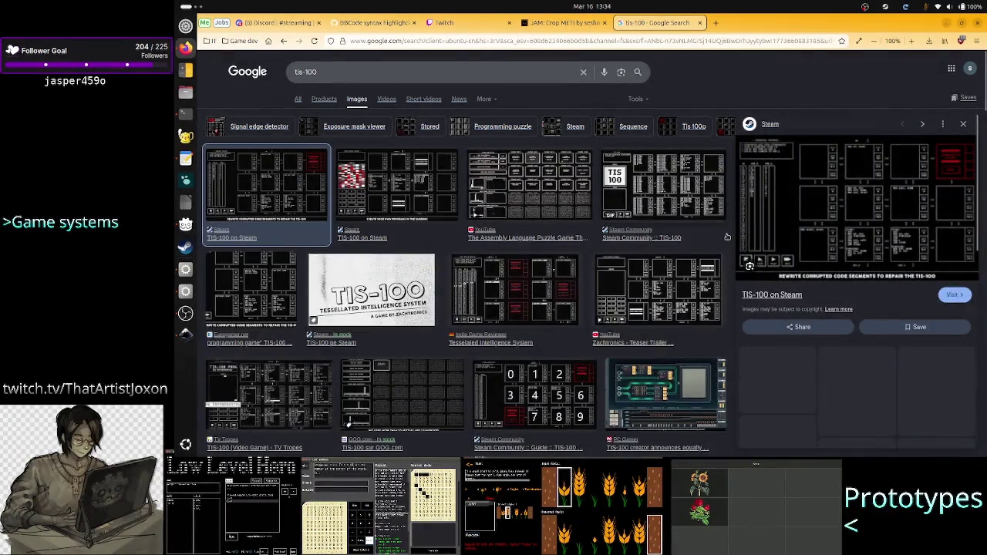
{"action": "right_click", "coordinate": [867, 222]}
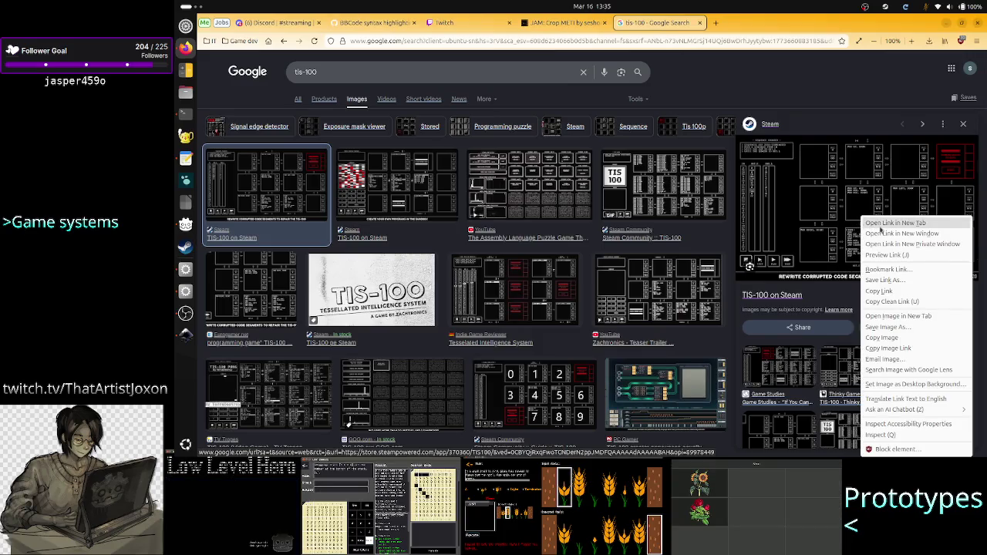
{"action": "left_click", "coordinate": [893, 316]}
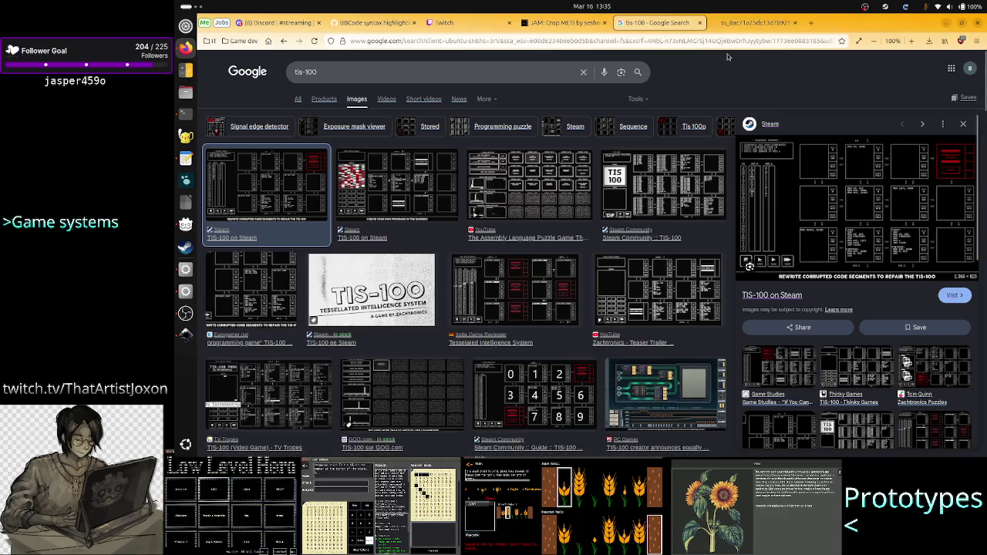
{"action": "left_click", "coordinate": [756, 22]}
{"action": "left_click_drag", "start_coordinate": [667, 11], "coordinate": [647, 24]}
Zoom in on the TIS-100 screenshot to study the Sequence Counter puzzle
{"action": "scroll", "coordinate": [411, 334], "scroll_direction": "up", "scroll_amount": 4}
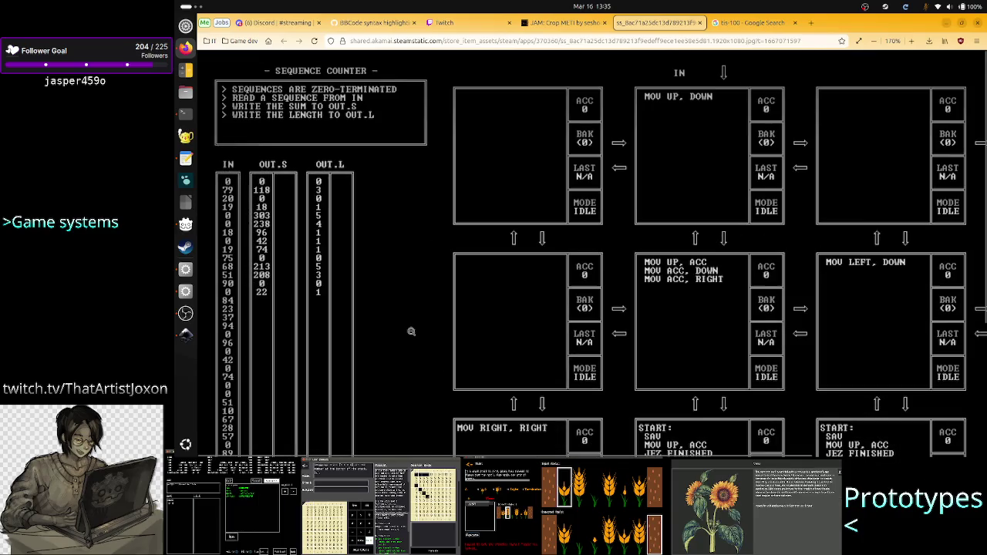
{"action": "scroll", "coordinate": [411, 332], "scroll_direction": "up", "scroll_amount": 2}
{"action": "scroll", "coordinate": [411, 331], "scroll_direction": "up", "scroll_amount": 1}
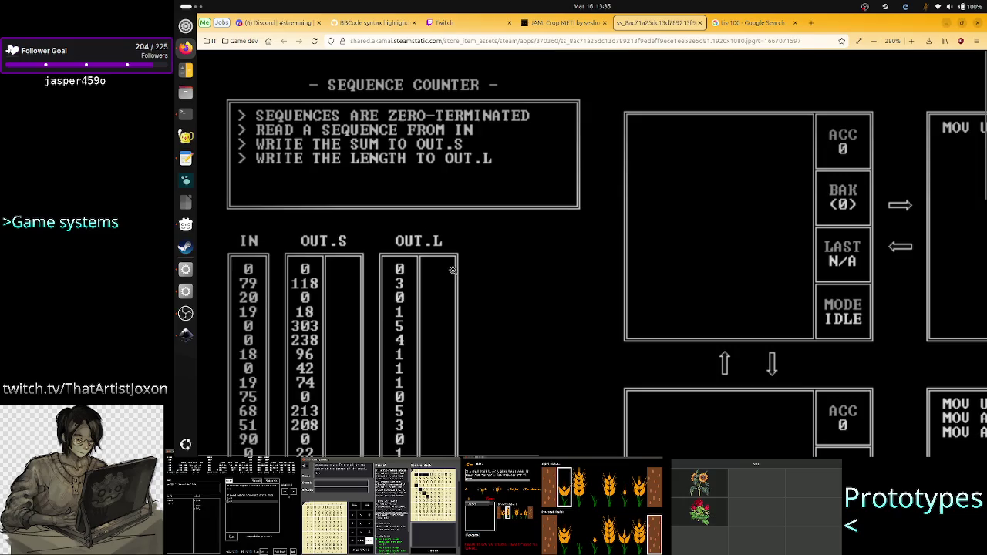
{"action": "scroll", "coordinate": [441, 297], "scroll_direction": "down", "scroll_amount": 5}
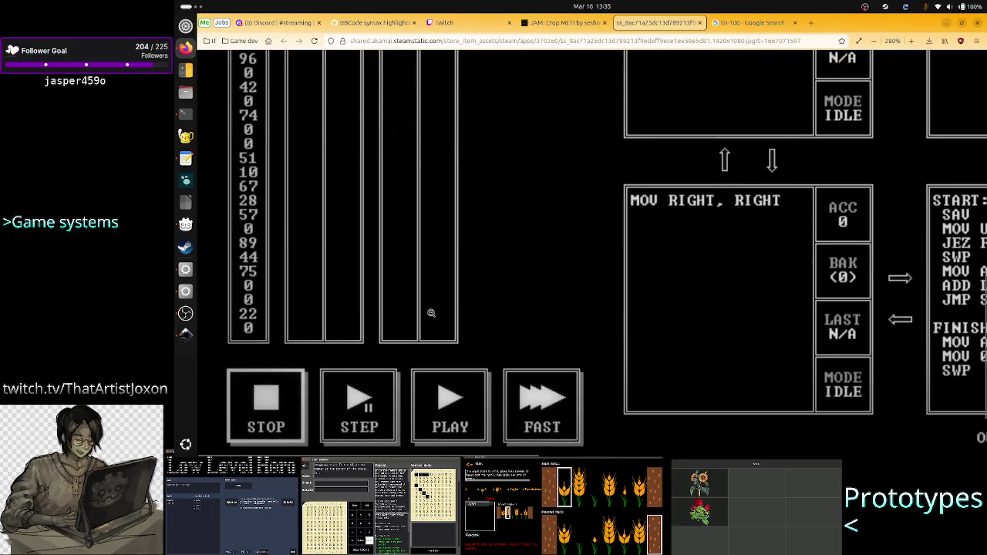
{"action": "scroll", "coordinate": [437, 308], "scroll_direction": "up", "scroll_amount": 5}
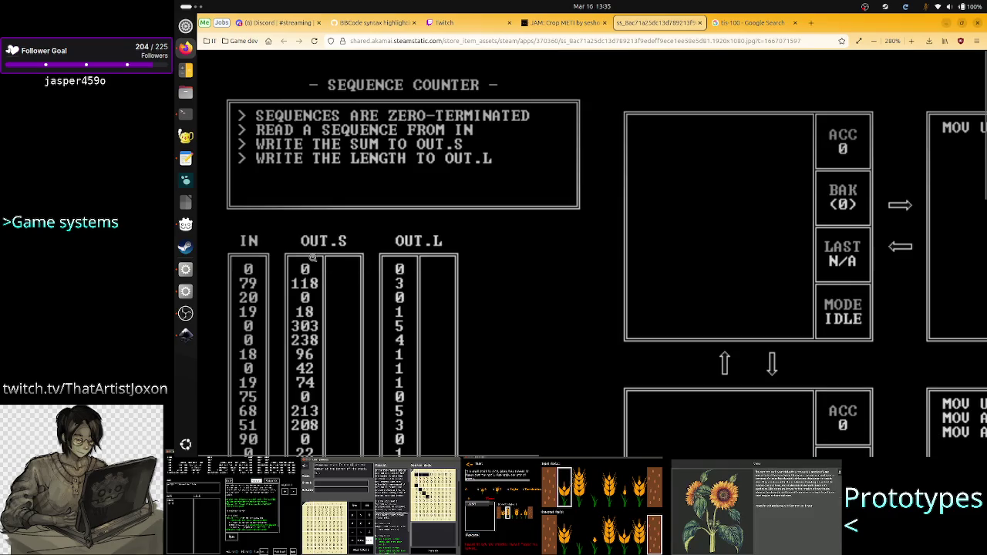
{"action": "scroll", "coordinate": [273, 290], "scroll_direction": "down", "scroll_amount": 8}
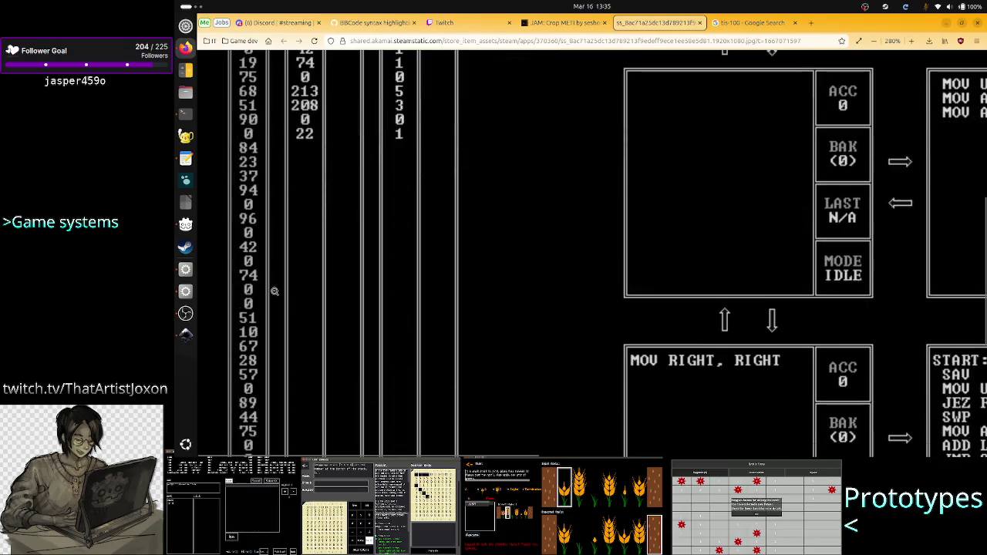
{"action": "scroll", "coordinate": [274, 290], "scroll_direction": "up", "scroll_amount": 8}
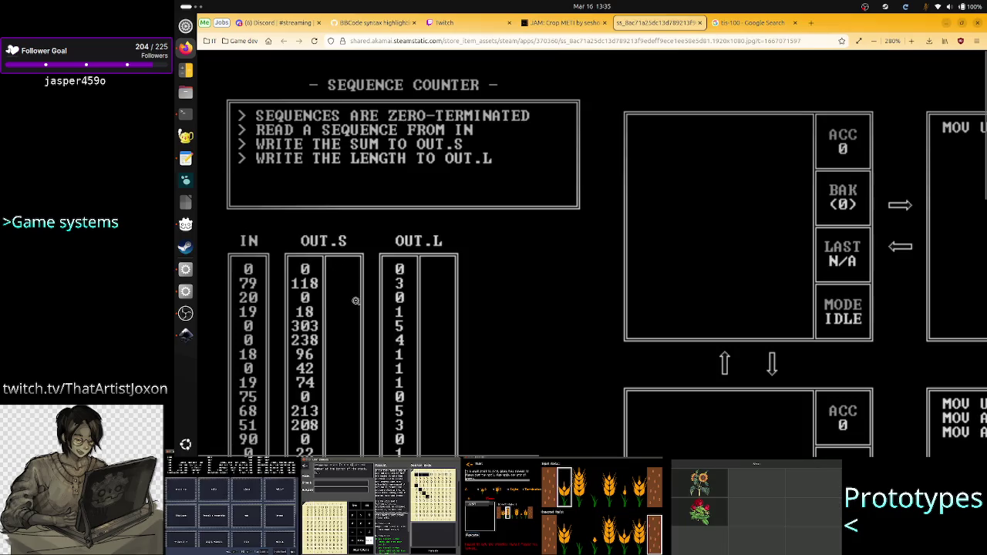
{"action": "scroll", "coordinate": [334, 302], "scroll_direction": "down", "scroll_amount": 3}
{"action": "scroll", "coordinate": [336, 302], "scroll_direction": "up", "scroll_amount": 5}
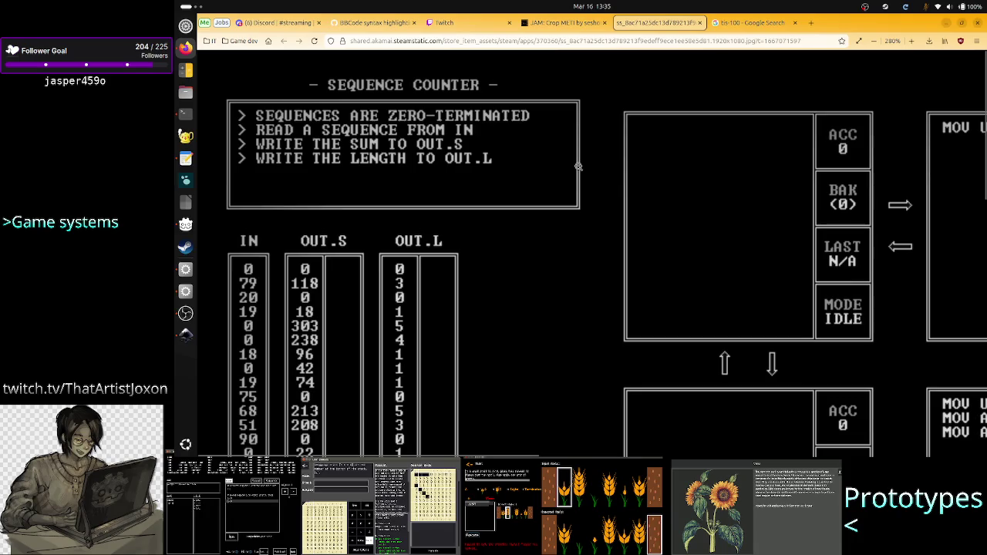
{"action": "scroll", "coordinate": [502, 177], "scroll_direction": "up", "scroll_amount": 1}
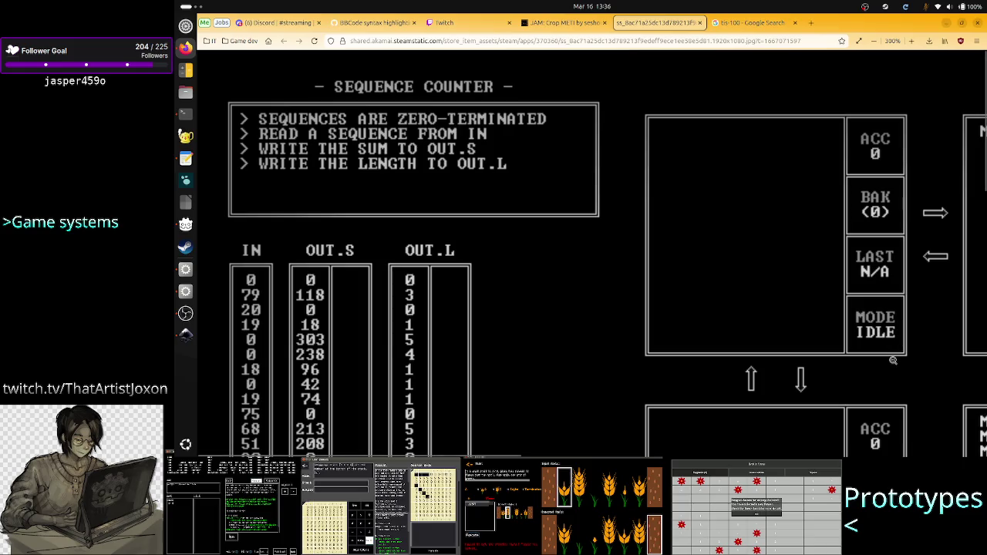
Scroll around the screenshot to inspect the IN, OUT.S and OUT.L columns
{"action": "scroll", "coordinate": [893, 360], "scroll_direction": "right", "scroll_amount": 5}
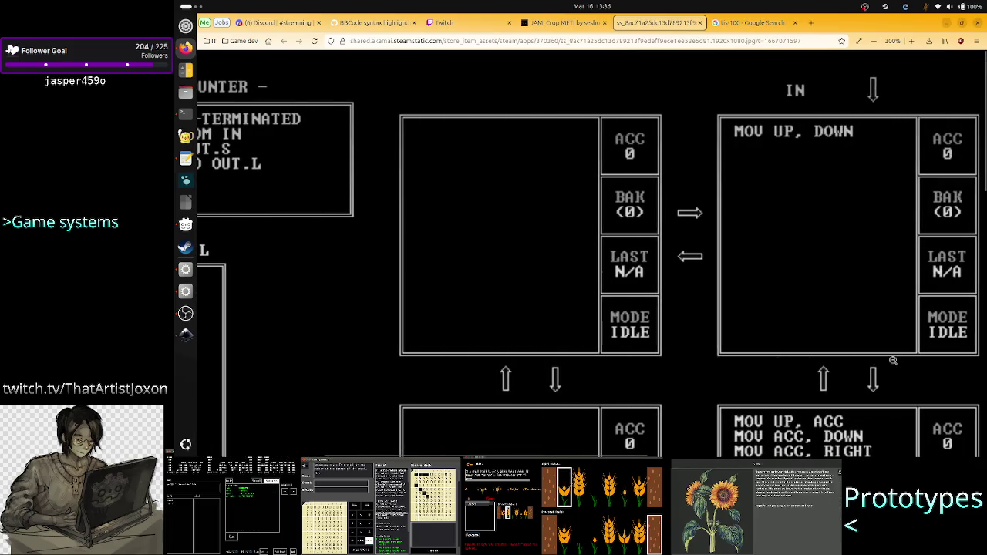
{"action": "scroll", "coordinate": [893, 360], "scroll_direction": "right", "scroll_amount": 4}
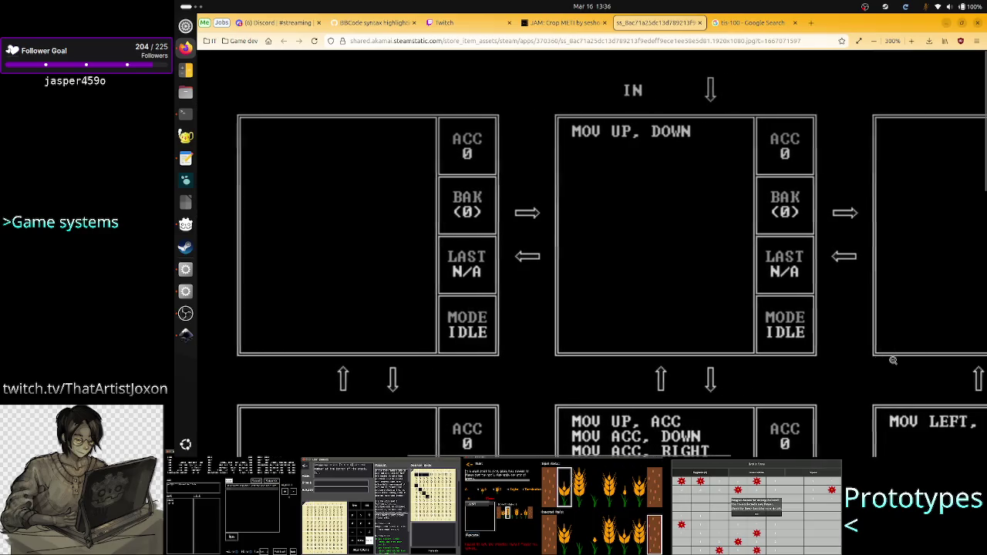
{"action": "scroll", "coordinate": [893, 360], "scroll_direction": "left", "scroll_amount": 9}
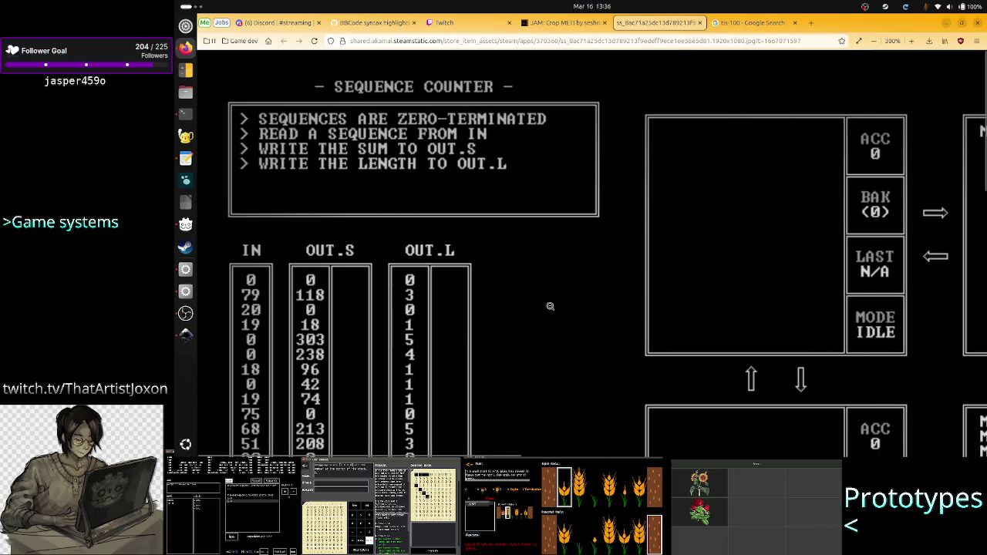
{"action": "scroll", "coordinate": [540, 274], "scroll_direction": "down", "scroll_amount": 5}
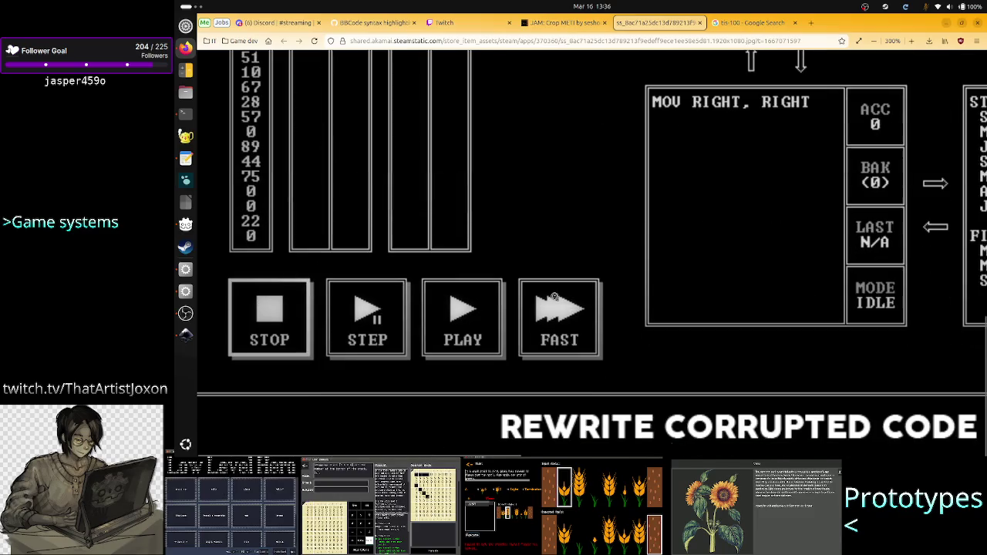
{"action": "scroll", "coordinate": [586, 302], "scroll_direction": "up", "scroll_amount": 1}
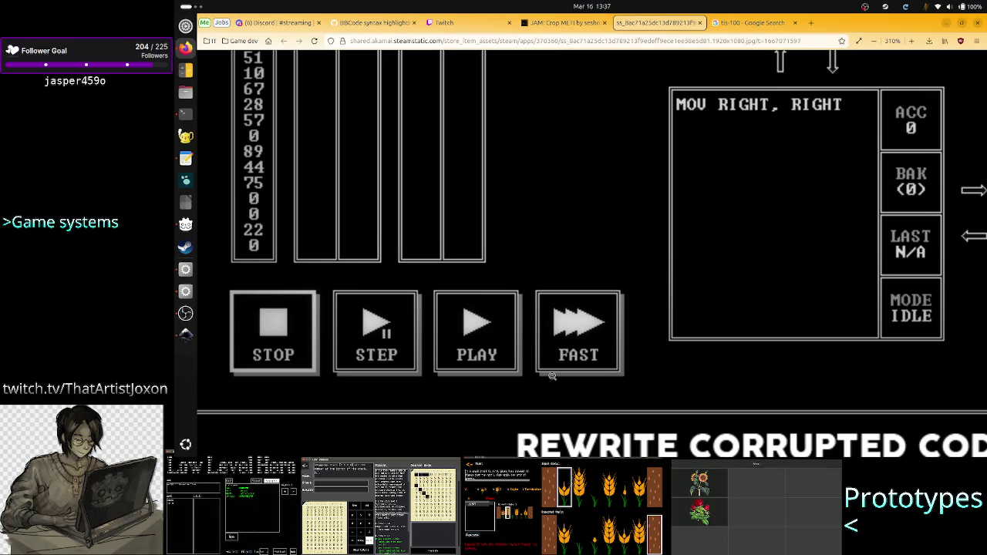
View the level_UI_concepts.svg mockup, then raise the veadotube avatar window
{"action": "left_click", "coordinate": [193, 337]}
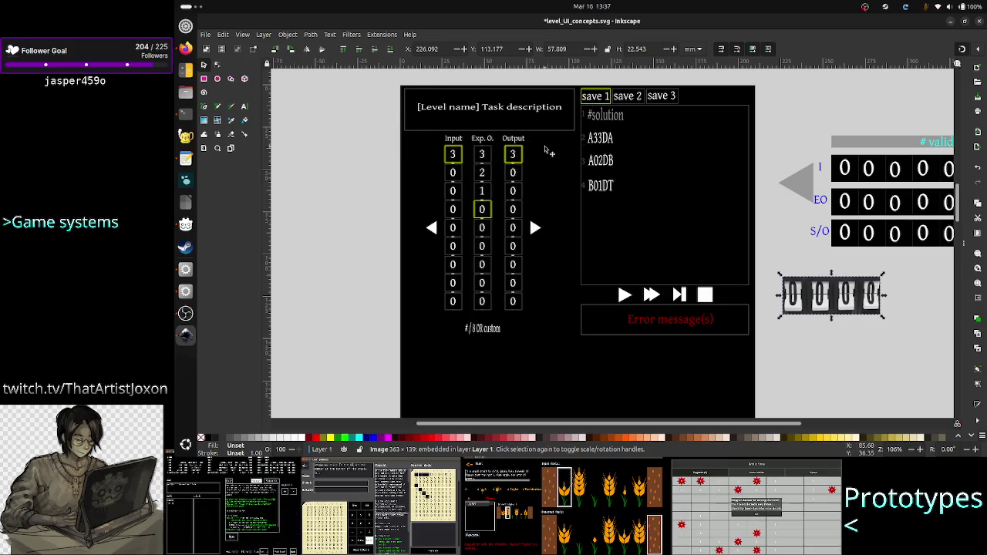
{"action": "key", "text": "alt+Tab"}
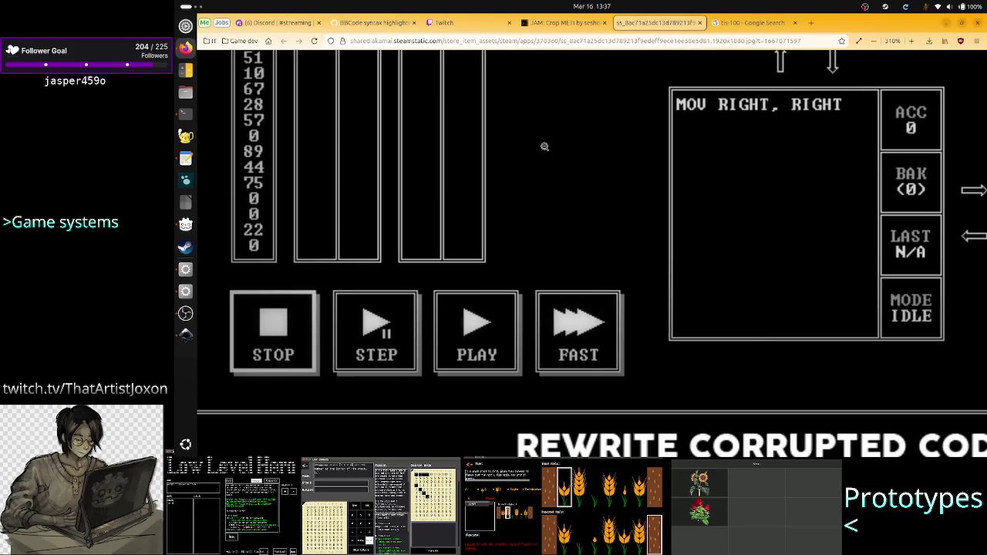
{"action": "left_click", "coordinate": [179, 297]}
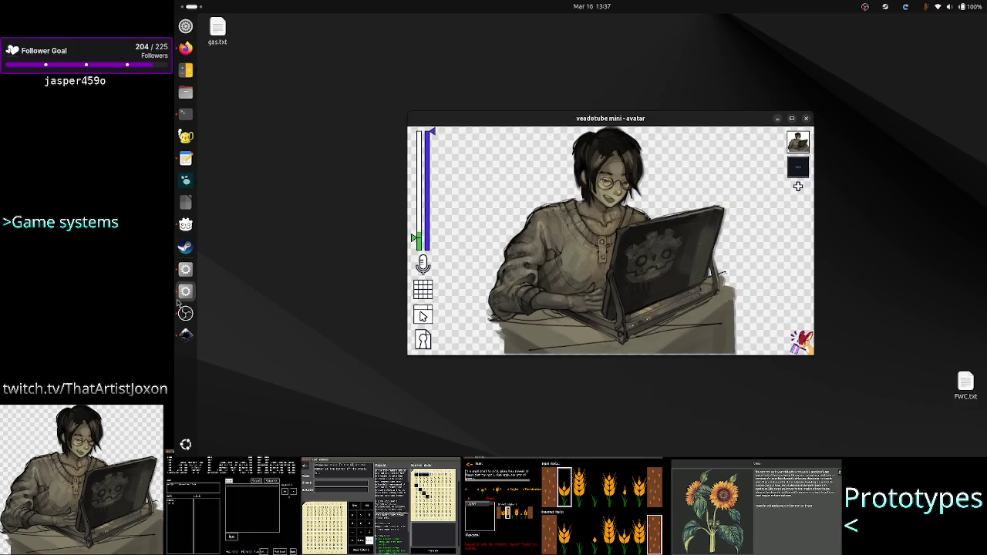
Bring the Godot editor back and select the PanelContainer node
{"action": "left_click", "coordinate": [185, 444]}
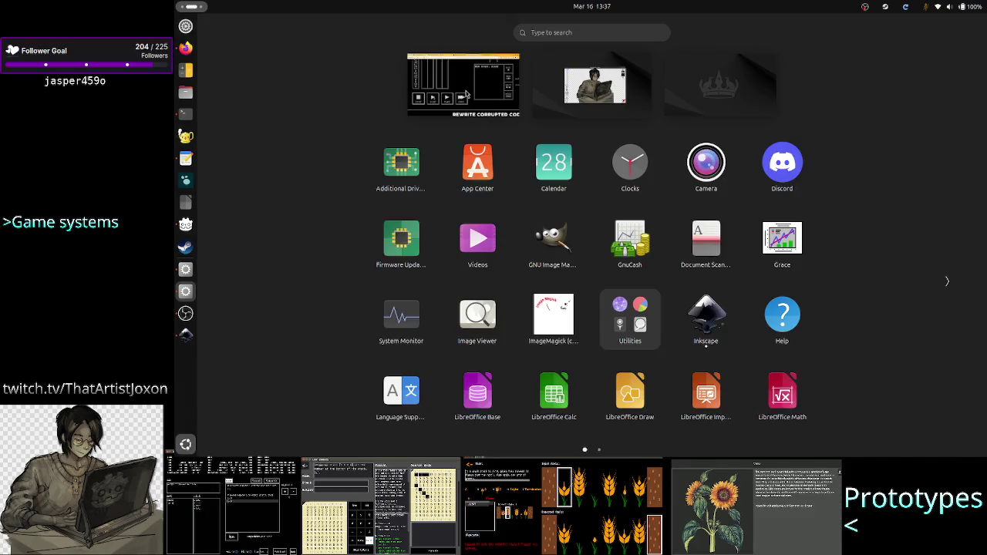
{"action": "left_click", "coordinate": [465, 94]}
{"action": "left_click", "coordinate": [185, 271]}
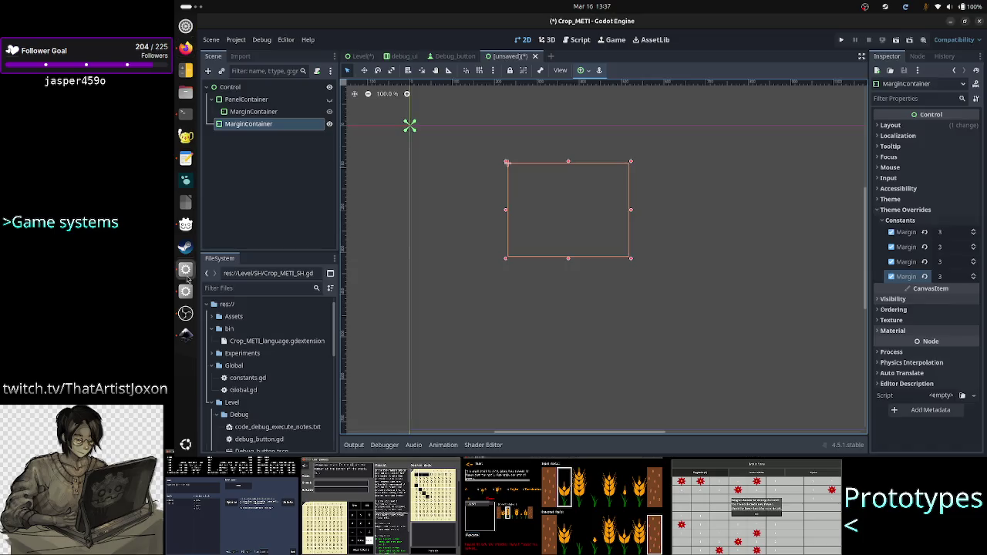
{"action": "left_click", "coordinate": [276, 102]}
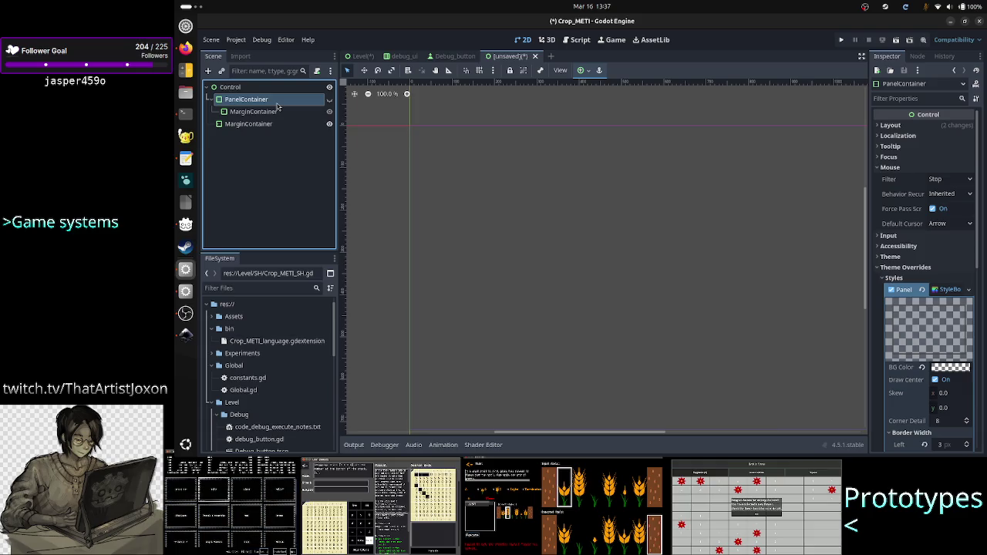
Delete the top-level second MarginContainer, confirming the prompt, and reselect the PanelContainer
{"action": "left_click", "coordinate": [265, 113]}
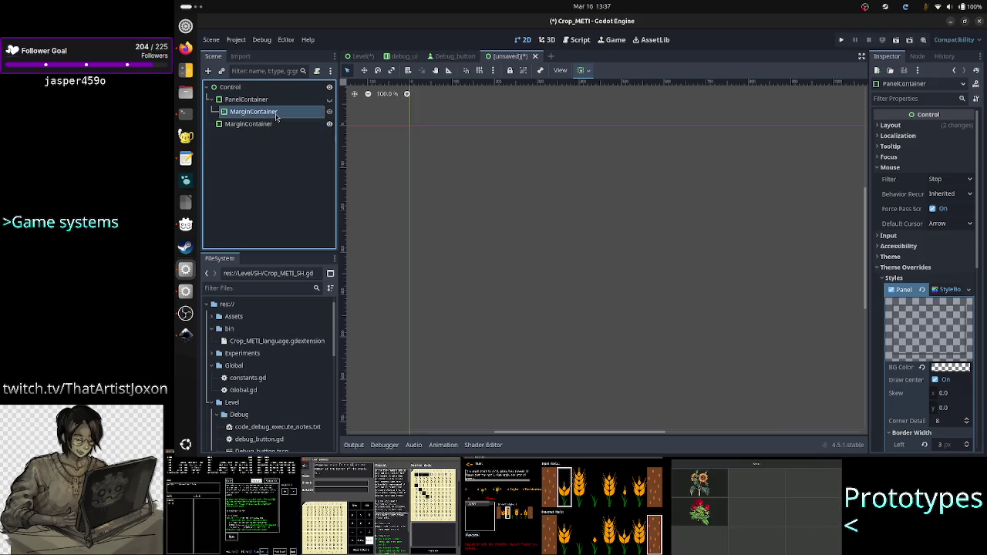
{"action": "left_click", "coordinate": [255, 126]}
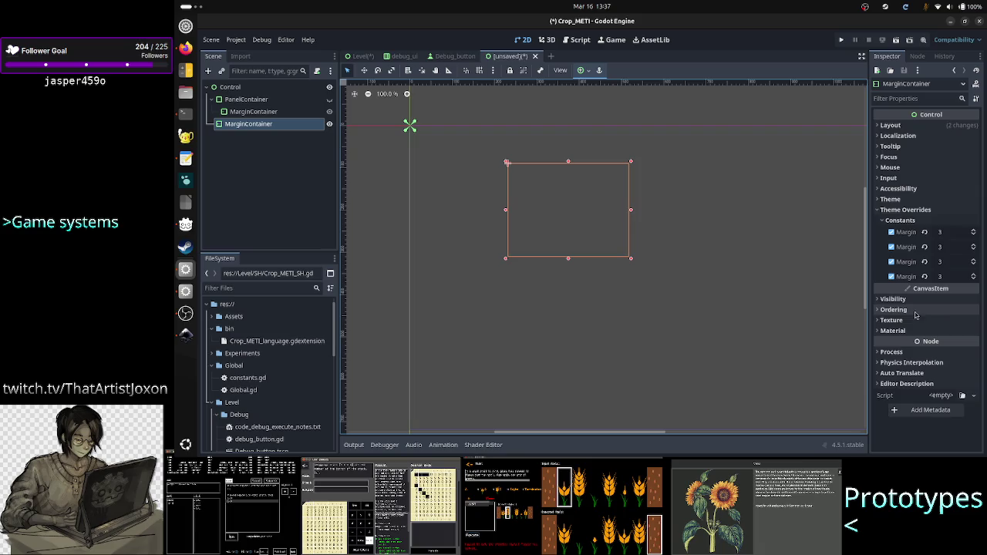
{"action": "left_click", "coordinate": [925, 200]}
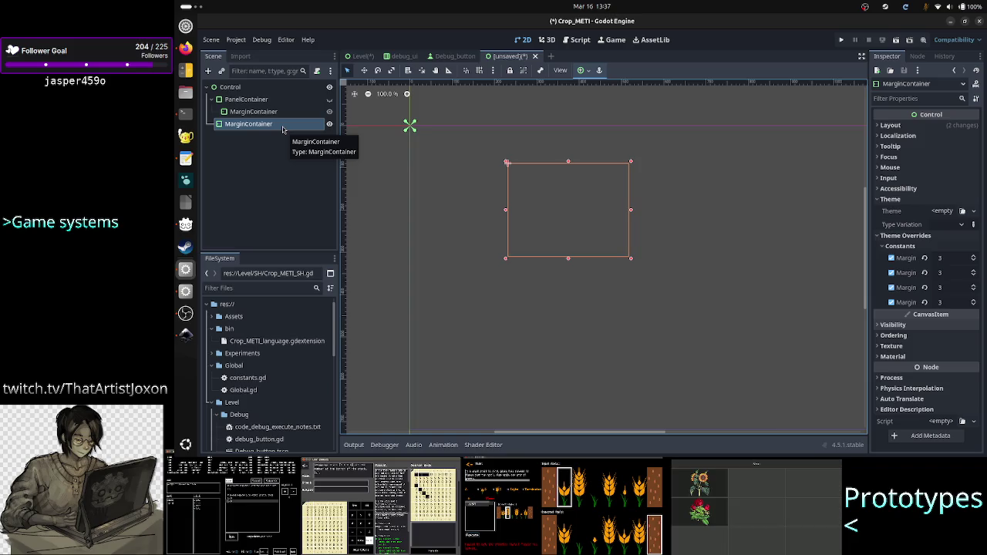
{"action": "key", "text": "Delete"}
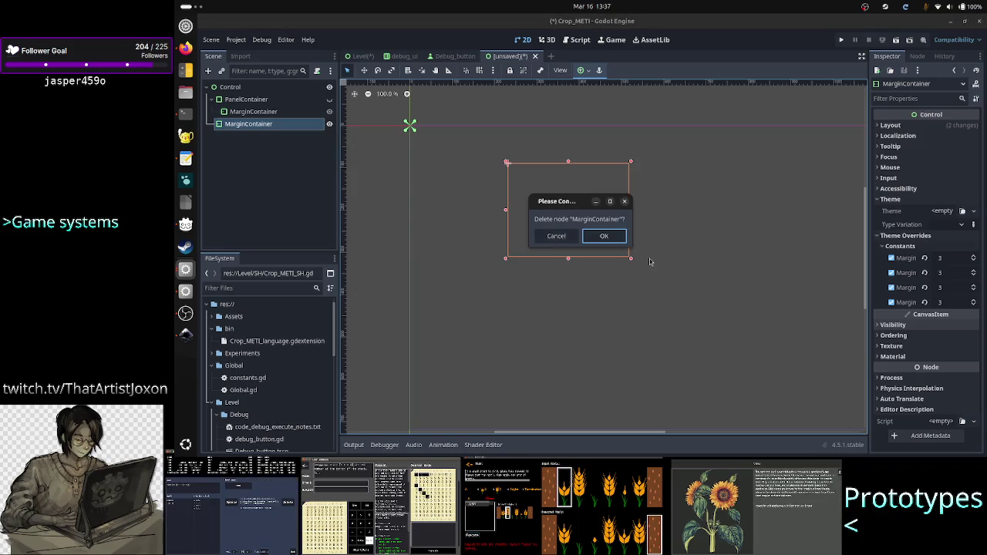
{"action": "left_click", "coordinate": [610, 238]}
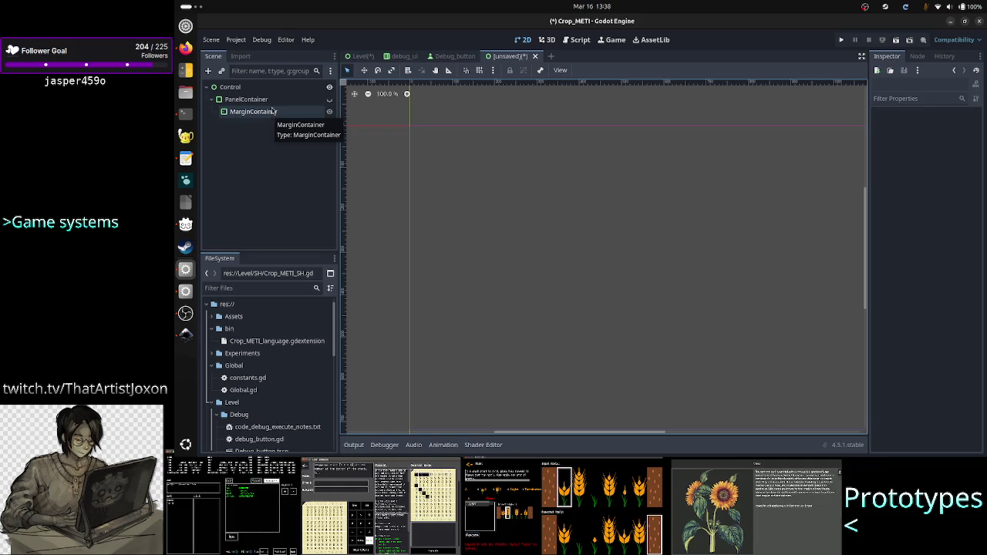
{"action": "left_click", "coordinate": [266, 100]}
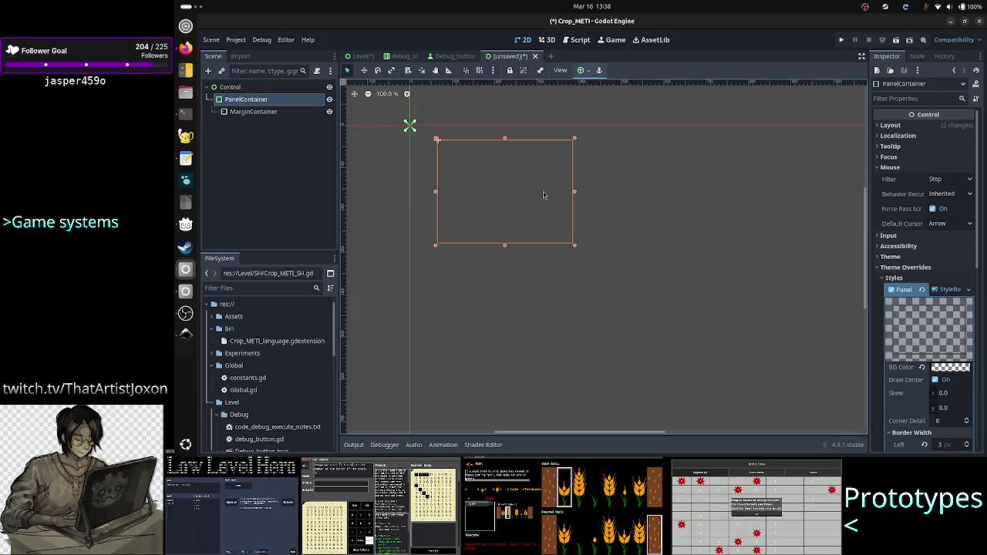
Add a Label node as a child of the inner MarginContainer
{"action": "left_click", "coordinate": [276, 113]}
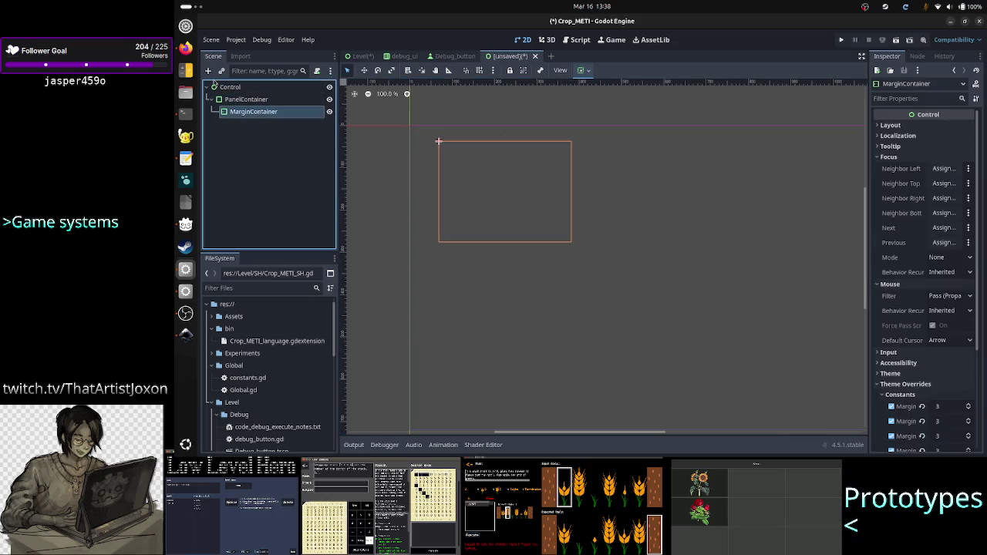
{"action": "left_click", "coordinate": [208, 71]}
{"action": "type", "text": "labe"}
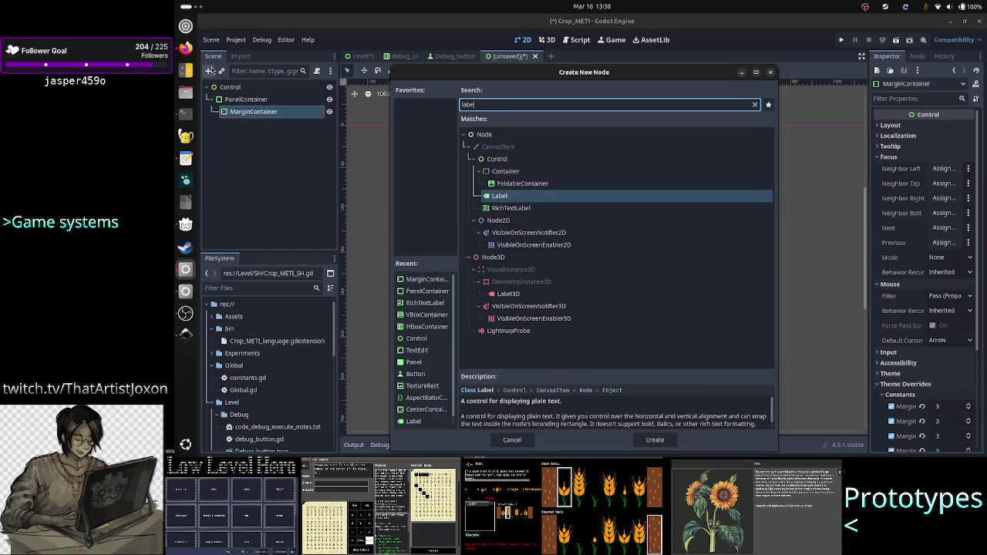
{"action": "type", "text": "l"}
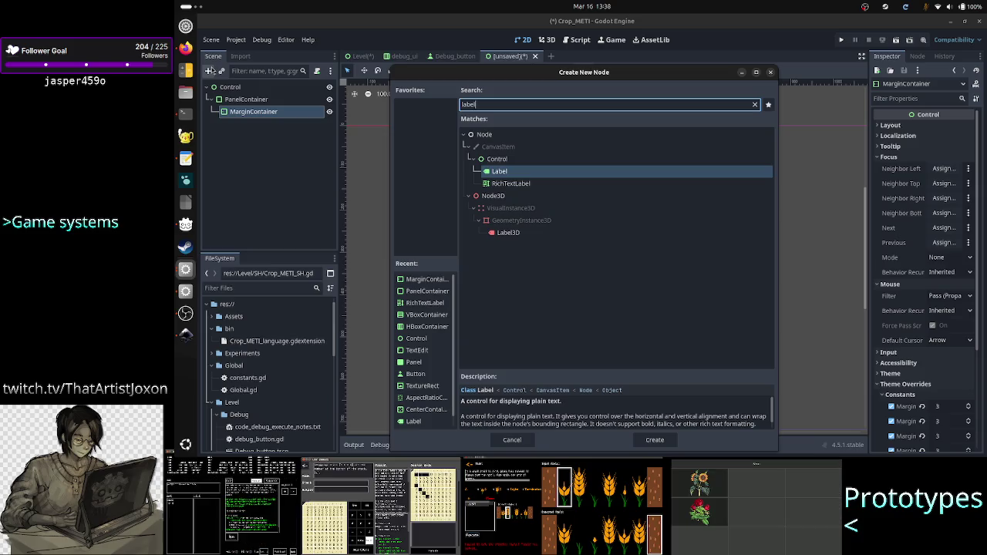
{"action": "key", "text": "Return"}
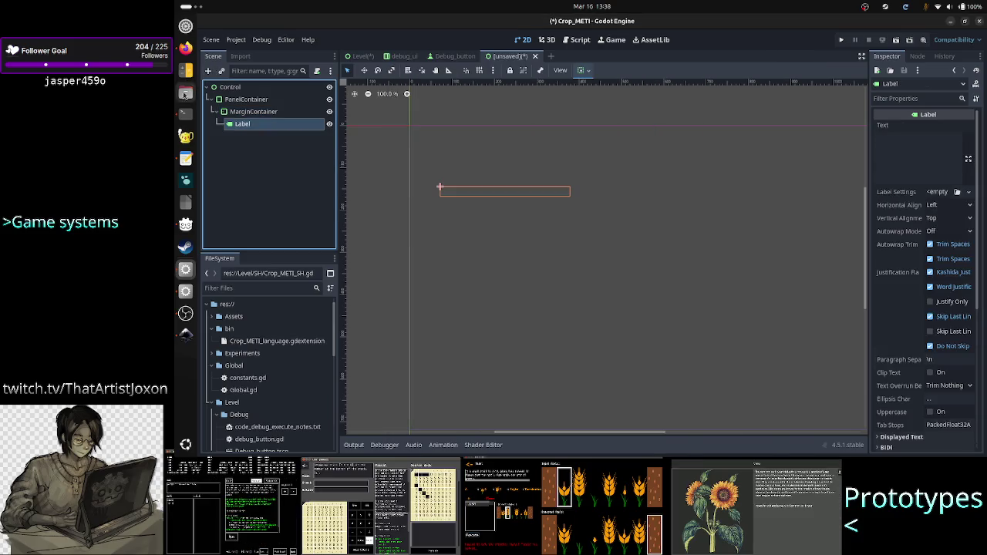
Change the Label node's type to Panel, keeping the name Label
{"action": "left_click", "coordinate": [231, 112]}
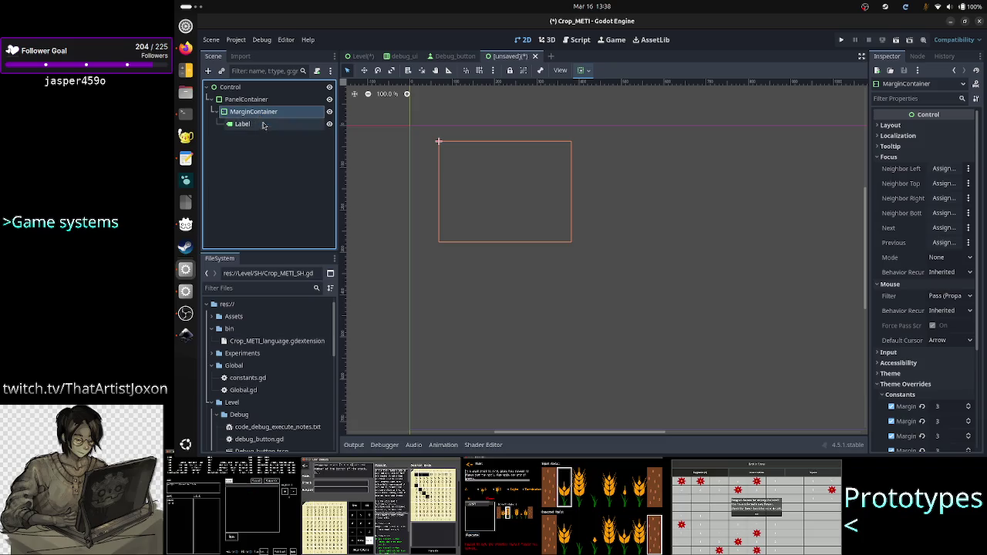
{"action": "left_click", "coordinate": [264, 127]}
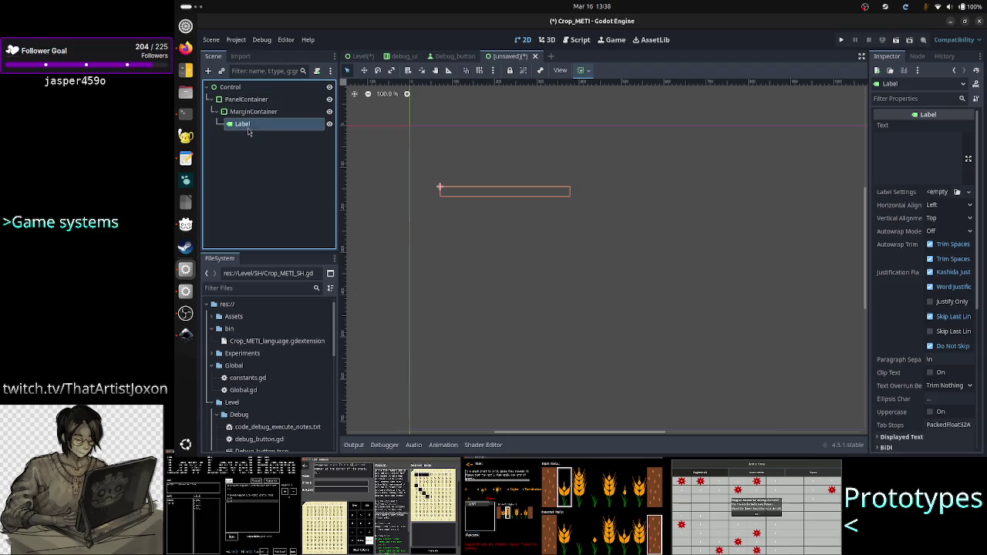
{"action": "right_click", "coordinate": [266, 129]}
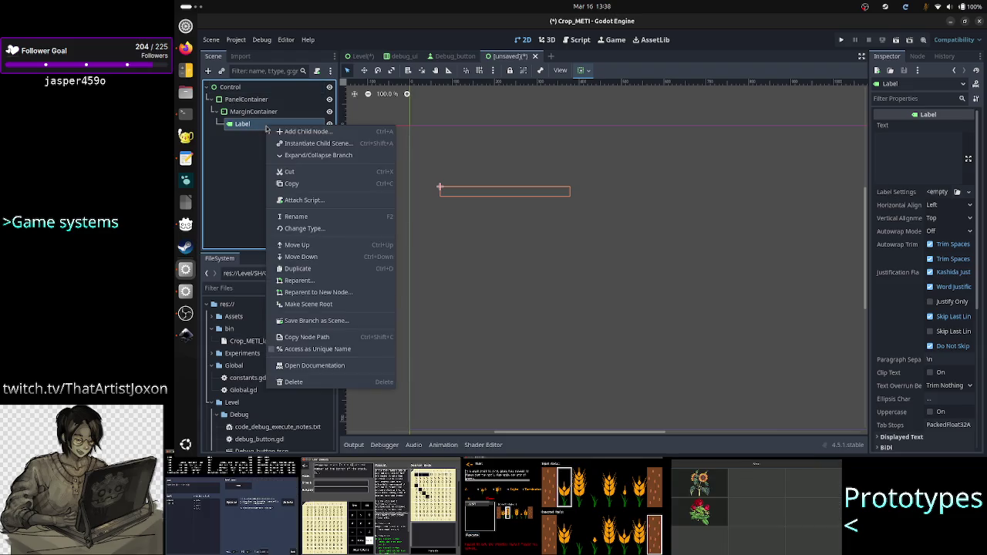
{"action": "left_click", "coordinate": [307, 228]}
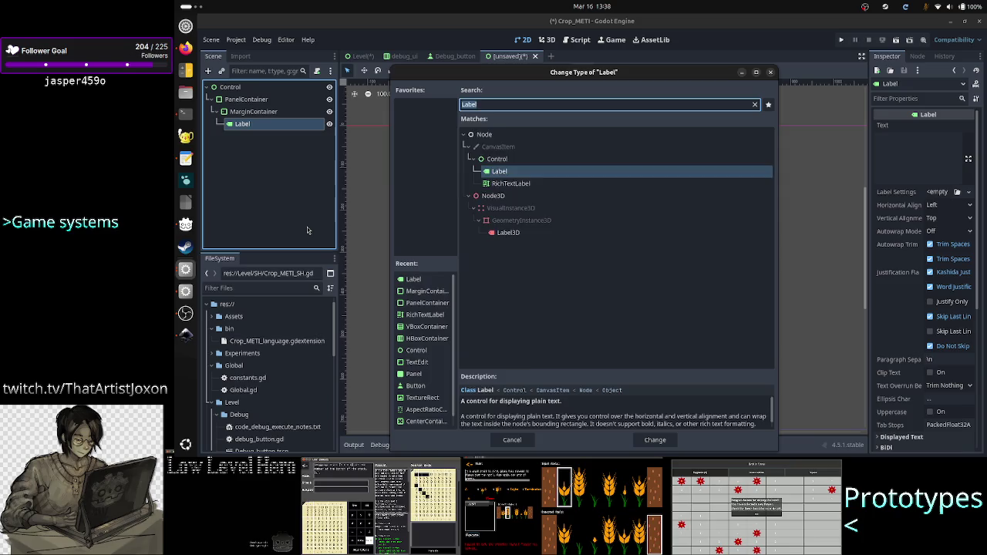
{"action": "type", "text": "pane"}
{"action": "key", "text": "Return"}
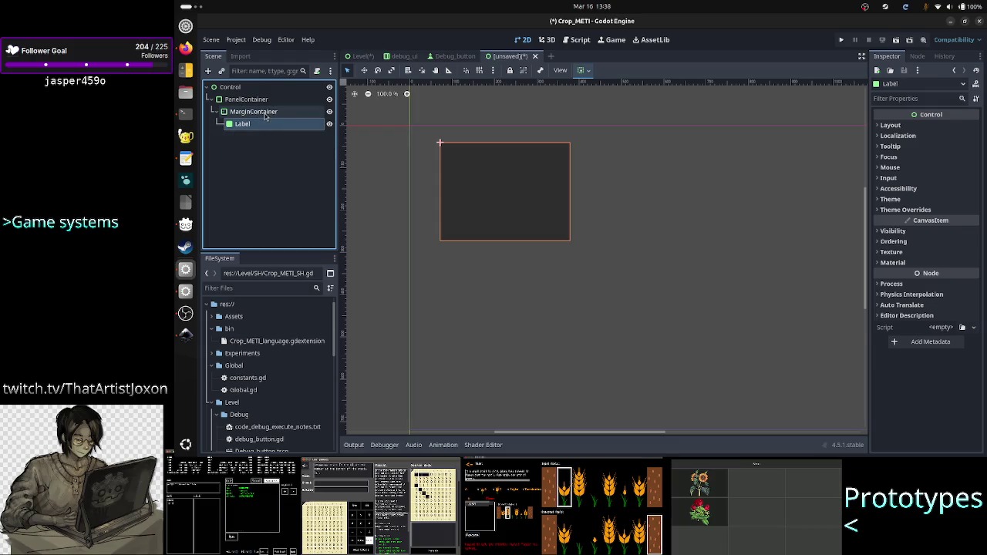
Multi-select MarginContainer and Label, zoom in on the nested border edges, then switch to Firefox
{"action": "left_click", "coordinate": [264, 114], "text": "ctrl"}
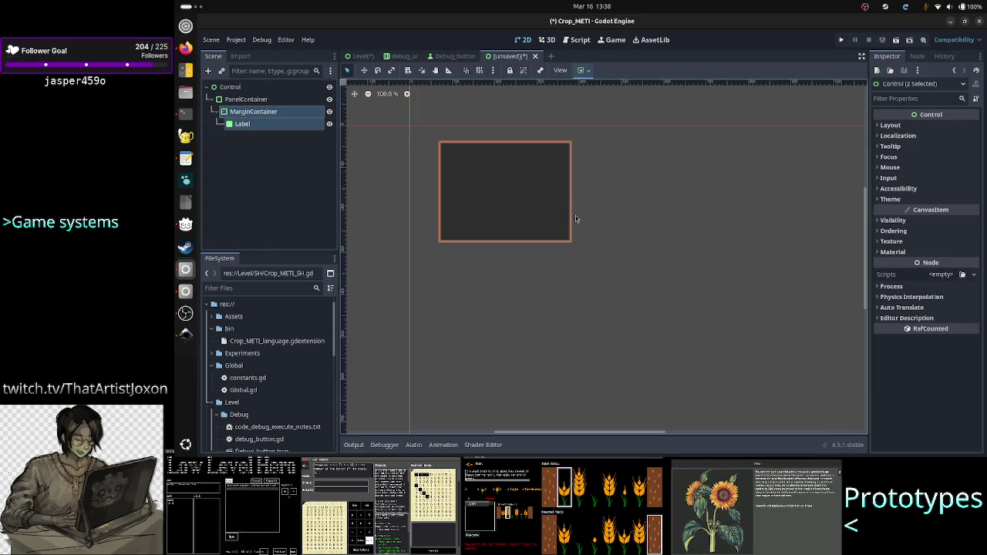
{"action": "scroll", "coordinate": [576, 218], "scroll_direction": "up", "scroll_amount": 3}
{"action": "scroll", "coordinate": [576, 218], "scroll_direction": "up", "scroll_amount": 6}
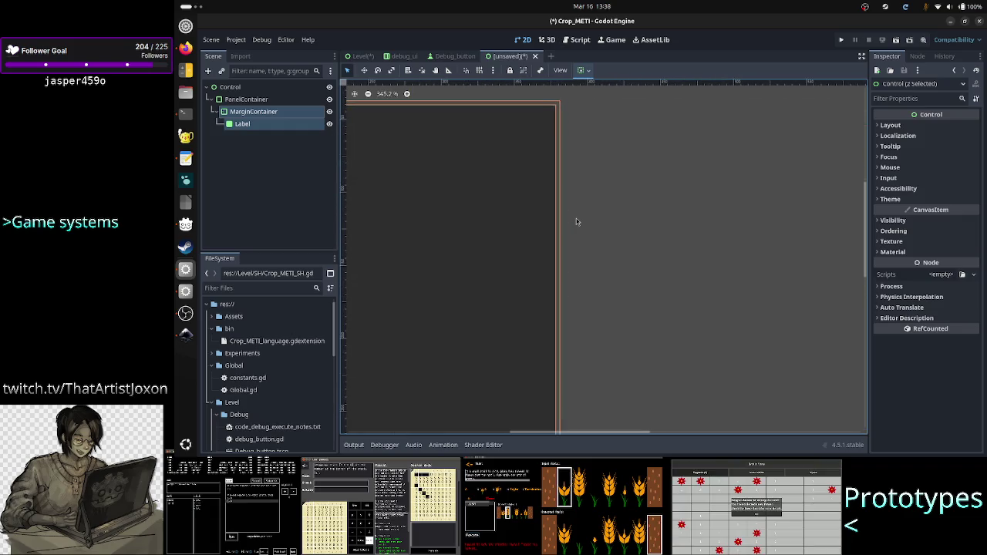
{"action": "scroll", "coordinate": [549, 232], "scroll_direction": "down", "scroll_amount": 1}
{"action": "scroll", "coordinate": [568, 188], "scroll_direction": "down", "scroll_amount": 3}
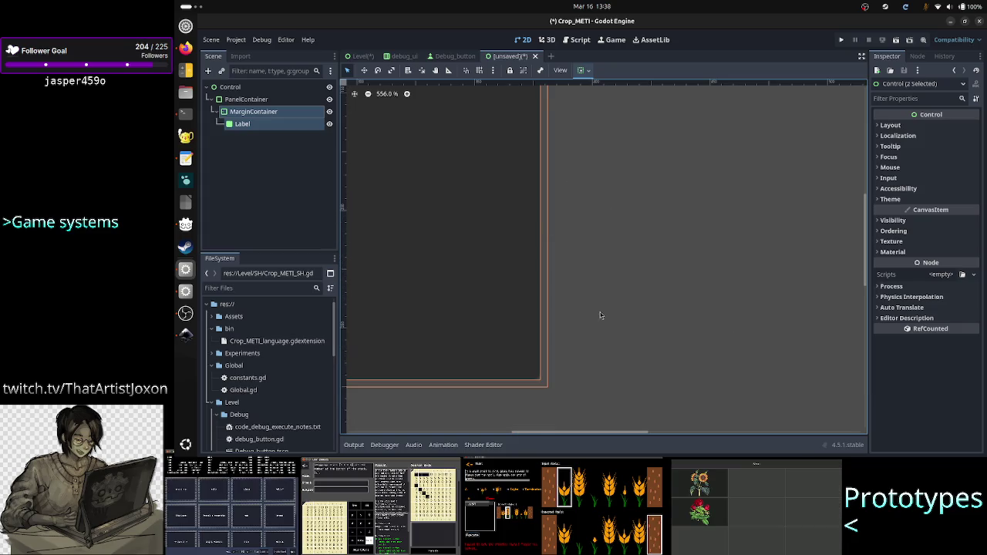
{"action": "scroll", "coordinate": [600, 315], "scroll_direction": "down", "scroll_amount": 12}
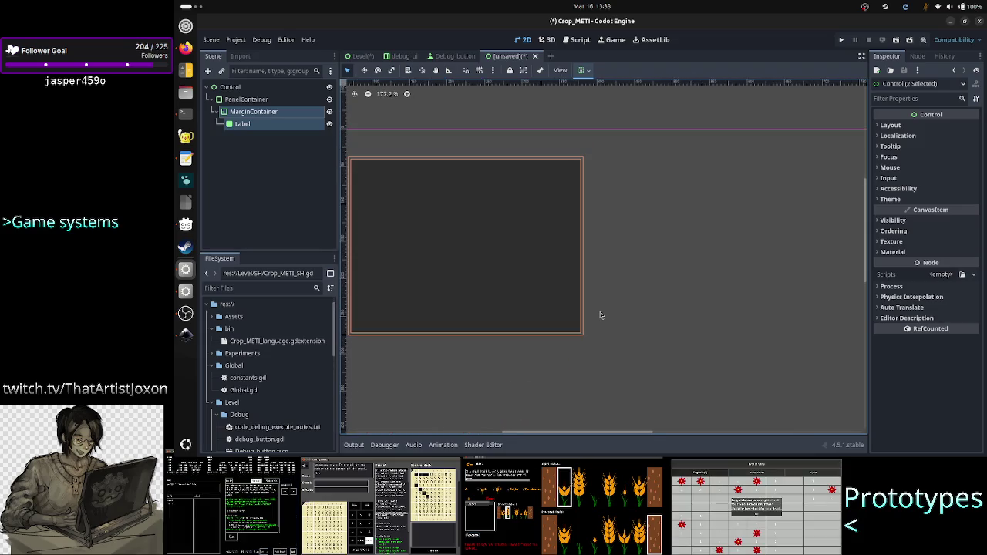
{"action": "mouse_move", "coordinate": [574, 438]}
{"action": "left_mouse_down"}
{"action": "mouse_move", "coordinate": [540, 432]}
{"action": "mouse_move", "coordinate": [556, 435]}
{"action": "left_mouse_up"}
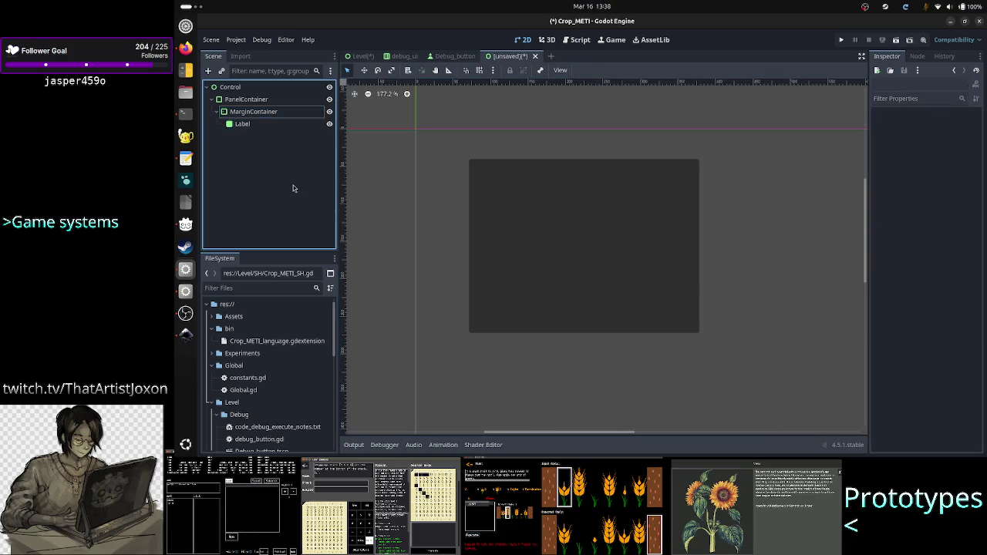
{"action": "left_click", "coordinate": [253, 124]}
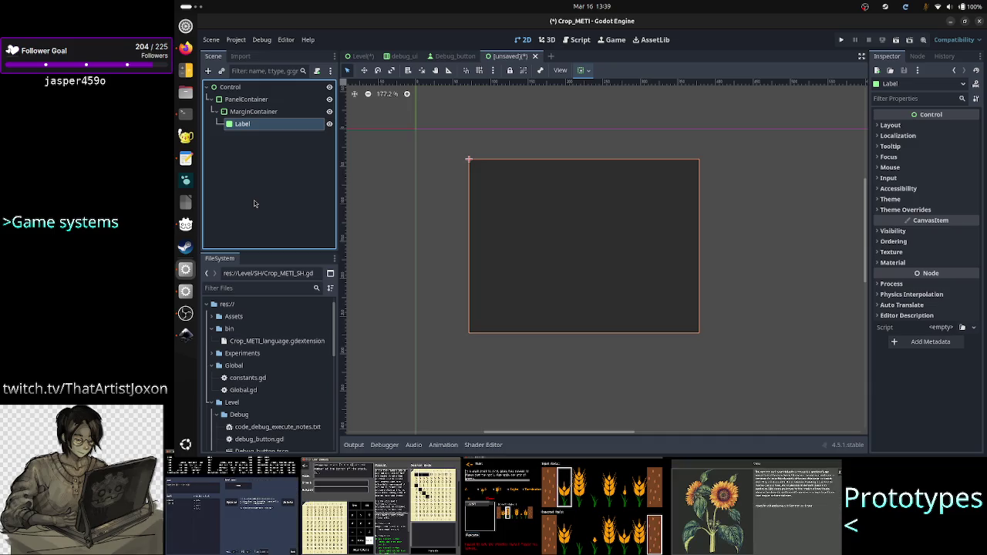
{"action": "key", "text": "alt+Tab"}
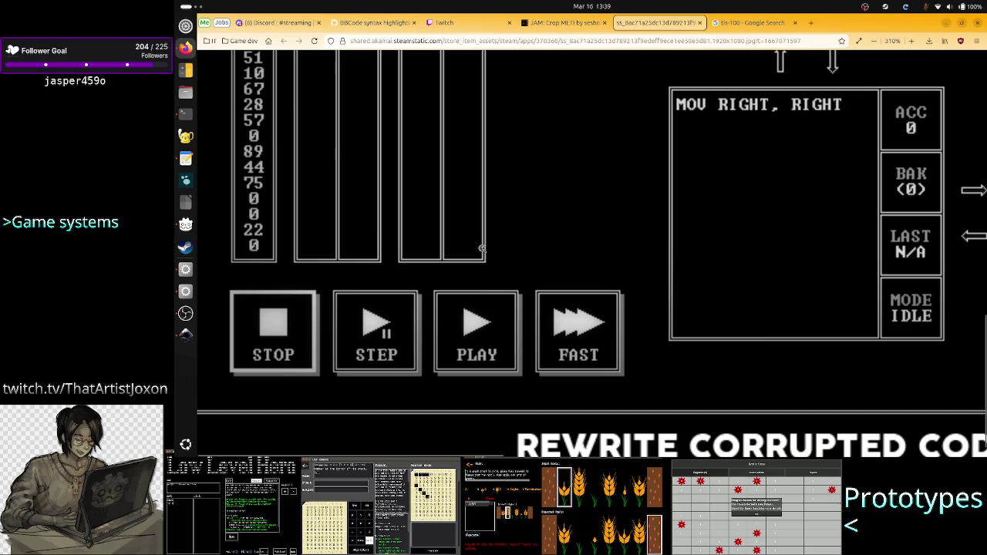
Zoom the TIS-100 screenshot to its STOP, STEP, PLAY and FAST buttons, comparing it against Godot
{"action": "left_click", "coordinate": [525, 319]}
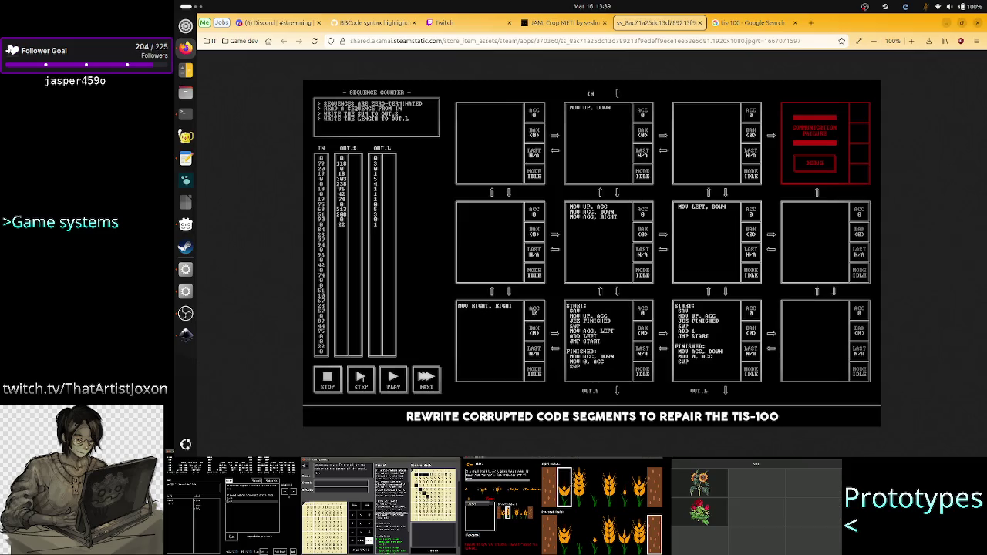
{"action": "left_click", "coordinate": [532, 310]}
{"action": "scroll", "coordinate": [533, 348], "scroll_direction": "down", "scroll_amount": 10}
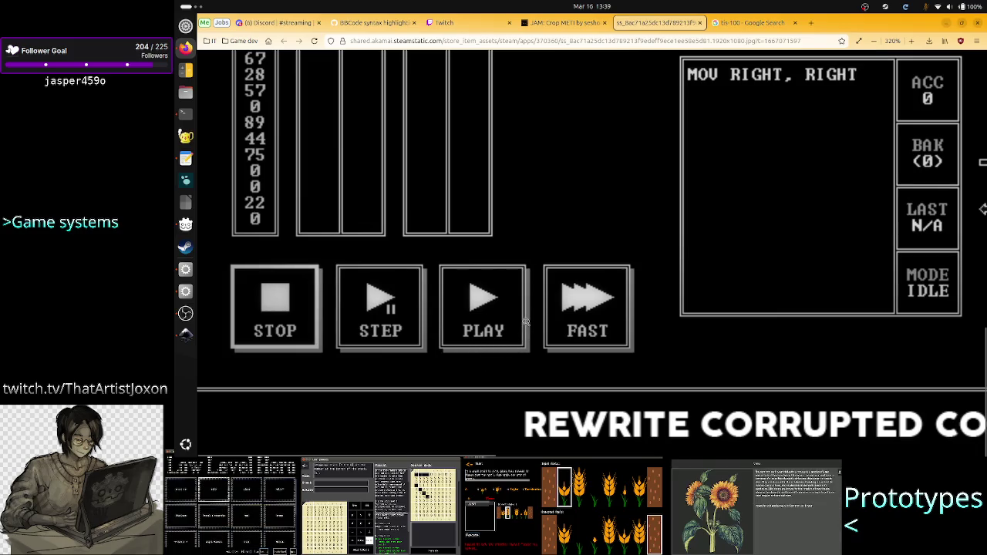
{"action": "key", "text": "alt+Tab"}
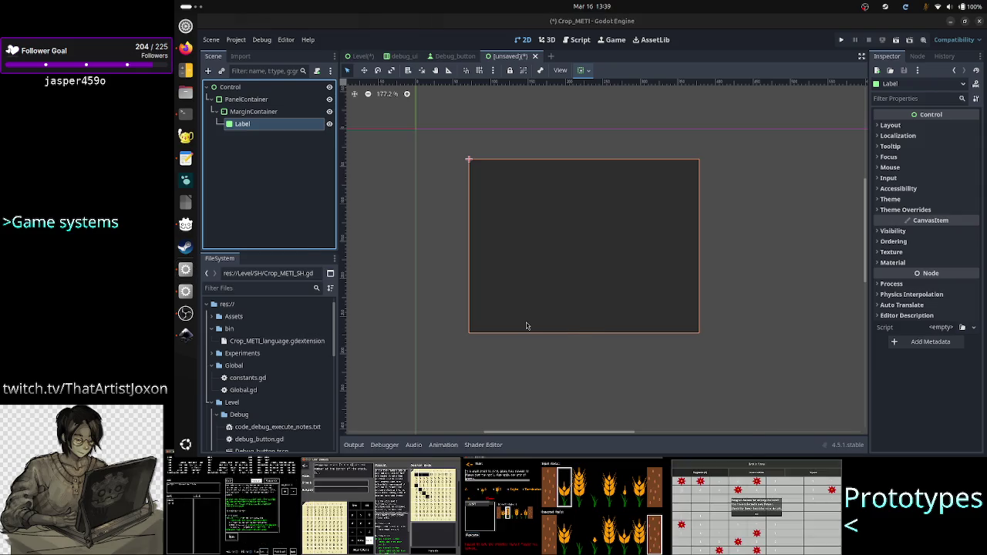
{"action": "key", "text": "alt+Tab"}
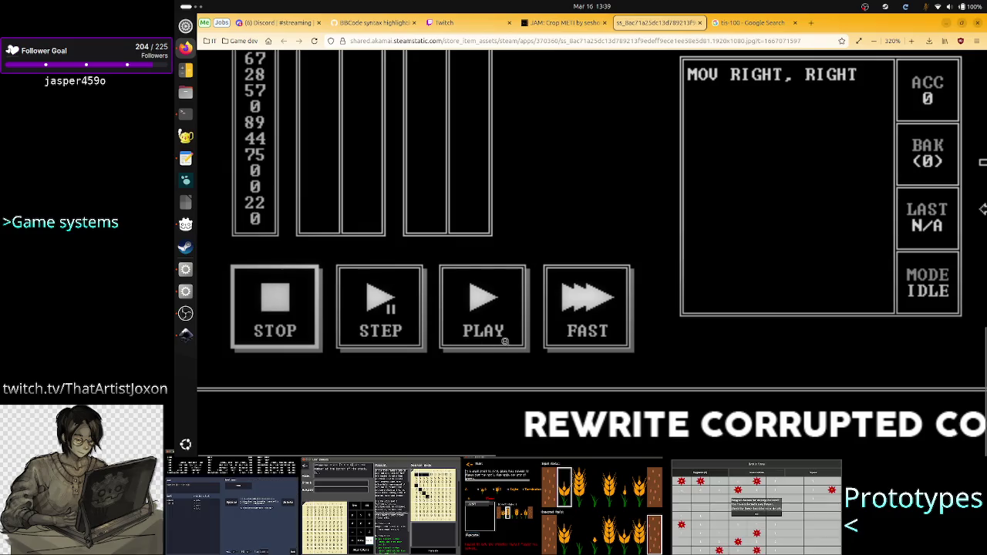
{"action": "key", "text": "alt+Tab"}
{"action": "key", "text": "alt+Tab"}
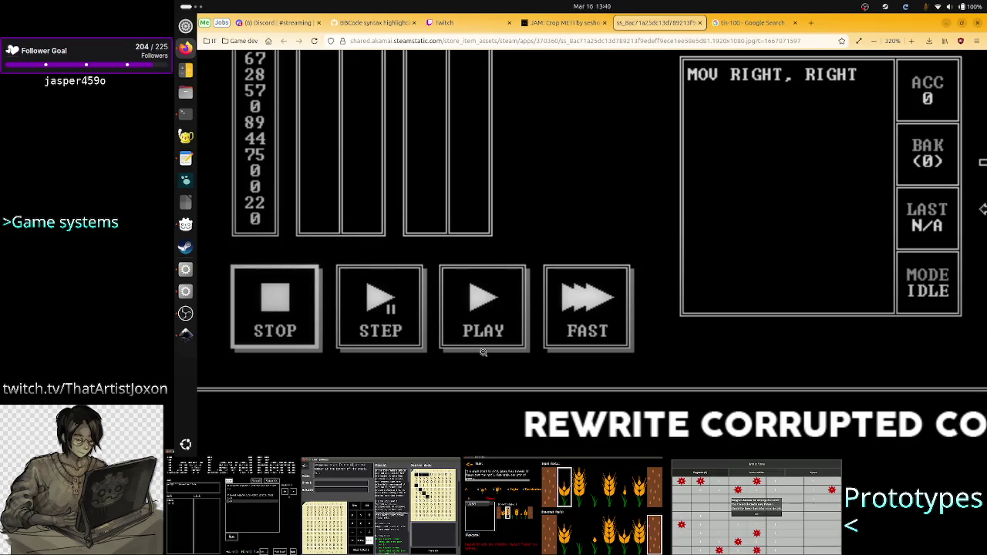
{"action": "scroll", "coordinate": [483, 353], "scroll_direction": "up", "scroll_amount": 2}
Scroll the zoomed screenshot between the SEQUENCE COUNTER header and the buttons, then return to Godot
{"action": "scroll", "coordinate": [483, 352], "scroll_direction": "down", "scroll_amount": 2}
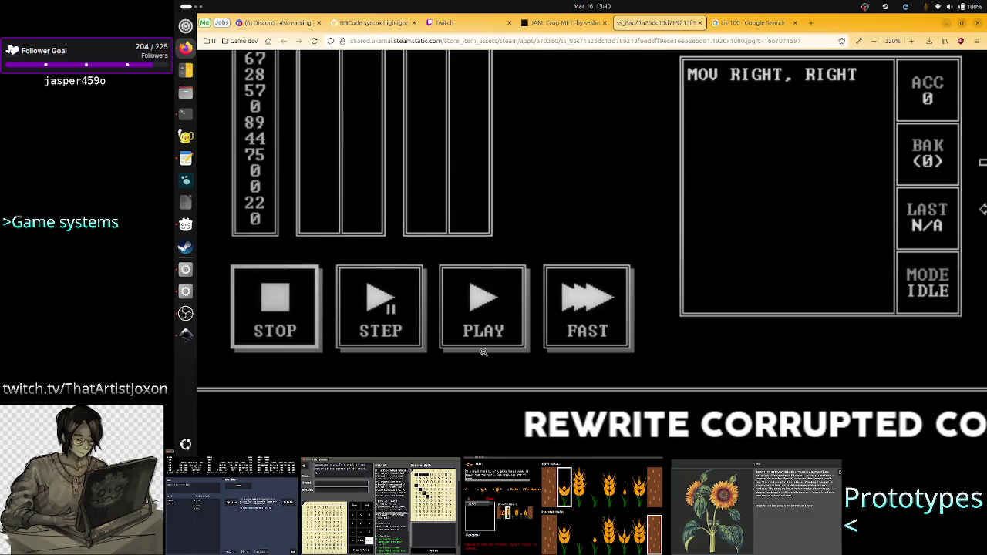
{"action": "scroll", "coordinate": [484, 353], "scroll_direction": "up", "scroll_amount": 1}
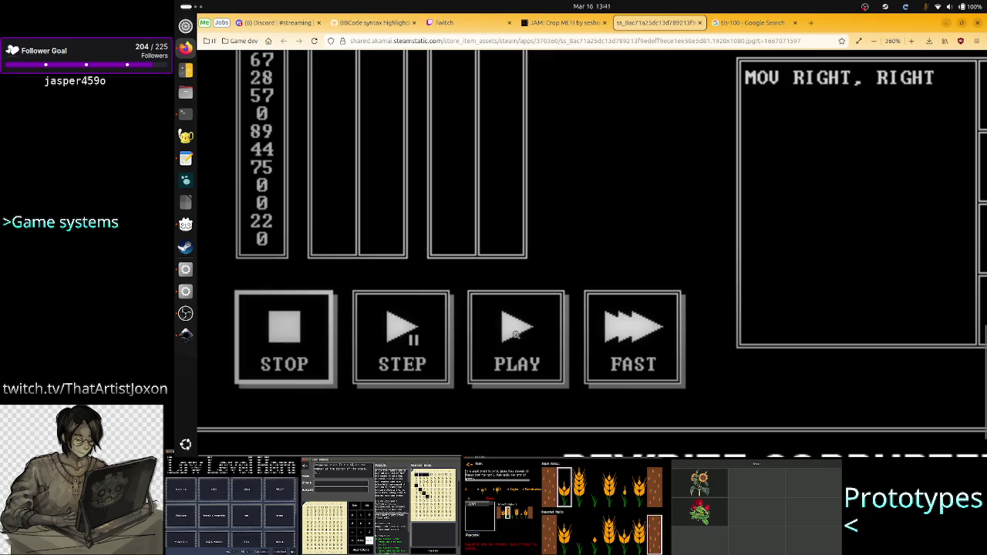
{"action": "scroll", "coordinate": [477, 293], "scroll_direction": "up", "scroll_amount": 5}
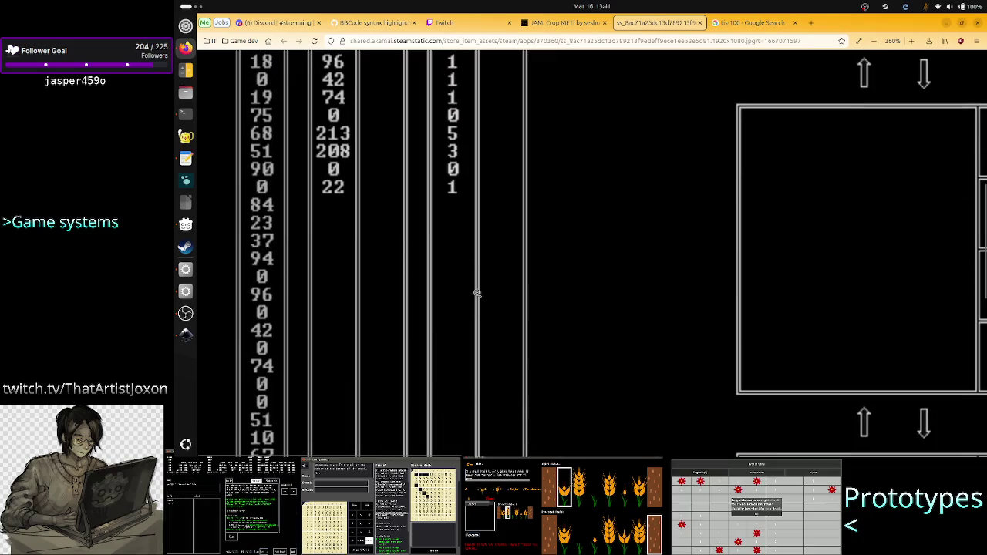
{"action": "scroll", "coordinate": [477, 292], "scroll_direction": "up", "scroll_amount": 5}
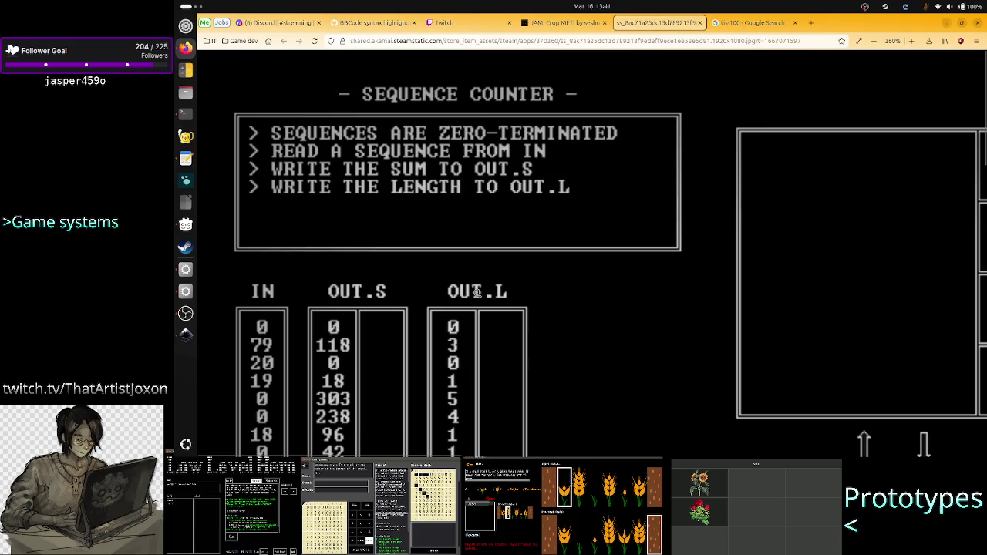
{"action": "scroll", "coordinate": [477, 293], "scroll_direction": "down", "scroll_amount": 10}
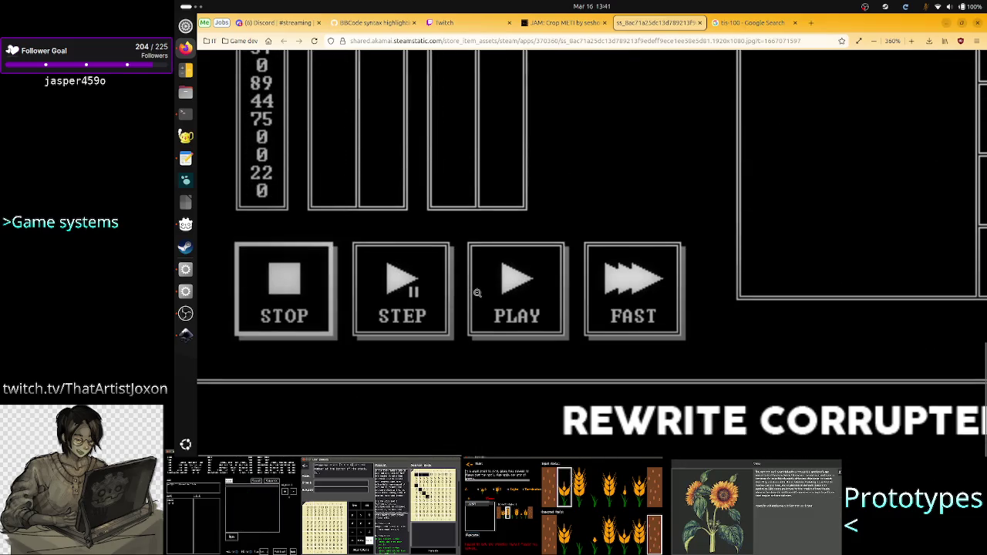
{"action": "scroll", "coordinate": [476, 293], "scroll_direction": "up", "scroll_amount": 10}
{"action": "scroll", "coordinate": [476, 293], "scroll_direction": "down", "scroll_amount": 3}
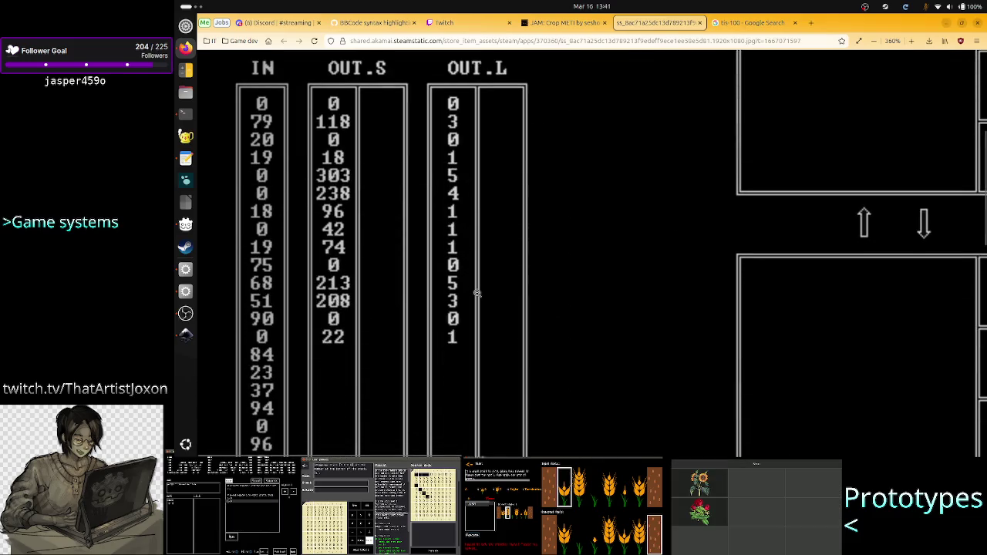
{"action": "scroll", "coordinate": [477, 293], "scroll_direction": "up", "scroll_amount": 3}
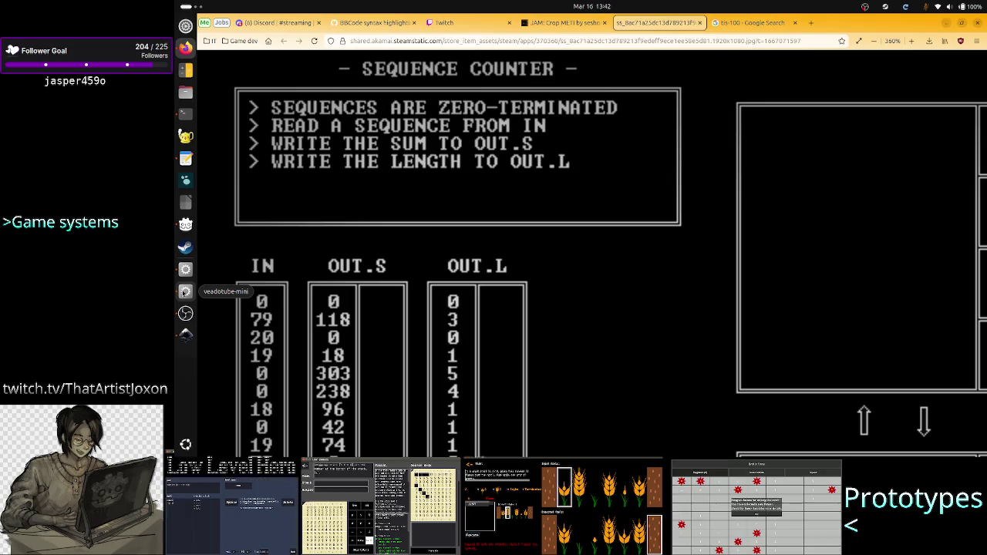
{"action": "left_click", "coordinate": [185, 291]}
{"action": "left_click", "coordinate": [183, 274]}
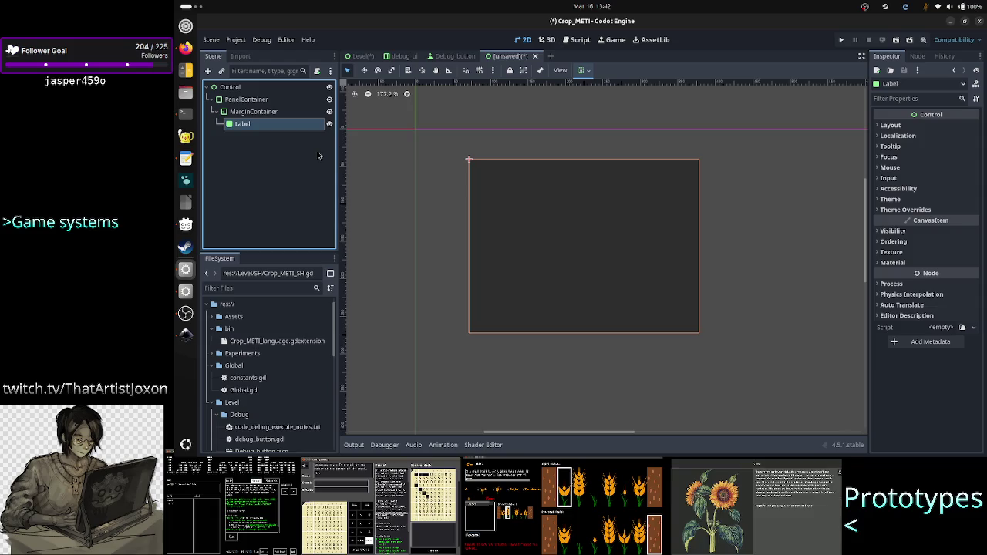
Assign a New Theme resource to the root Control node's Theme property
{"action": "left_click", "coordinate": [232, 87]}
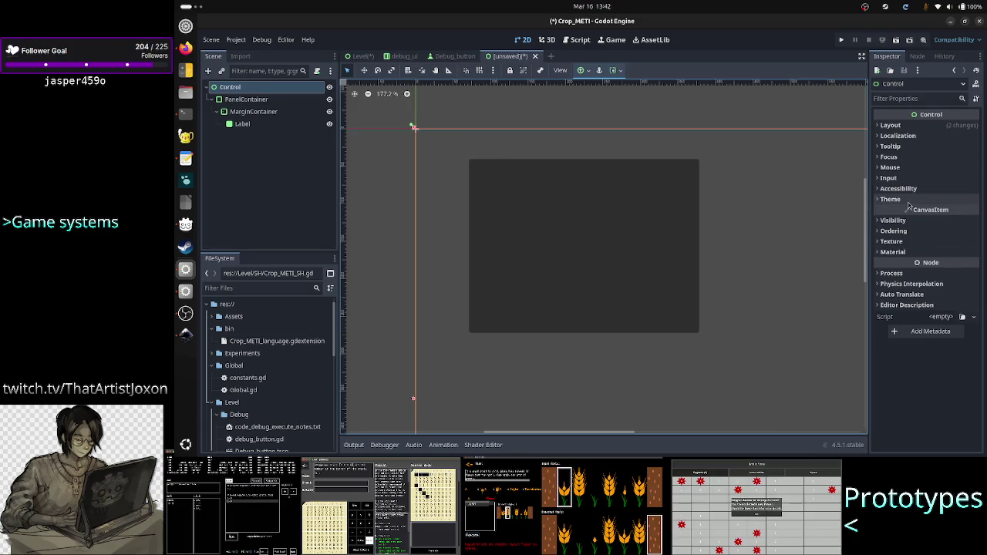
{"action": "left_click", "coordinate": [907, 199]}
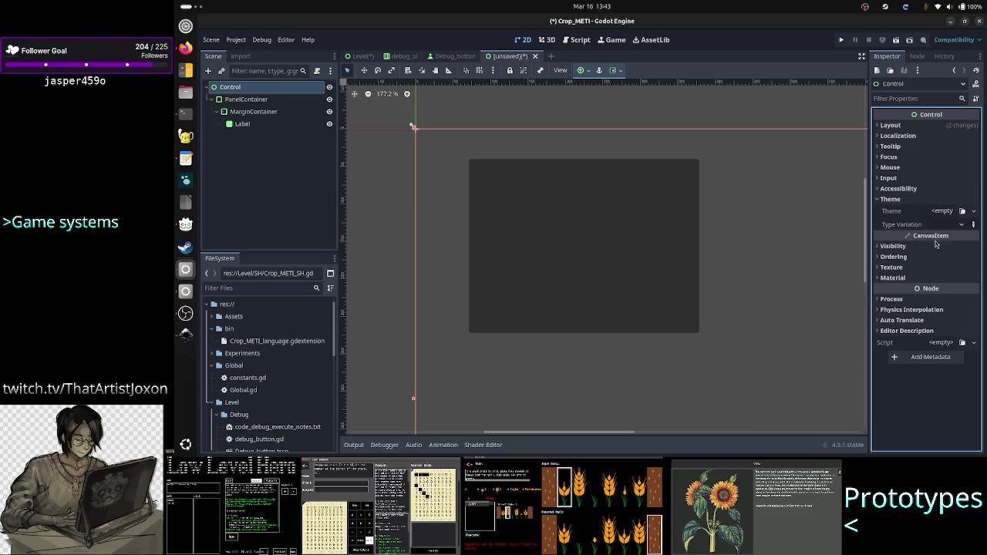
{"action": "mouse_move", "coordinate": [941, 236]}
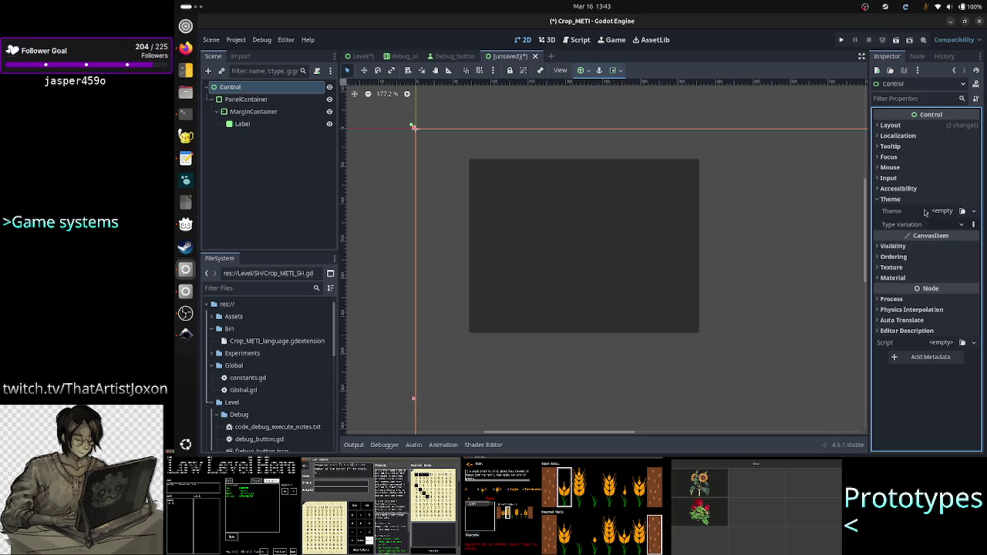
{"action": "mouse_move", "coordinate": [925, 212]}
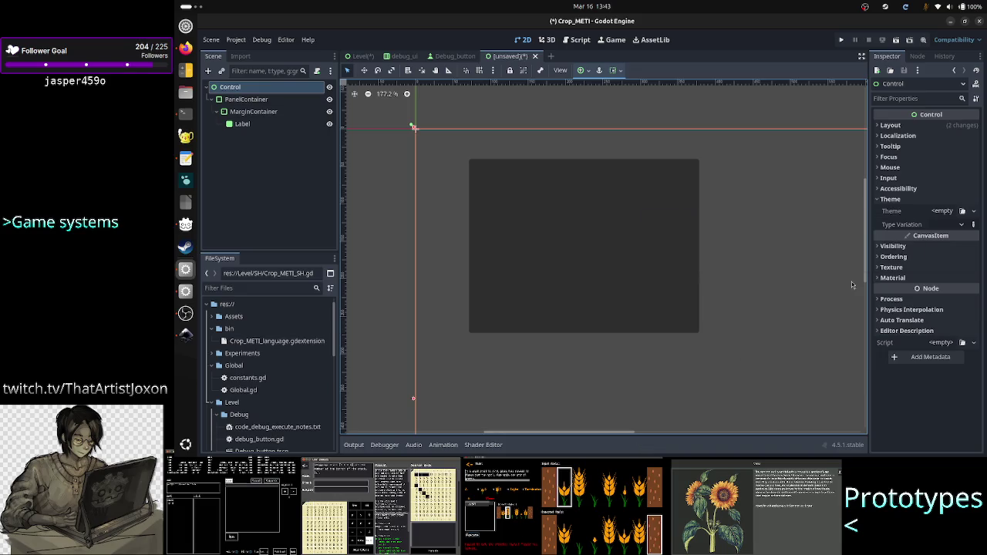
{"action": "left_click", "coordinate": [974, 211]}
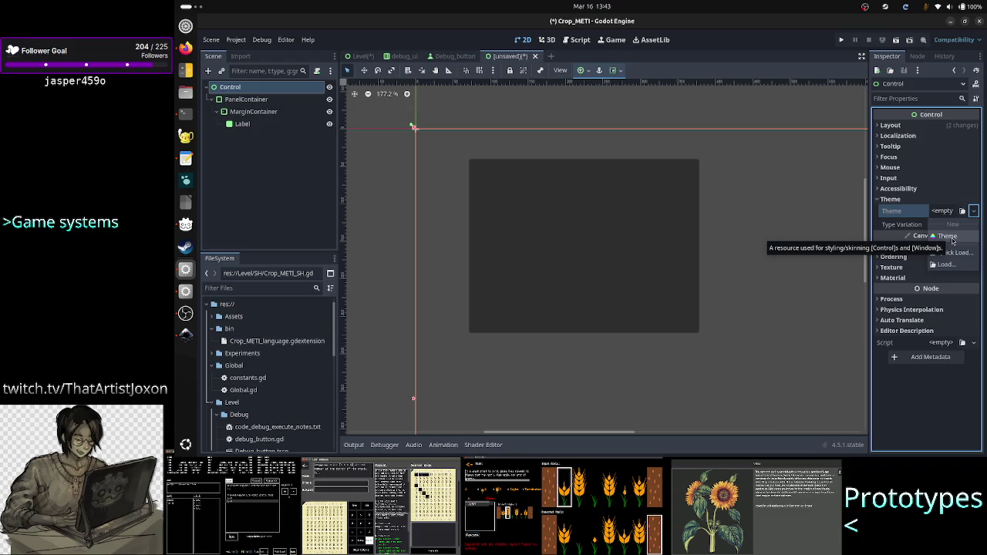
{"action": "left_click", "coordinate": [954, 237]}
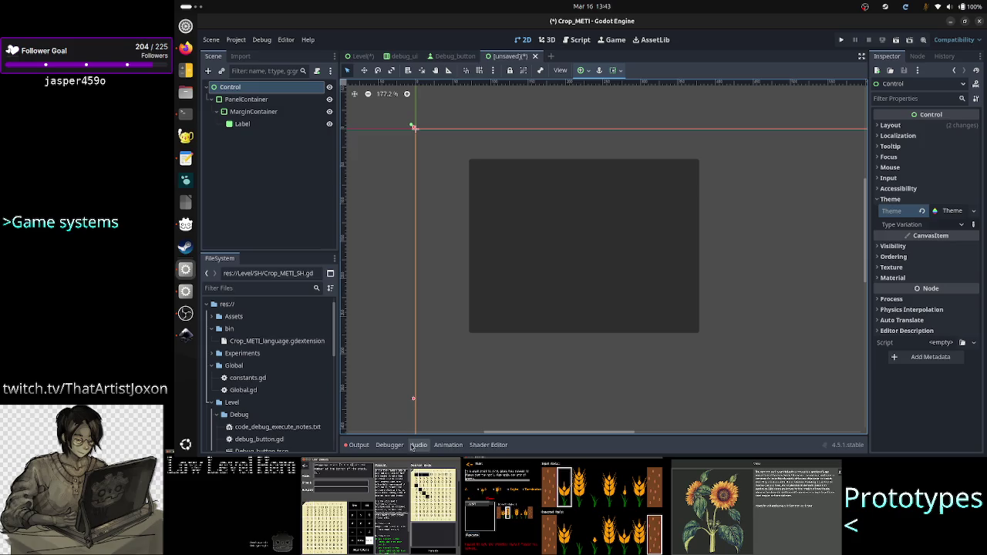
Open the new Theme resource in the theme editor and scroll its default preview
{"action": "left_click", "coordinate": [954, 211]}
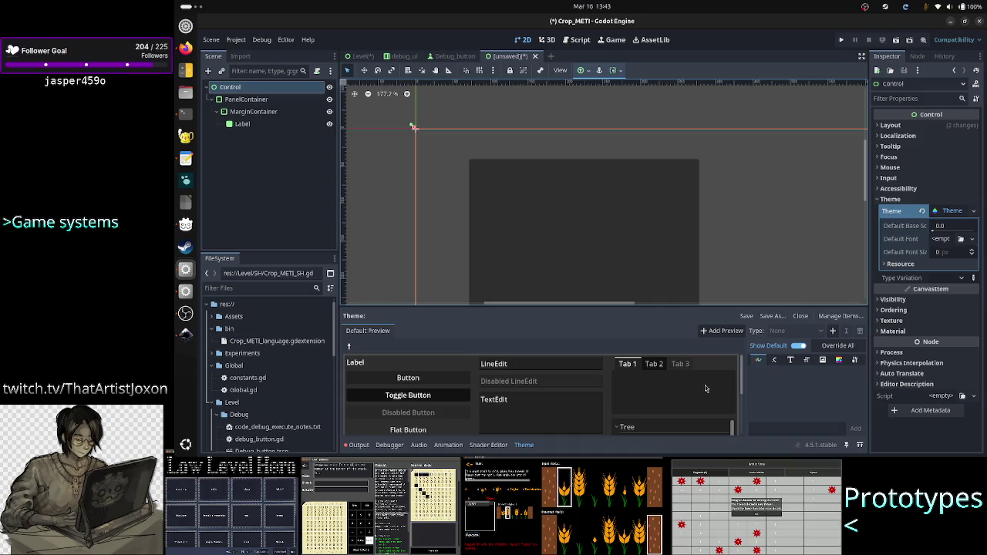
{"action": "scroll", "coordinate": [703, 388], "scroll_direction": "down", "scroll_amount": 5}
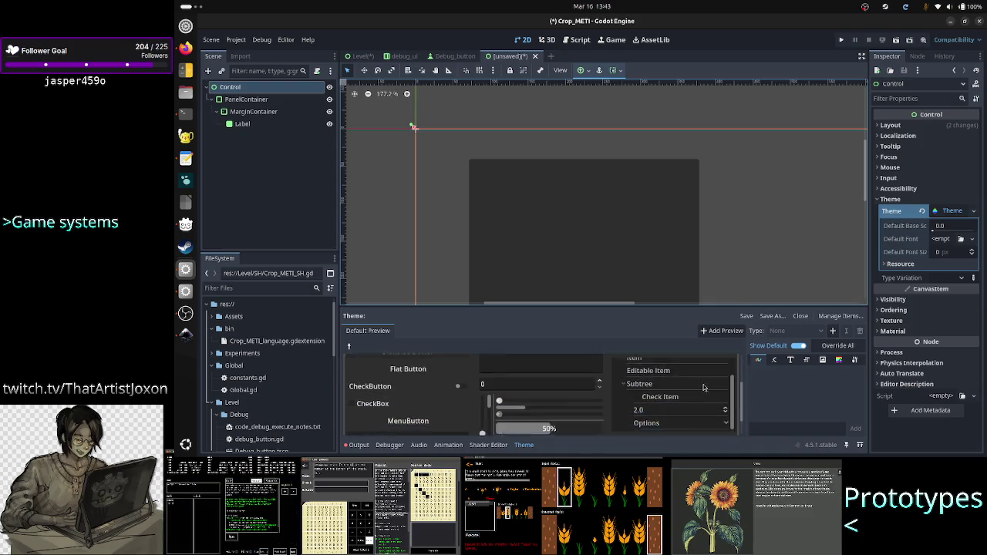
{"action": "scroll", "coordinate": [703, 388], "scroll_direction": "down", "scroll_amount": 1}
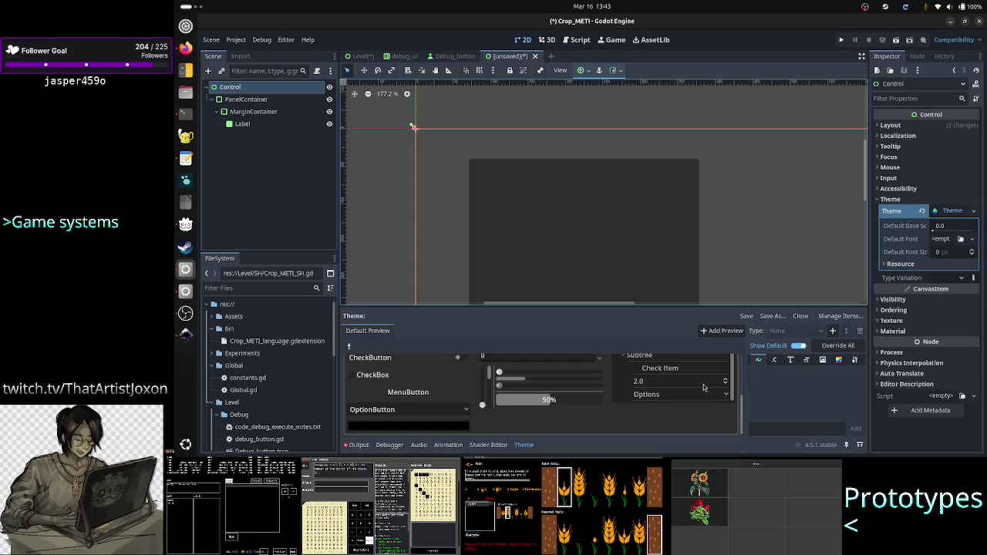
{"action": "scroll", "coordinate": [703, 388], "scroll_direction": "up", "scroll_amount": 5}
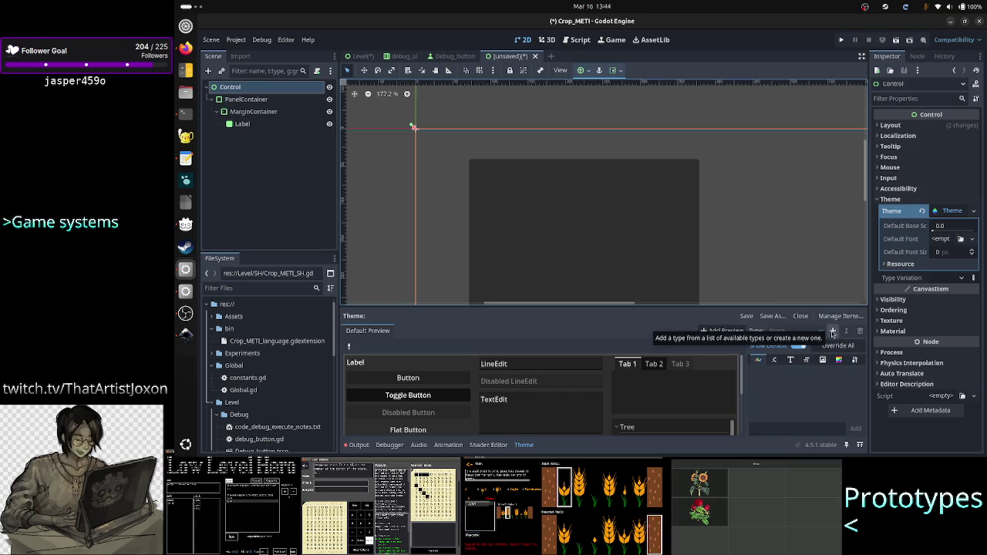
Start adding a theme item type and filter the type list for 'control' and 'label'
{"action": "left_click", "coordinate": [831, 331]}
{"action": "type", "text": "control"}
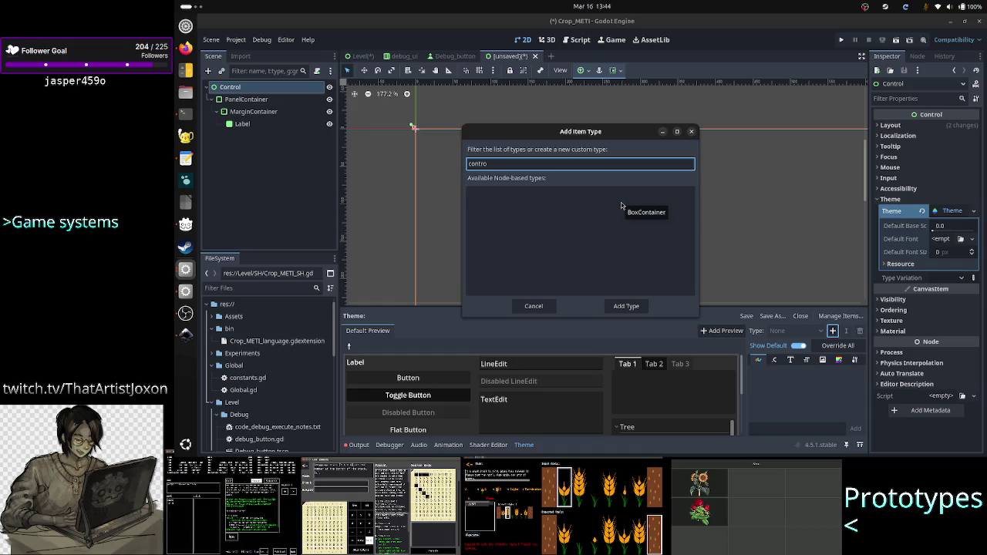
{"action": "key", "text": "BackSpace"}
{"action": "key", "text": "BackSpace"}
{"action": "key", "text": "BackSpace"}
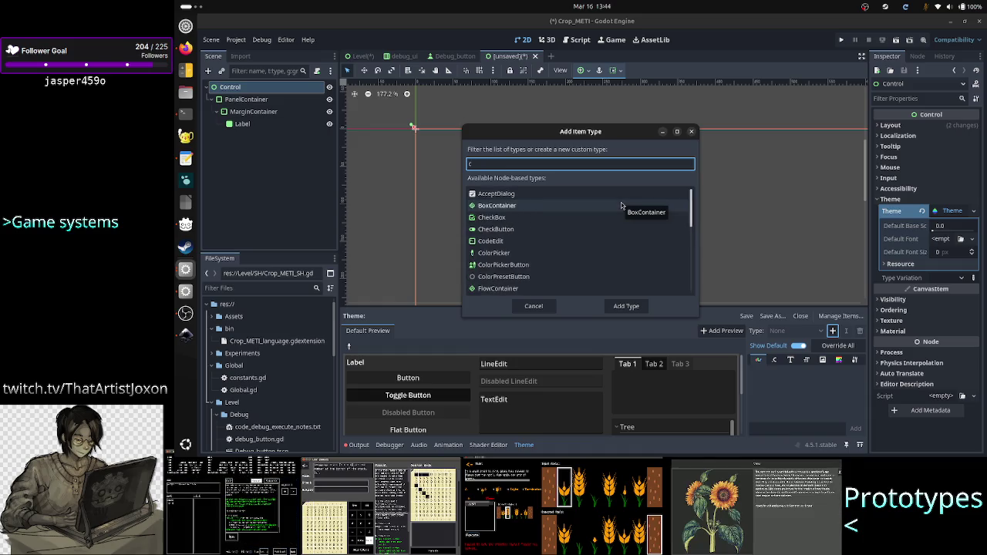
{"action": "type", "text": "ontrol"}
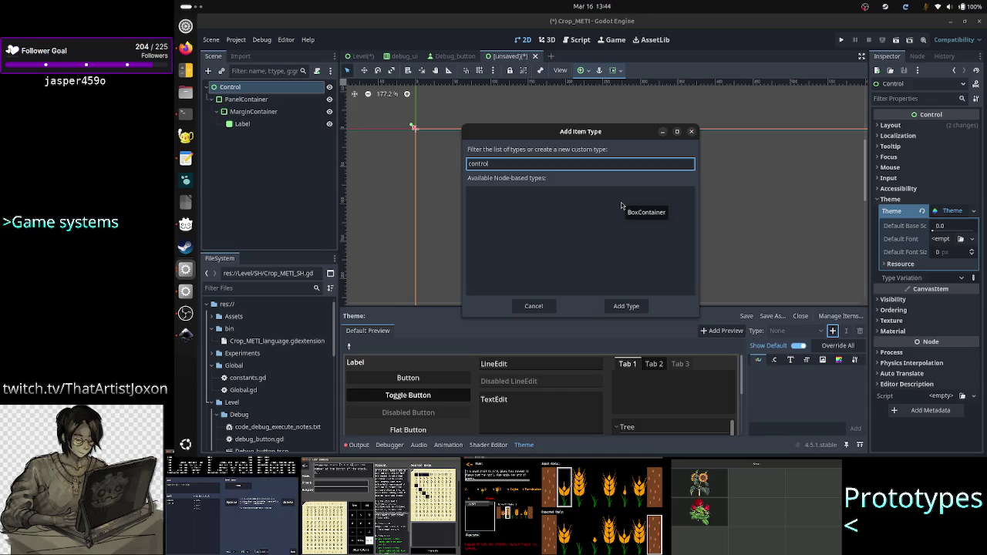
{"action": "key", "text": "BackSpace"}
{"action": "key", "text": "BackSpace"}
{"action": "key", "text": "BackSpace"}
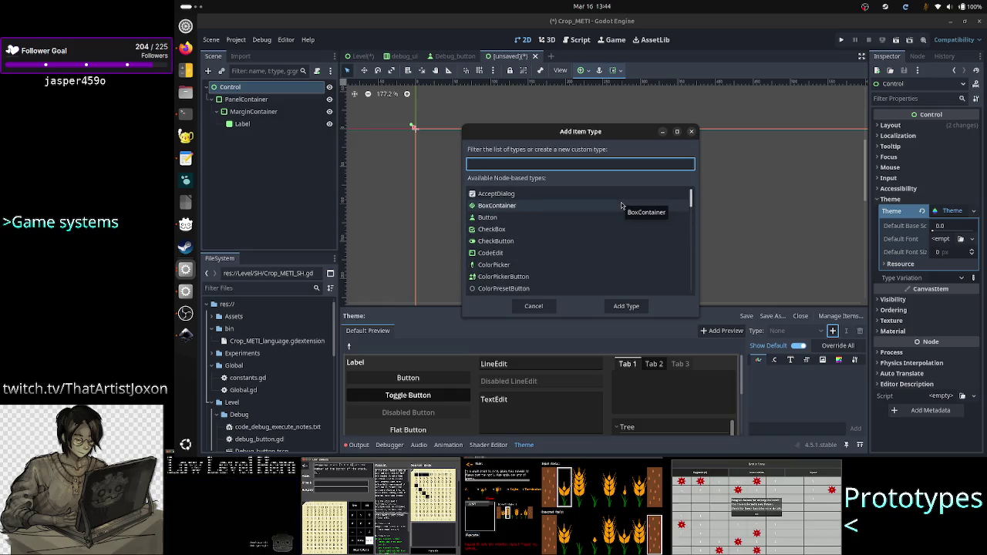
{"action": "type", "text": "control"}
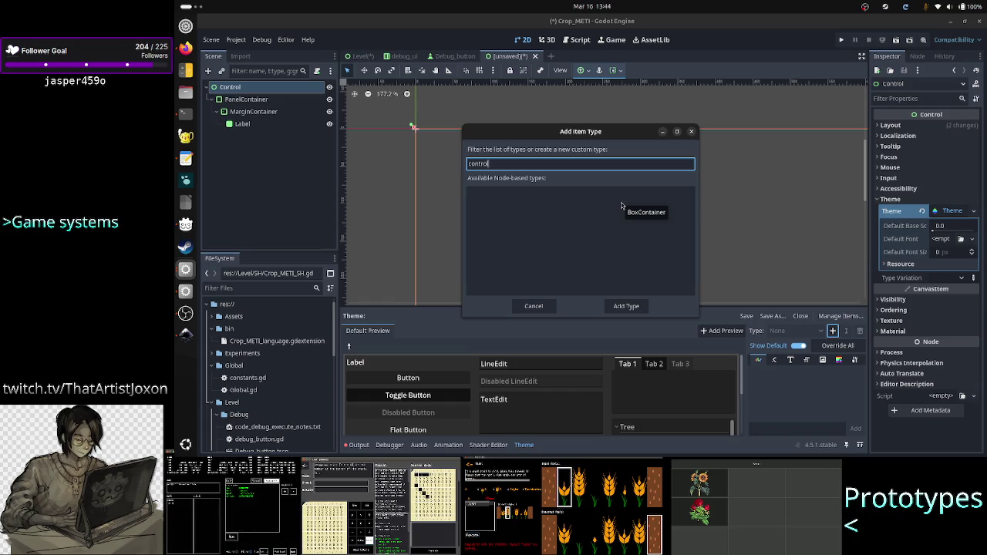
{"action": "key", "text": "ctrl+a"}
{"action": "type", "text": "lab"}
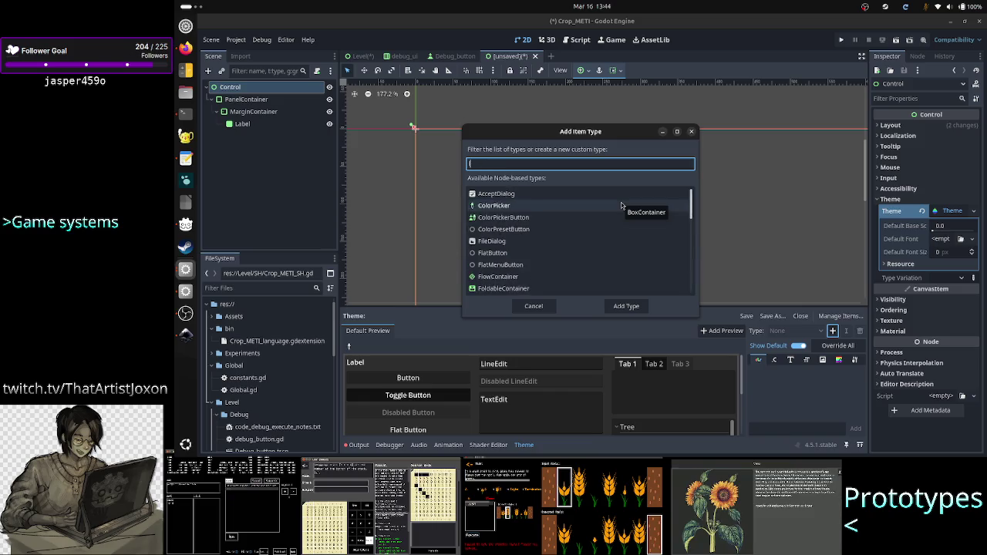
{"action": "type", "text": "el"}
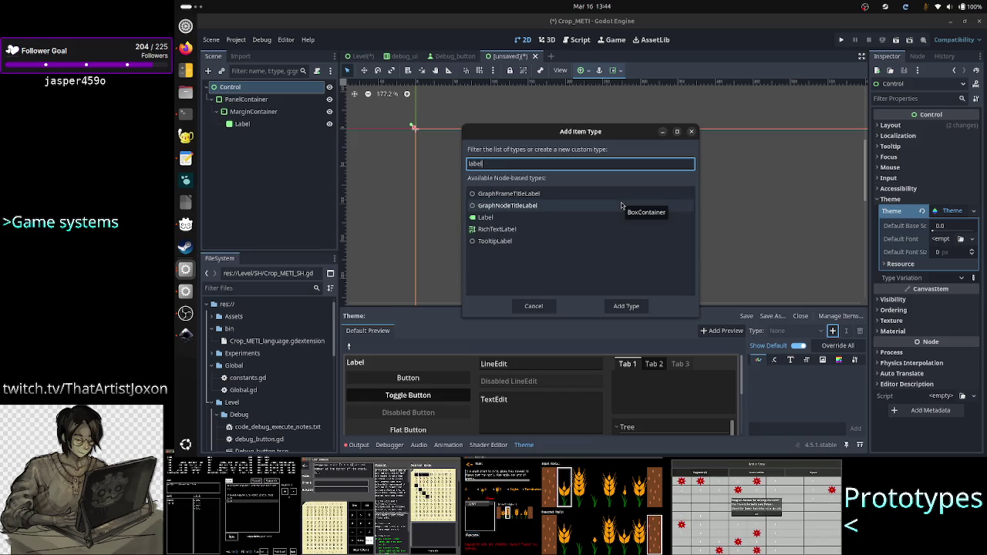
{"action": "key", "text": "BackSpace"}
{"action": "key", "text": "BackSpace"}
{"action": "key", "text": "BackSpace"}
{"action": "key", "text": "BackSpace"}
{"action": "key", "text": "BackSpace"}
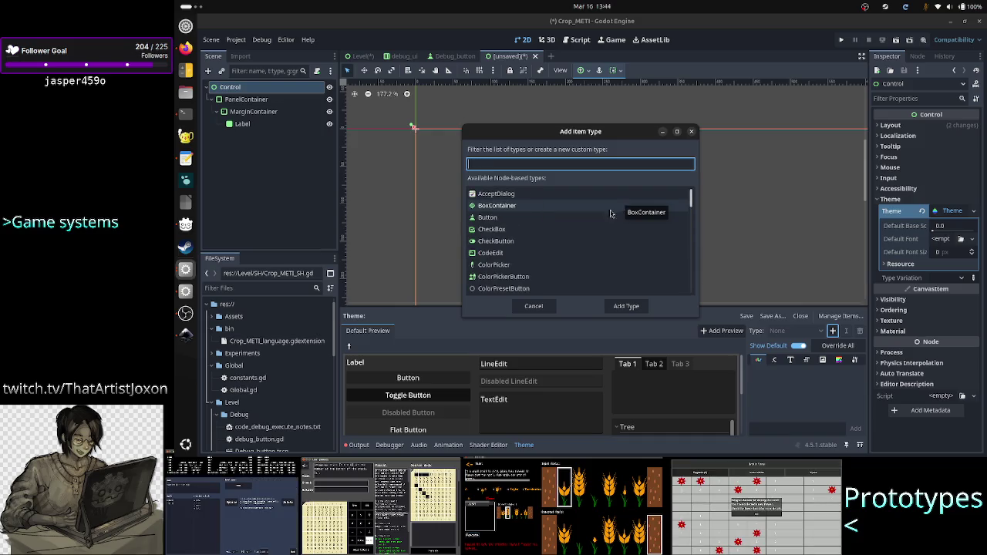
Scroll the full type list, cancel without adding any type, and clear Control's theme
{"action": "scroll", "coordinate": [570, 223], "scroll_direction": "down", "scroll_amount": 10}
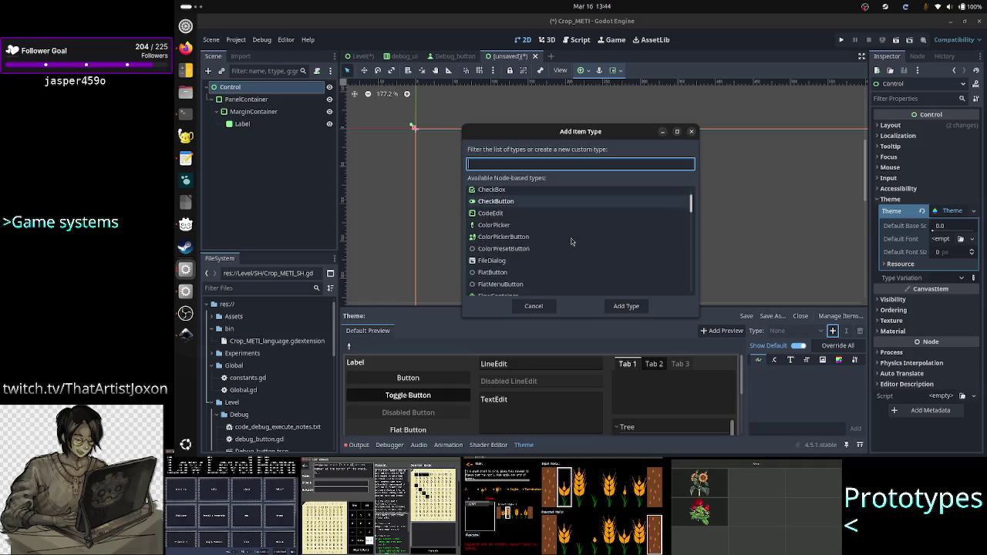
{"action": "scroll", "coordinate": [570, 242], "scroll_direction": "down", "scroll_amount": 6}
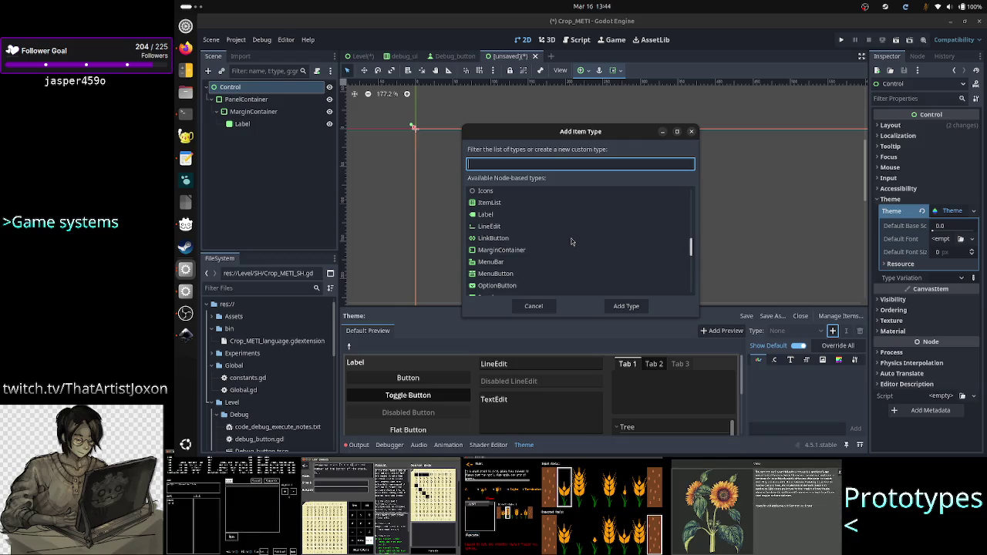
{"action": "scroll", "coordinate": [570, 242], "scroll_direction": "down", "scroll_amount": 2}
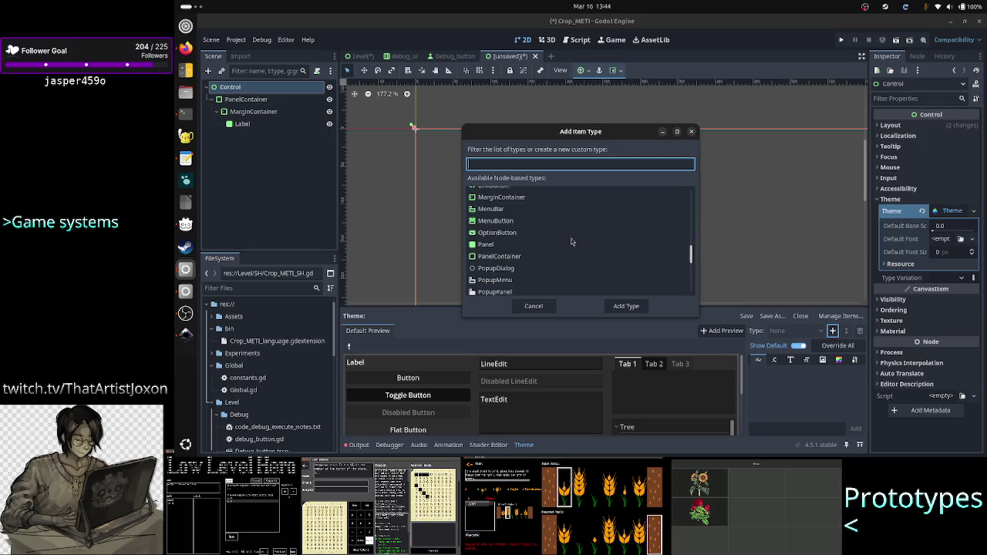
{"action": "scroll", "coordinate": [571, 242], "scroll_direction": "down", "scroll_amount": 1}
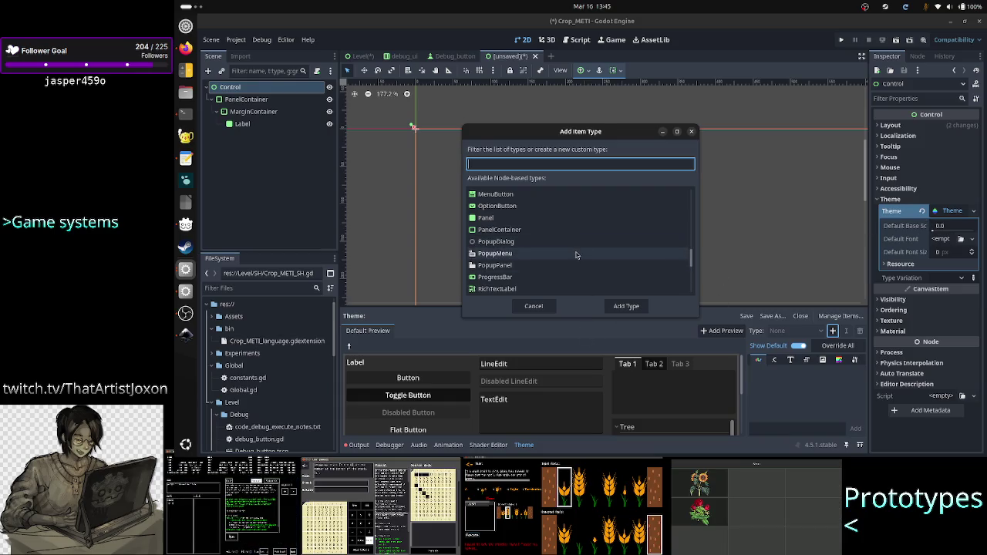
{"action": "scroll", "coordinate": [576, 254], "scroll_direction": "down", "scroll_amount": 5}
{"action": "scroll", "coordinate": [576, 255], "scroll_direction": "down", "scroll_amount": 3}
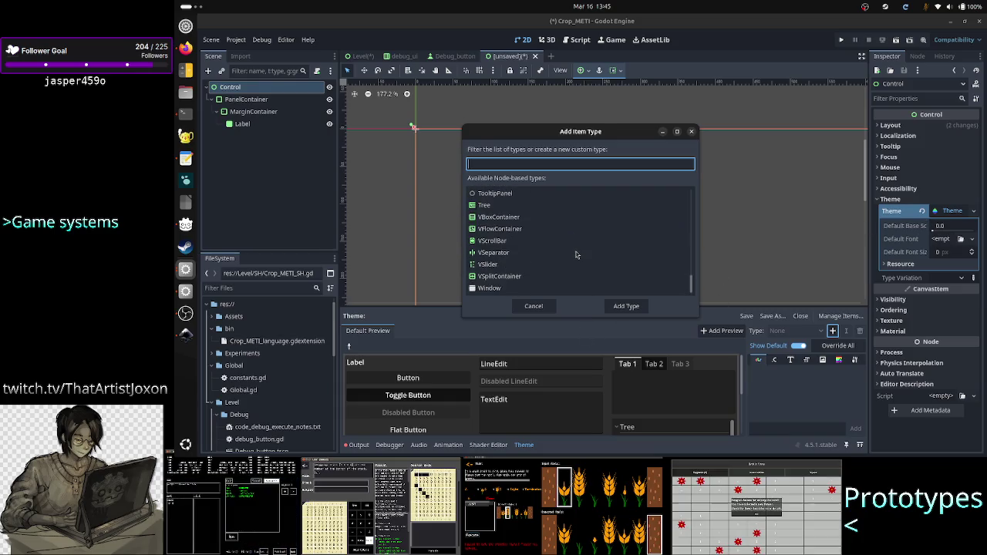
{"action": "left_click", "coordinate": [546, 305]}
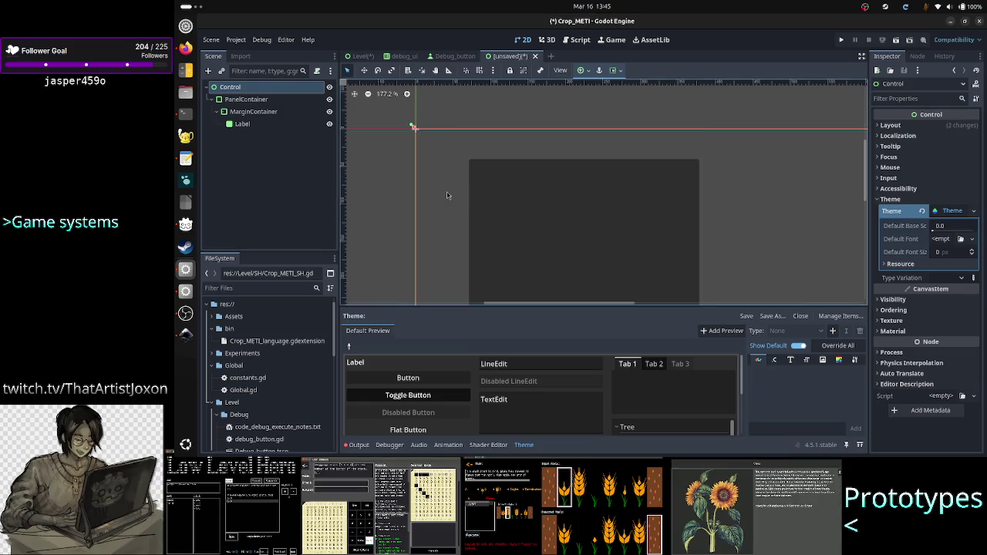
{"action": "left_click", "coordinate": [922, 211]}
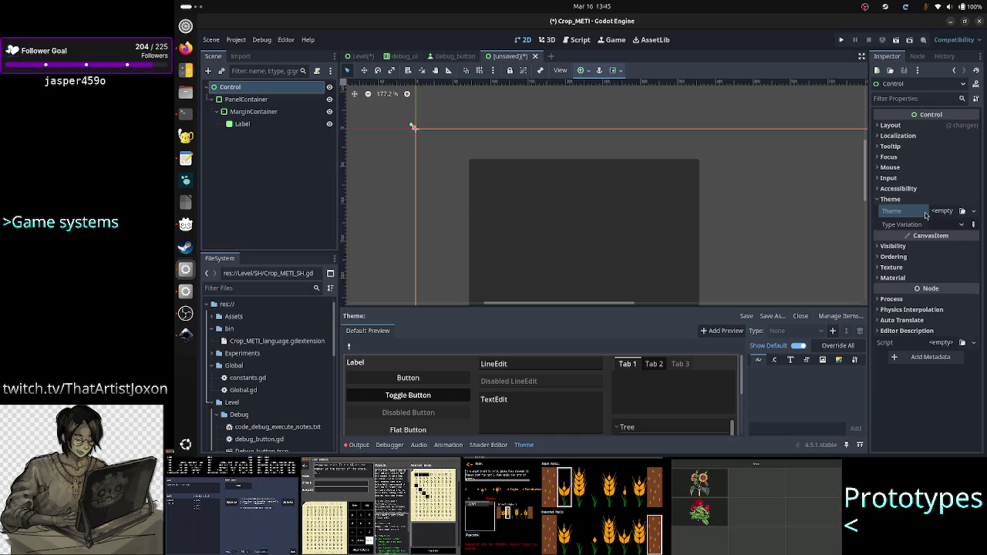
Add a VBoxContainer under Control via a 'vbox' search and check its separation constant of 4
{"action": "left_click", "coordinate": [207, 71]}
{"action": "type", "text": "vbox"}
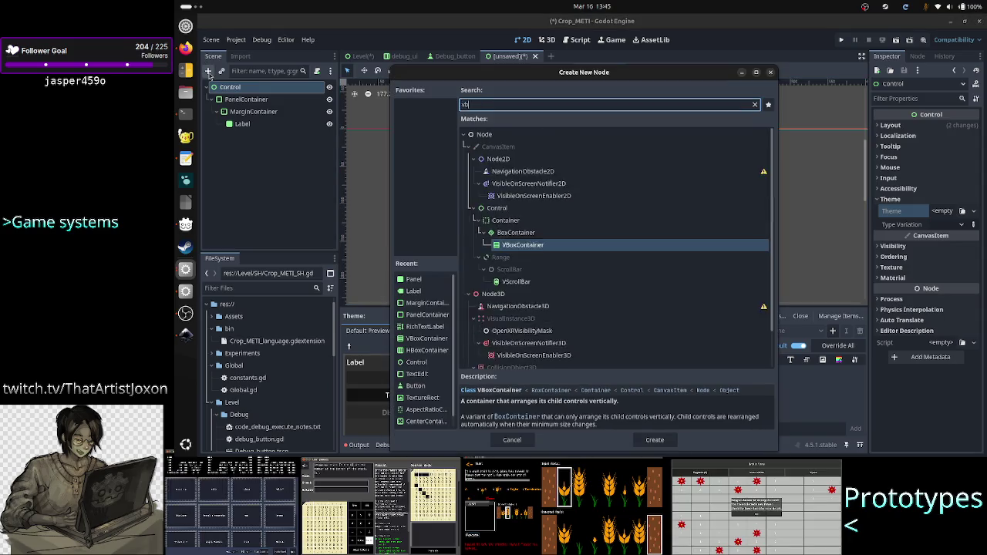
{"action": "key", "text": "Return"}
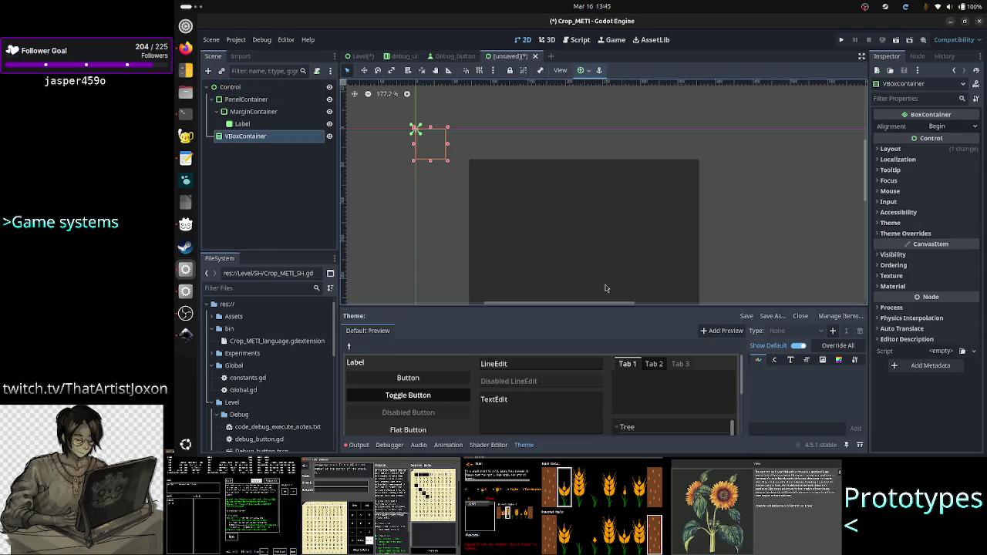
{"action": "left_click", "coordinate": [921, 234]}
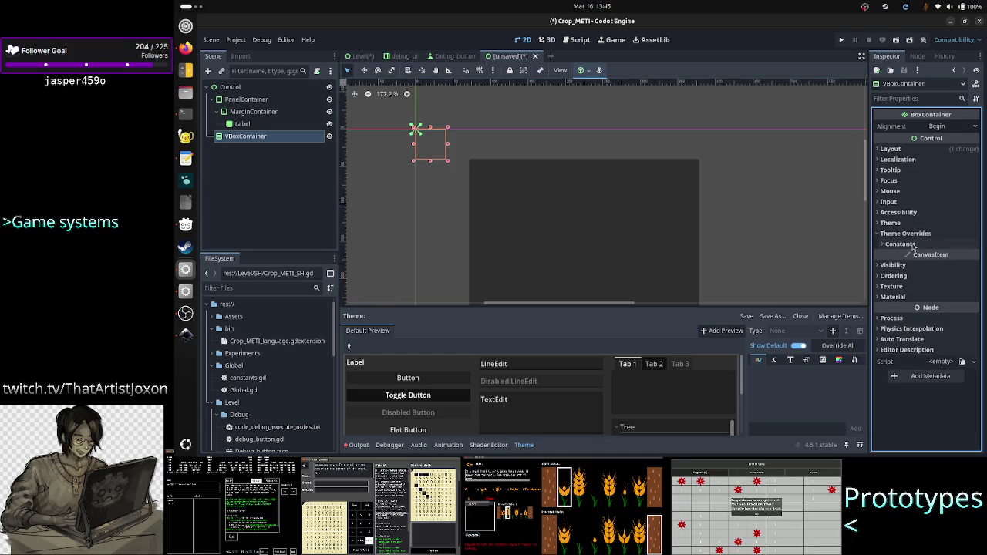
{"action": "left_click", "coordinate": [912, 243]}
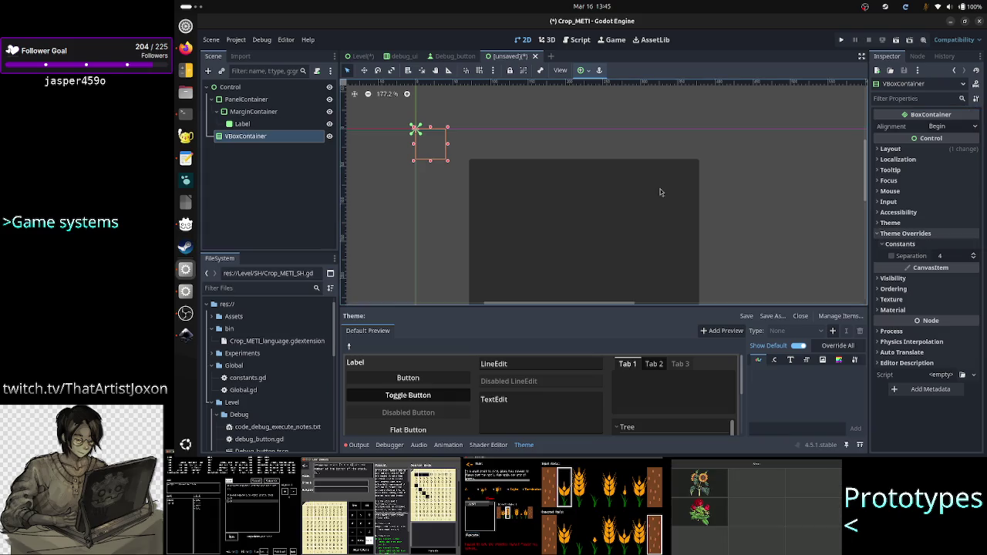
{"action": "left_click", "coordinate": [231, 87]}
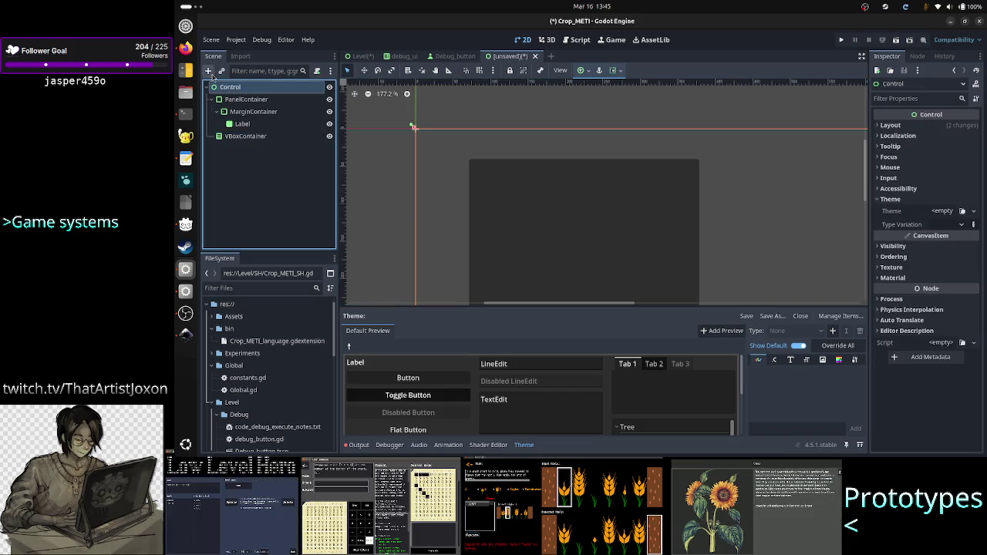
Add a TextureRect node under Control via a 'texture' search
{"action": "left_click", "coordinate": [208, 71]}
{"action": "type", "text": "texture"}
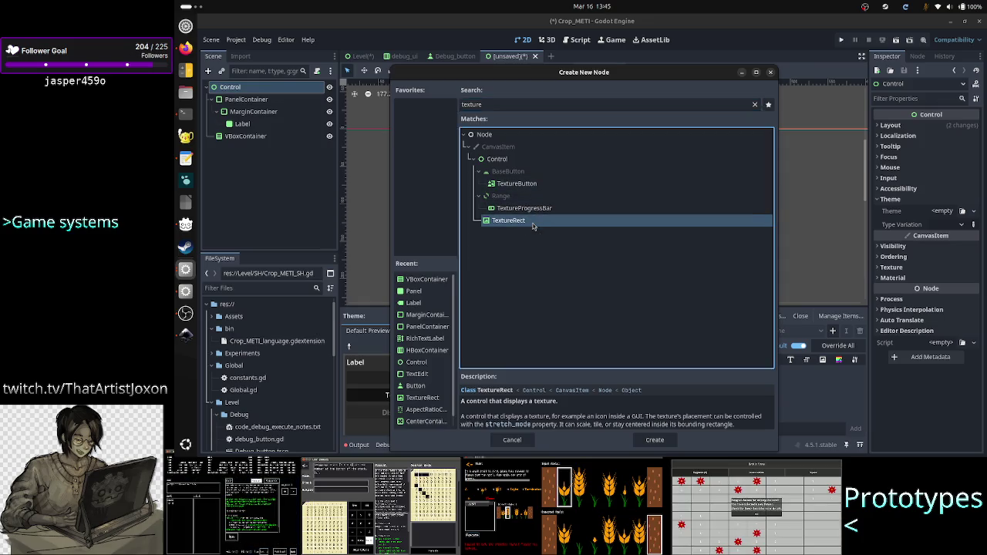
{"action": "double_click", "coordinate": [532, 225]}
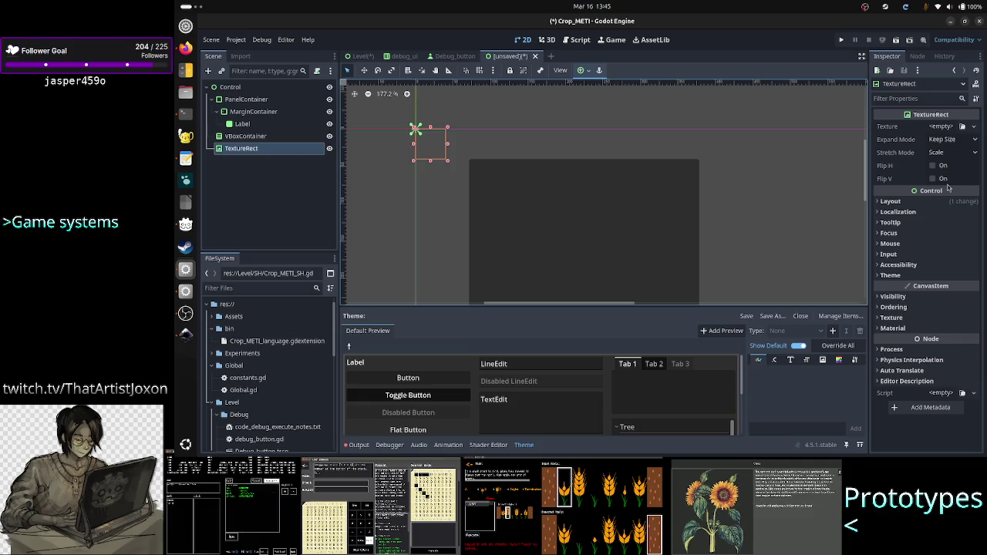
Review TextureRect's Expand Mode and Stretch Mode, leaving Keep Size and Scale unchanged
{"action": "left_click", "coordinate": [954, 143]}
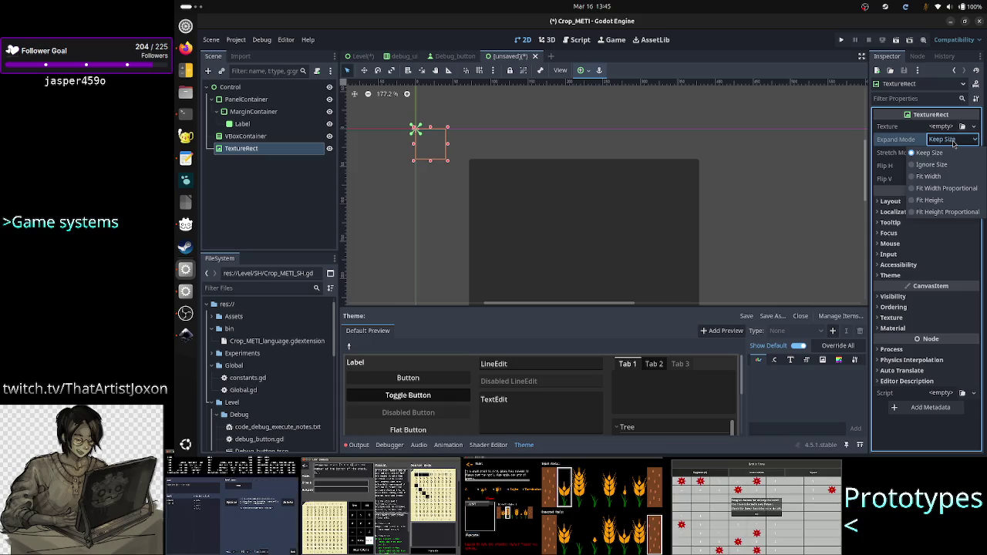
{"action": "left_click", "coordinate": [957, 145]}
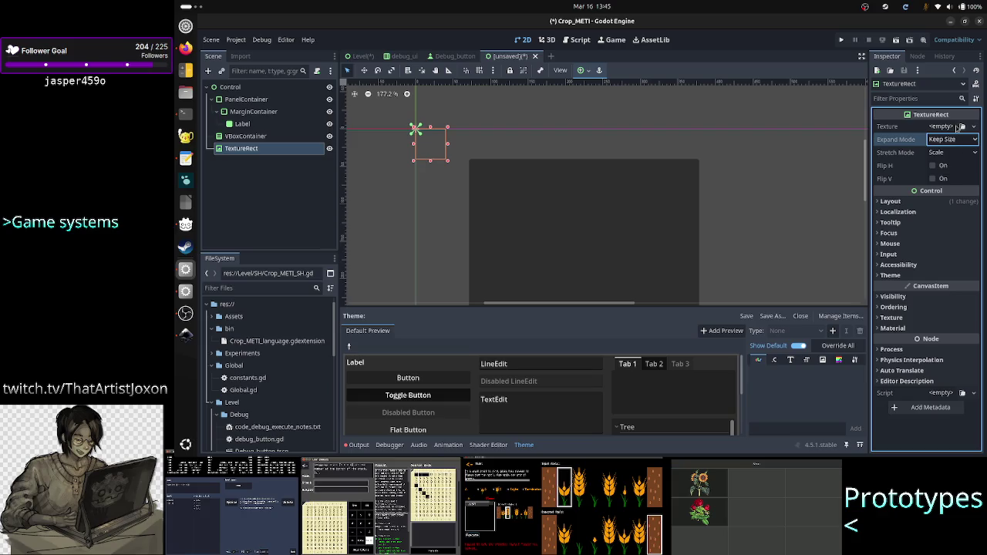
{"action": "left_click", "coordinate": [955, 144]}
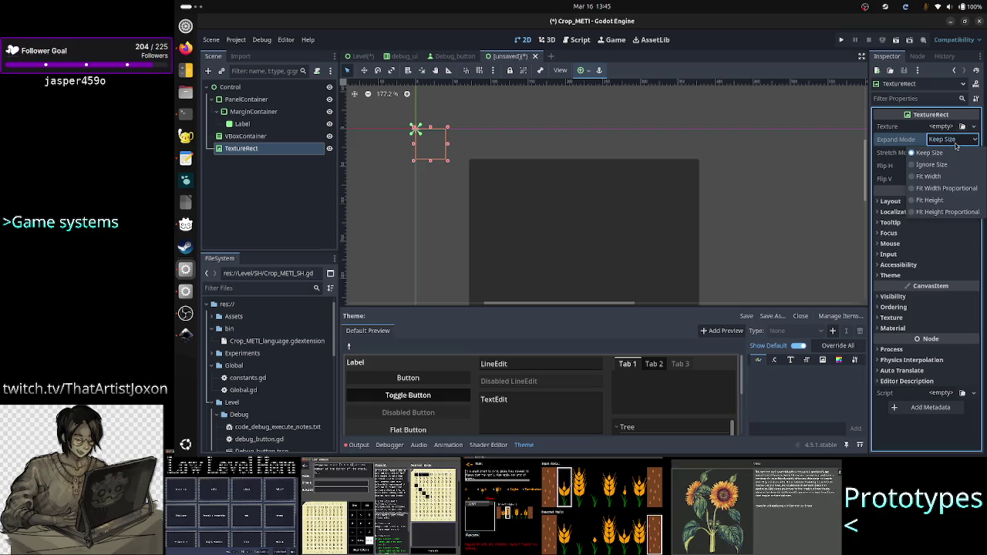
{"action": "left_click", "coordinate": [955, 145]}
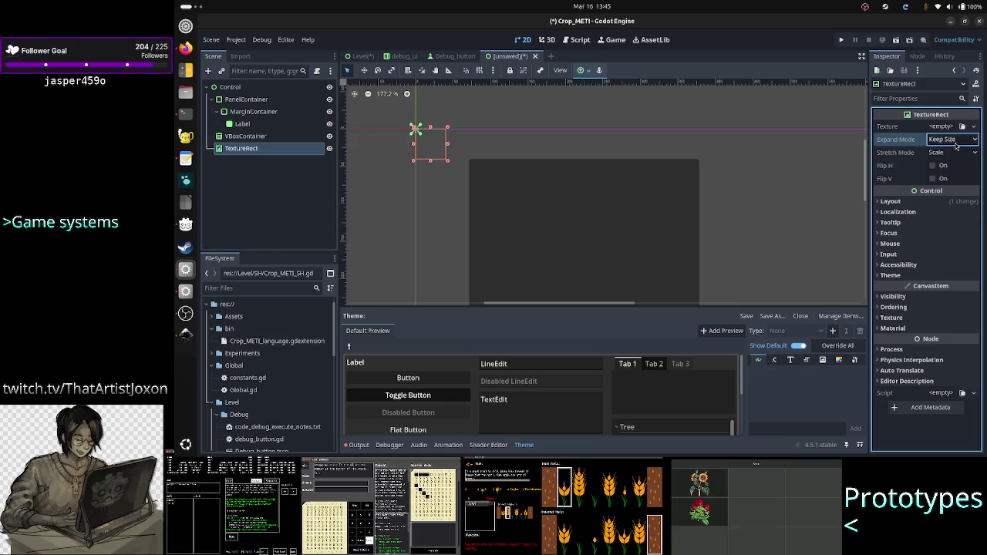
{"action": "left_click", "coordinate": [955, 145]}
{"action": "left_click", "coordinate": [955, 145]}
{"action": "left_click", "coordinate": [955, 145]}
{"action": "left_click", "coordinate": [955, 145]}
{"action": "left_click", "coordinate": [946, 154]}
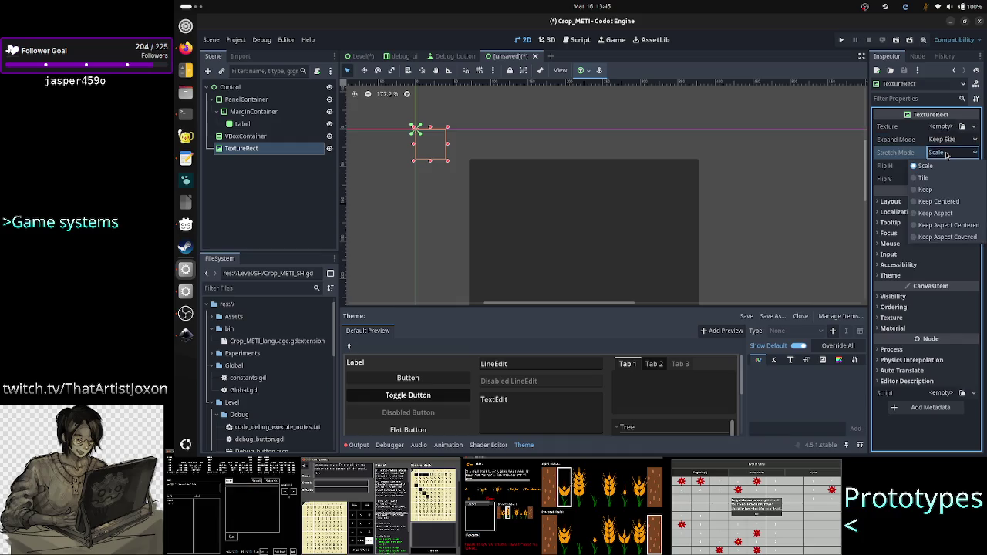
{"action": "left_click", "coordinate": [946, 154]}
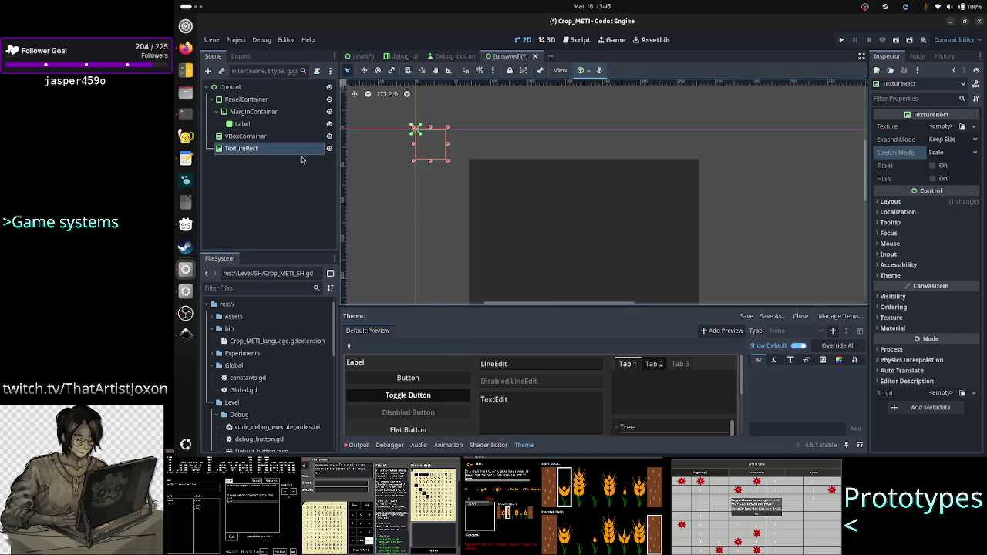
{"action": "left_click", "coordinate": [445, 59]}
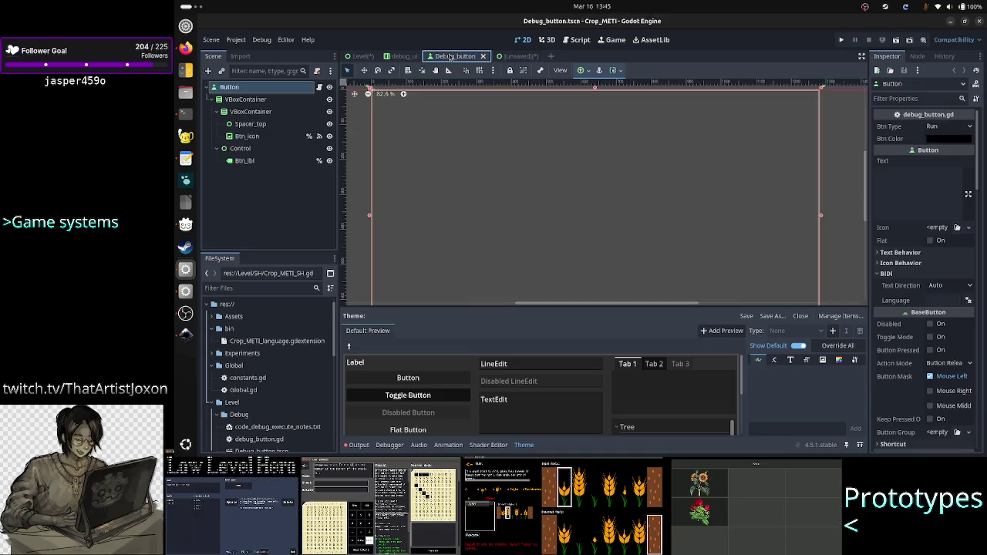
Select the Btn_icon node in Debug_button and look at its texture loading options
{"action": "left_click", "coordinate": [254, 136]}
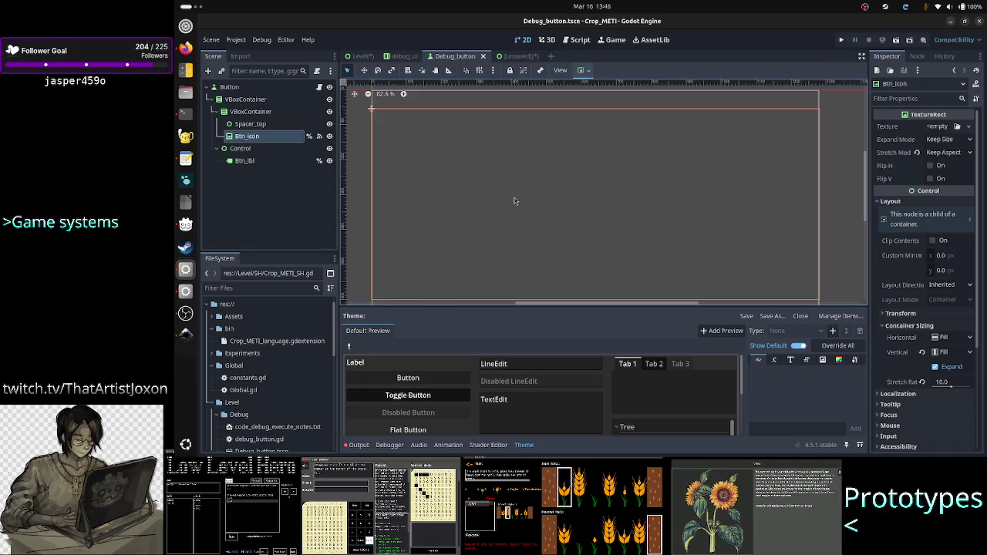
{"action": "left_click", "coordinate": [324, 173]}
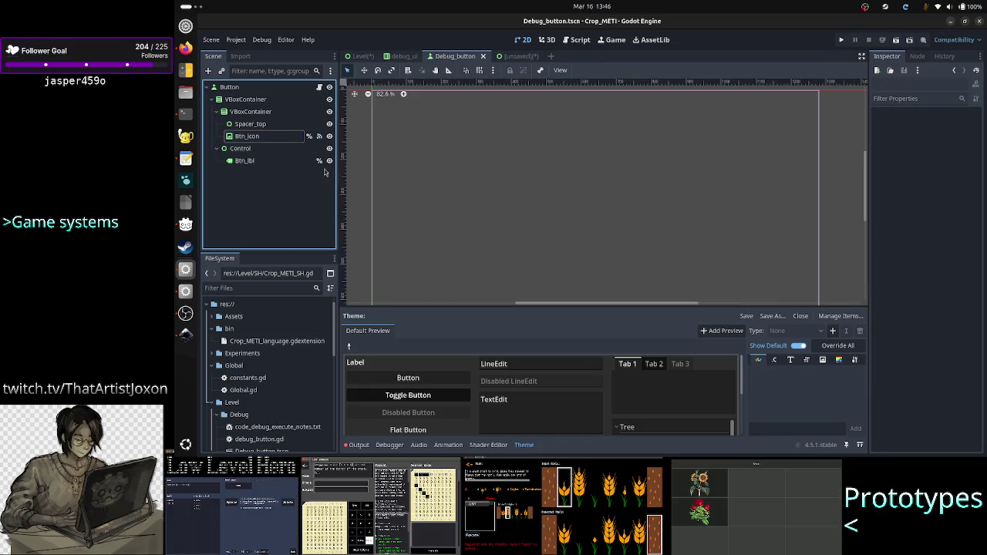
{"action": "left_click", "coordinate": [271, 136]}
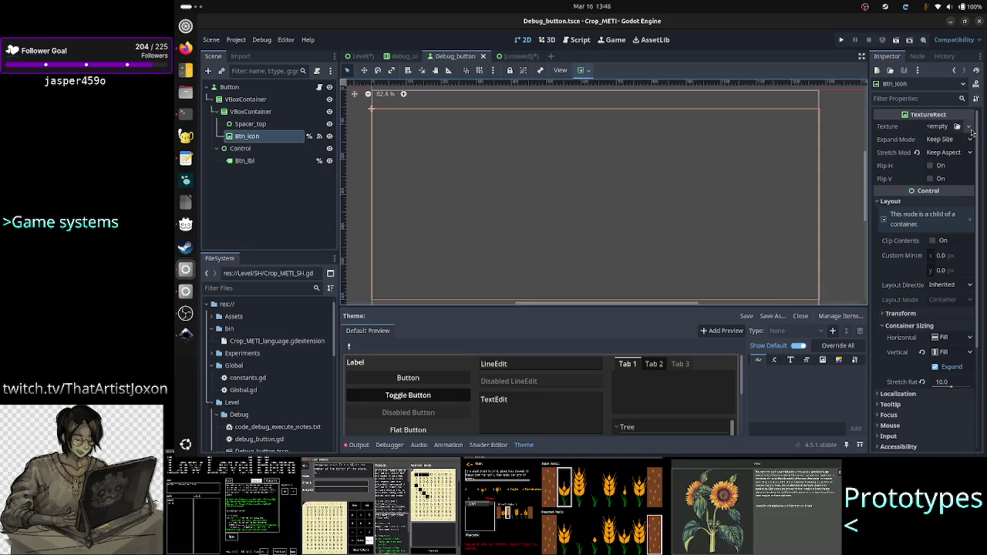
{"action": "left_click", "coordinate": [969, 127]}
{"action": "left_click", "coordinate": [967, 126]}
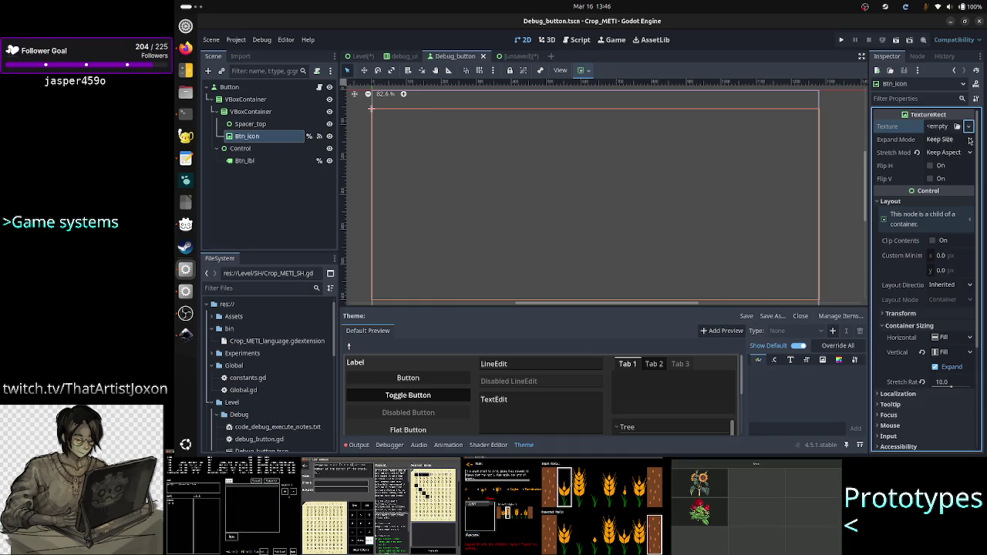
Check Btn_icon's Expand Mode (Keep Size) and Stretch Mode unchanged, then switch to Firefox
{"action": "left_click", "coordinate": [970, 140]}
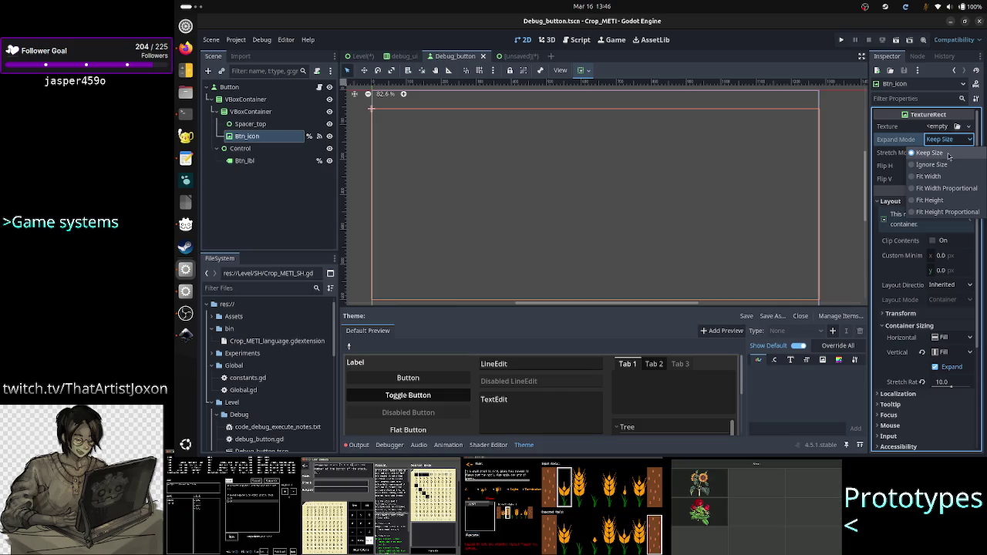
{"action": "left_click", "coordinate": [948, 153]}
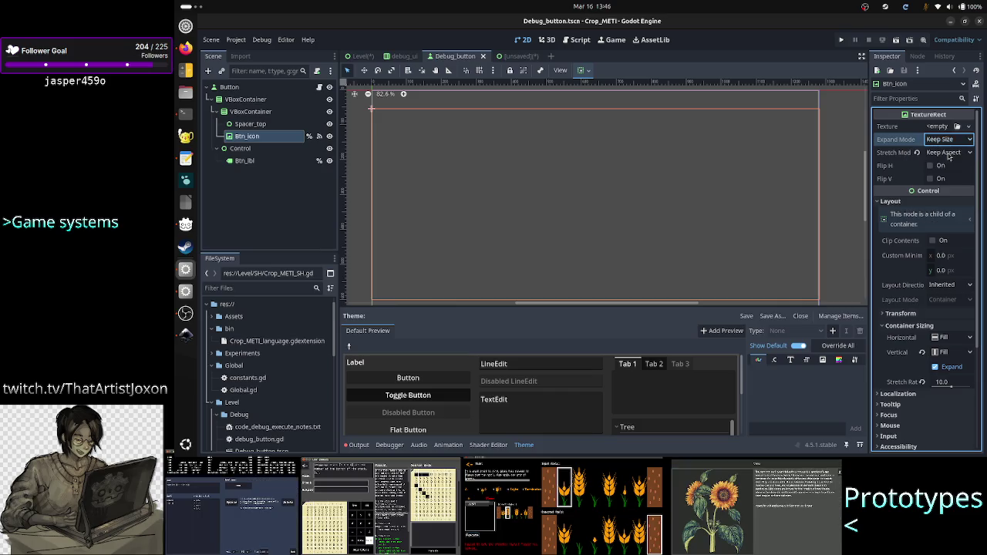
{"action": "left_click", "coordinate": [960, 153]}
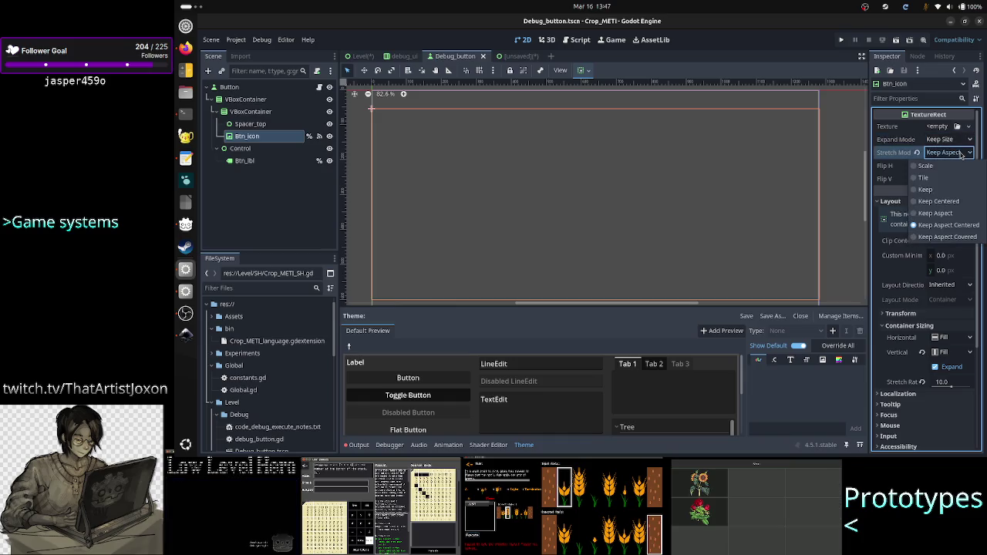
{"action": "left_click", "coordinate": [960, 153]}
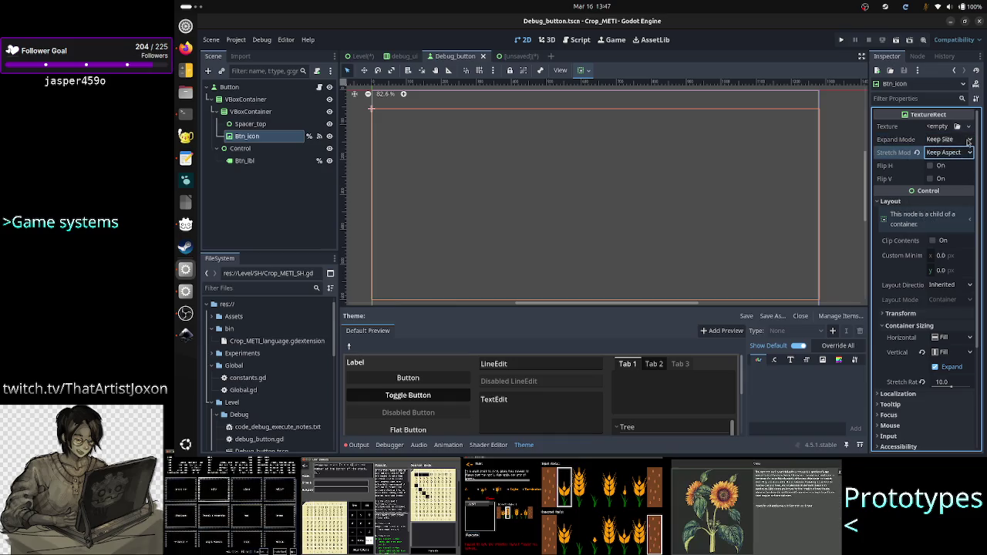
{"action": "left_click", "coordinate": [966, 141]}
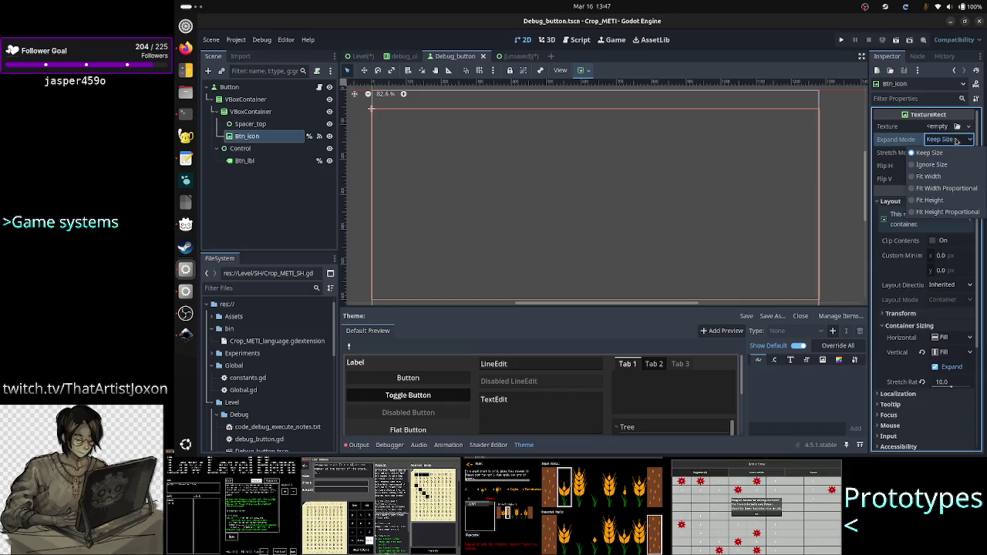
{"action": "left_click", "coordinate": [957, 140]}
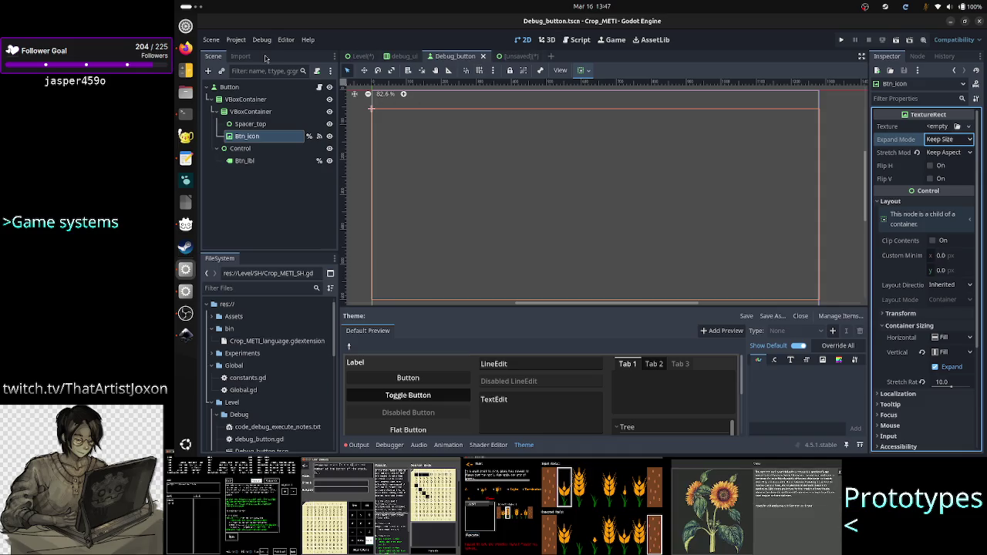
{"action": "left_click", "coordinate": [186, 48]}
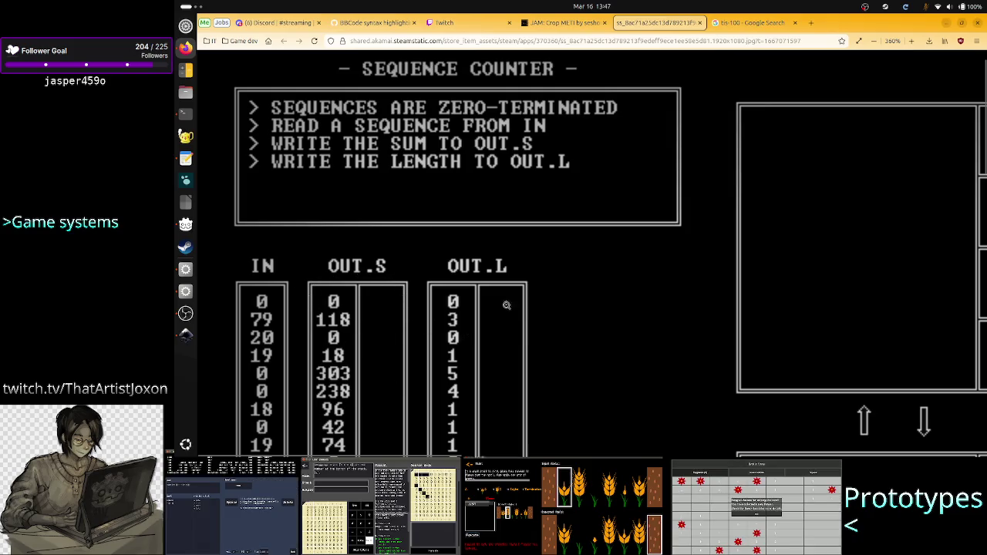
Scroll through the zoomed Sequence Counter screenshot to study its IN, OUT.S and OUT.L layout
{"action": "scroll", "coordinate": [509, 316], "scroll_direction": "down", "scroll_amount": 5}
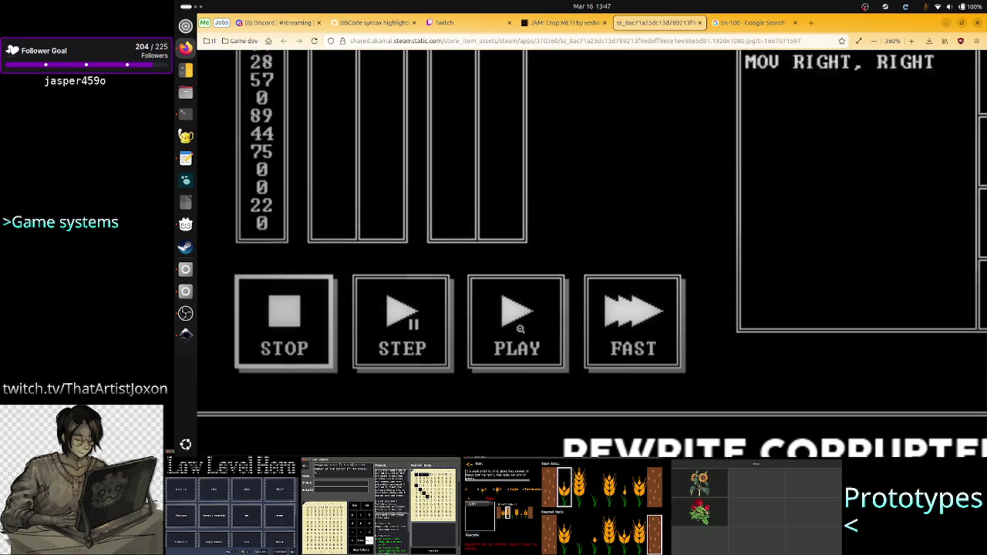
{"action": "scroll", "coordinate": [518, 327], "scroll_direction": "up", "scroll_amount": 2}
{"action": "scroll", "coordinate": [518, 327], "scroll_direction": "down", "scroll_amount": 2}
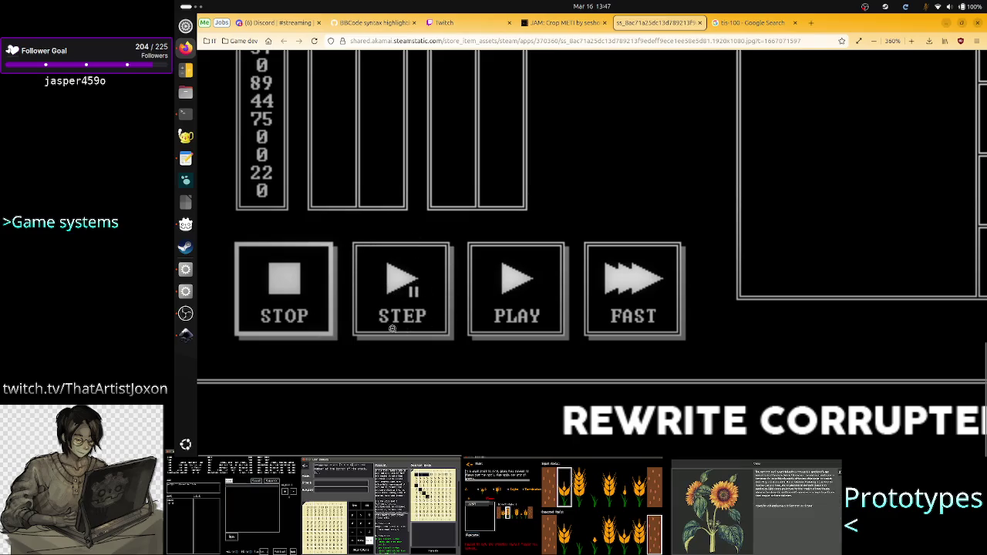
{"action": "scroll", "coordinate": [330, 304], "scroll_direction": "up", "scroll_amount": 5}
{"action": "scroll", "coordinate": [321, 329], "scroll_direction": "down", "scroll_amount": 3}
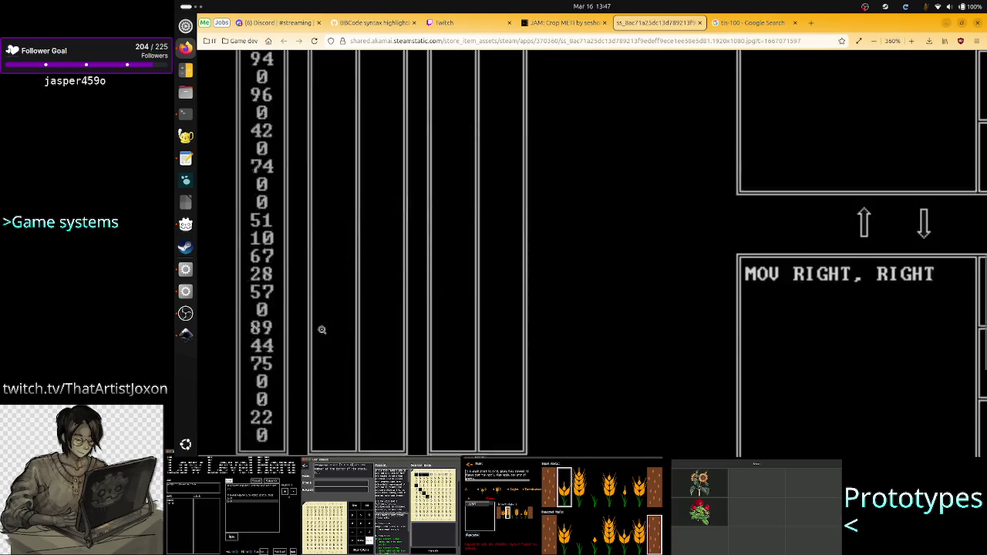
{"action": "scroll", "coordinate": [322, 329], "scroll_direction": "down", "scroll_amount": 4}
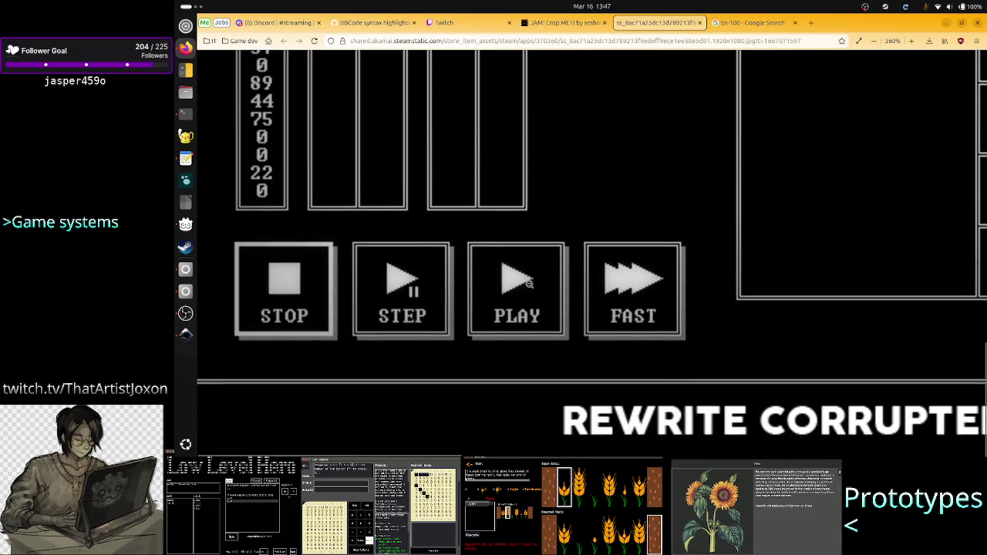
{"action": "scroll", "coordinate": [366, 260], "scroll_direction": "up", "scroll_amount": 3}
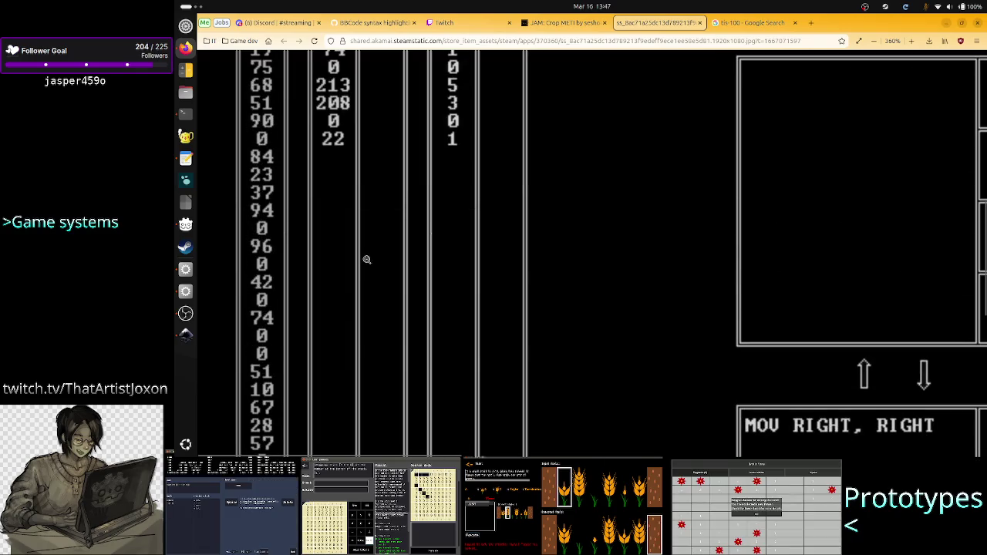
{"action": "scroll", "coordinate": [367, 260], "scroll_direction": "up", "scroll_amount": 5}
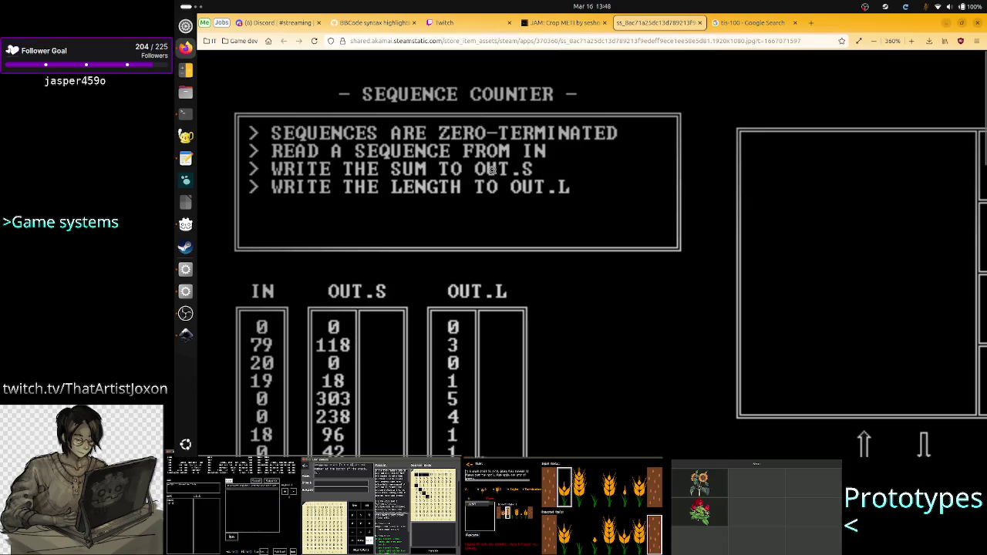
{"action": "scroll", "coordinate": [566, 260], "scroll_direction": "down", "scroll_amount": 5}
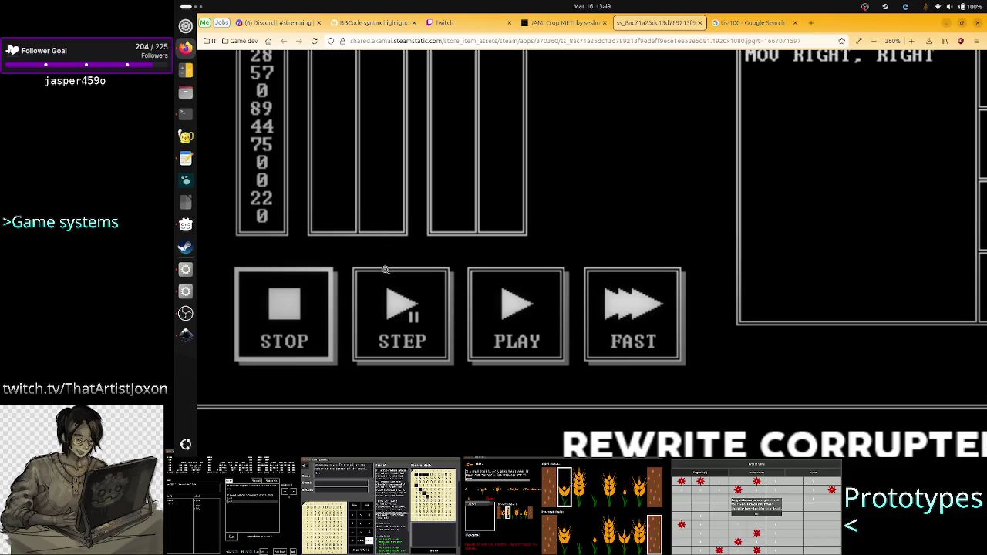
Glance at the UI concept mockup in Inkscape, then return to Godot's Debug_button scene
{"action": "left_click", "coordinate": [185, 334]}
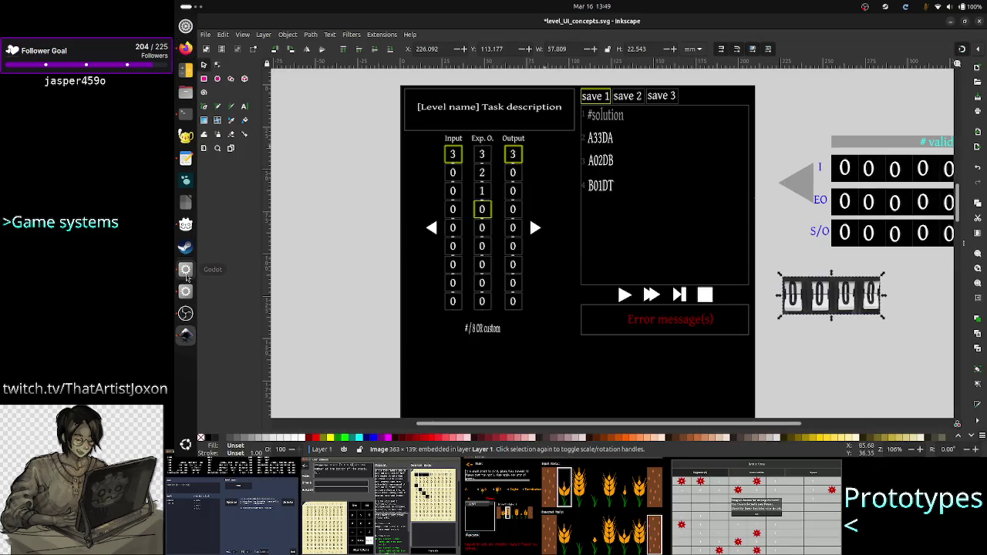
{"action": "left_click", "coordinate": [185, 269]}
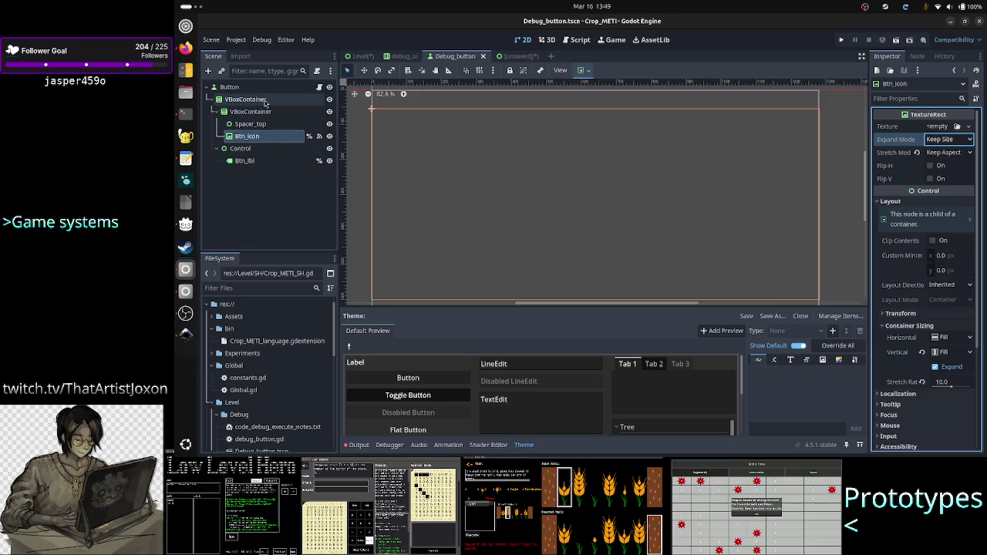
{"action": "left_click", "coordinate": [258, 136]}
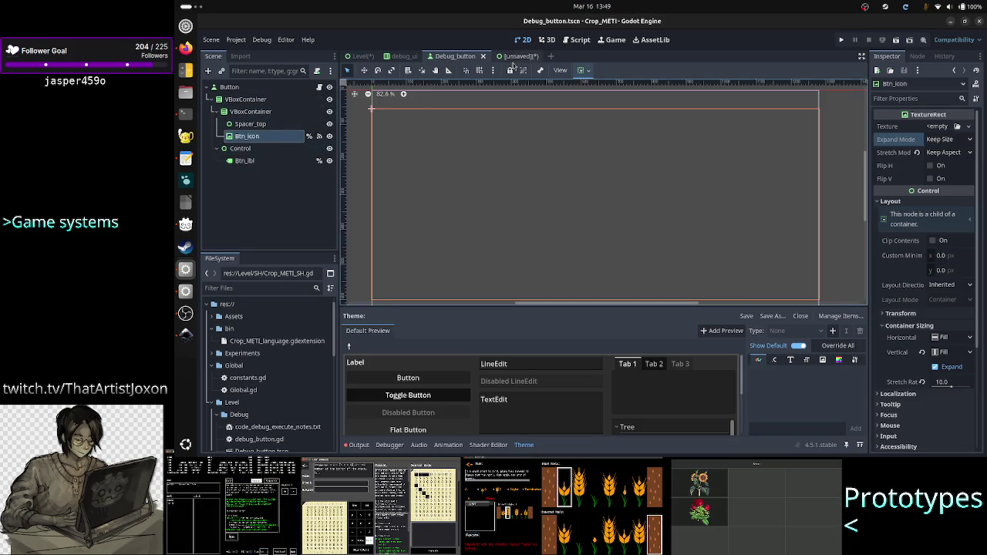
Switch to the unsaved Crop_METI scene and inspect its PanelContainer and MarginContainer
{"action": "left_click", "coordinate": [516, 58]}
{"action": "left_click", "coordinate": [258, 101]}
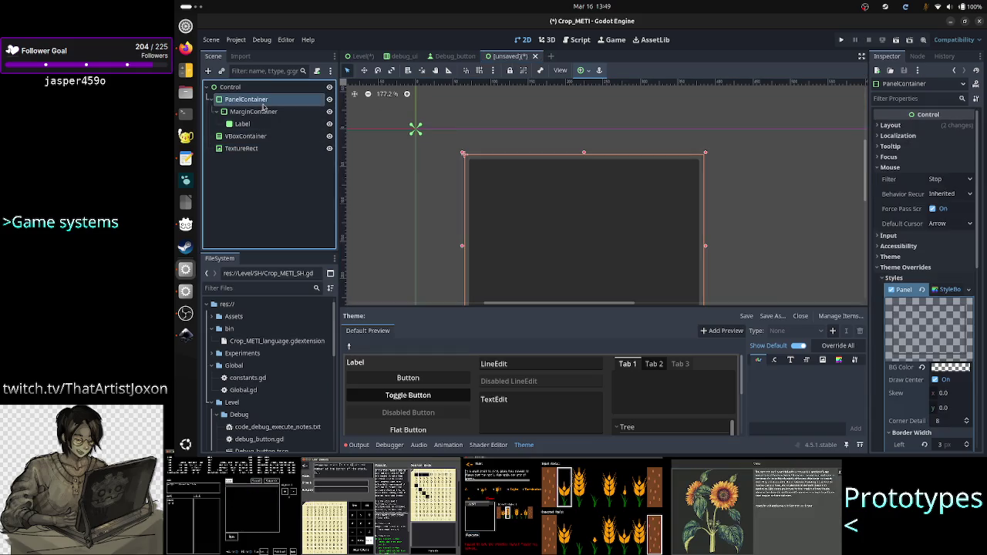
{"action": "left_click", "coordinate": [254, 111]}
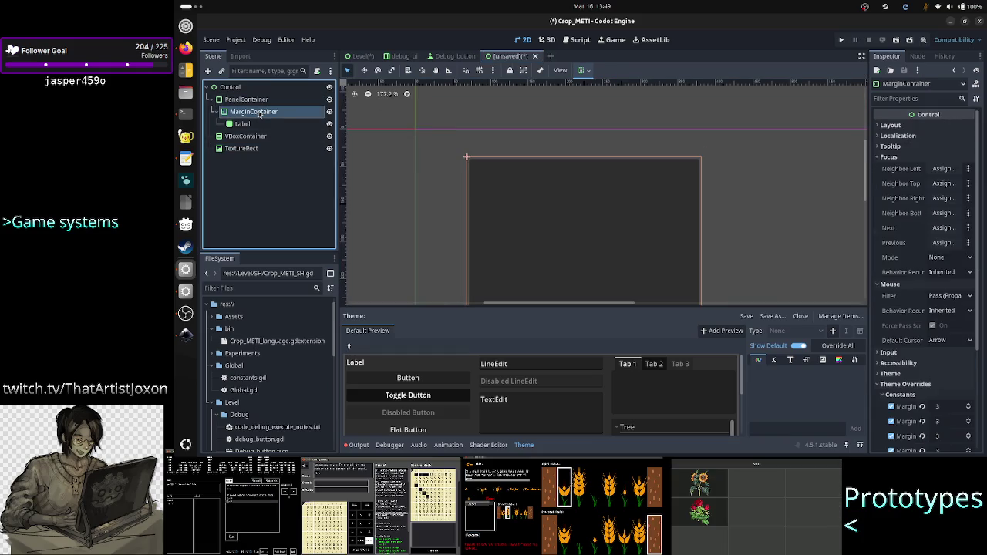
{"action": "left_click", "coordinate": [260, 100]}
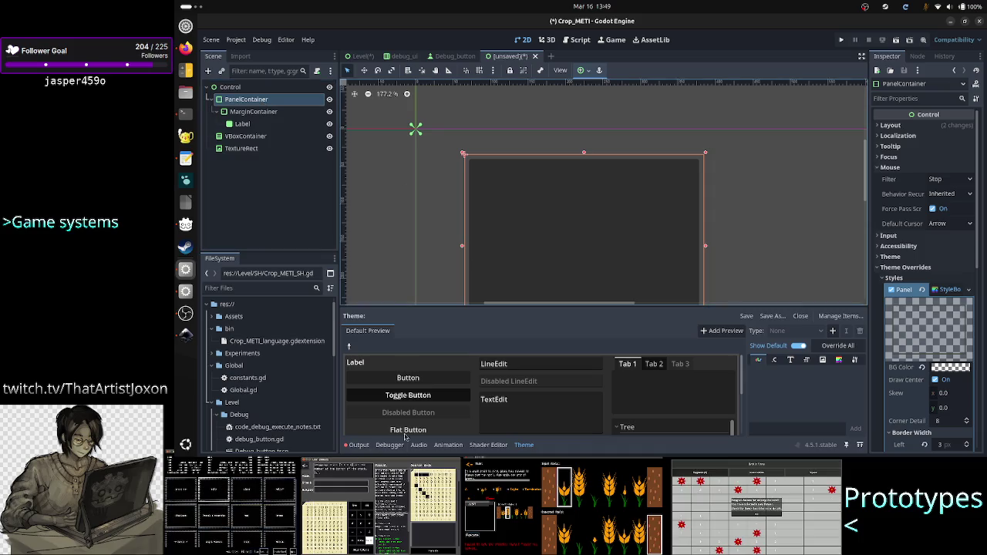
Clear the Output log, collapse it, then check MarginContainer and Label before deselecting
{"action": "left_click", "coordinate": [361, 445]}
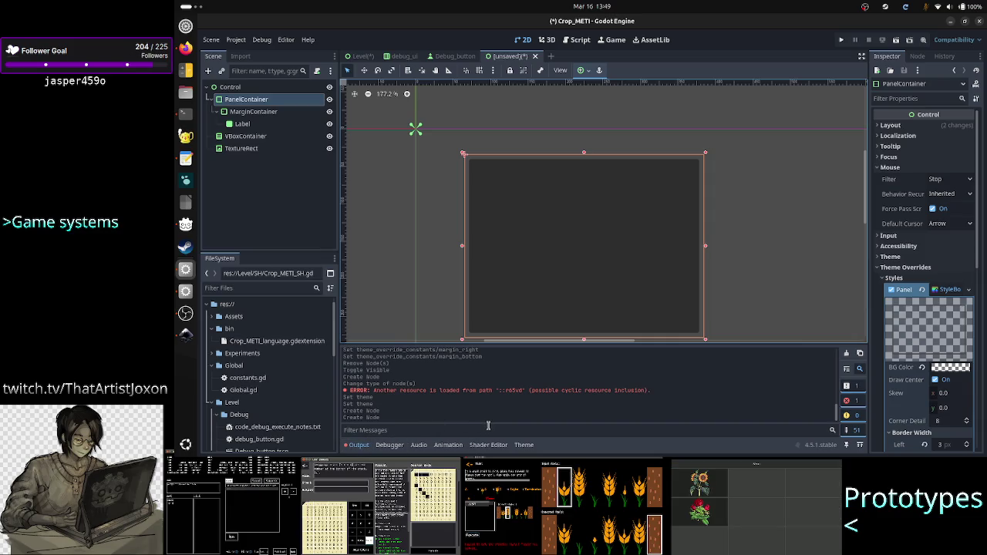
{"action": "left_click", "coordinate": [846, 354]}
{"action": "left_click", "coordinate": [354, 445]}
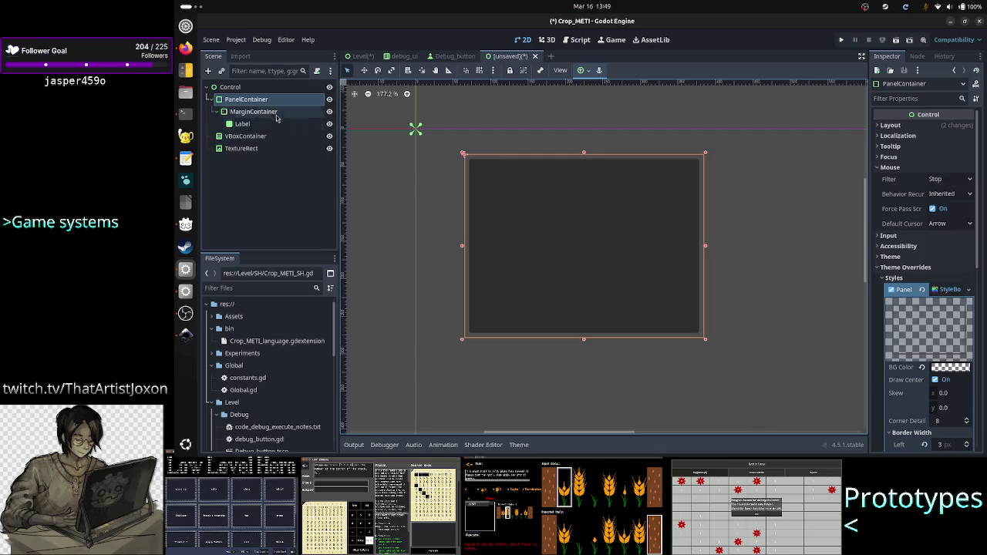
{"action": "left_click", "coordinate": [253, 112]}
{"action": "left_click", "coordinate": [244, 124]}
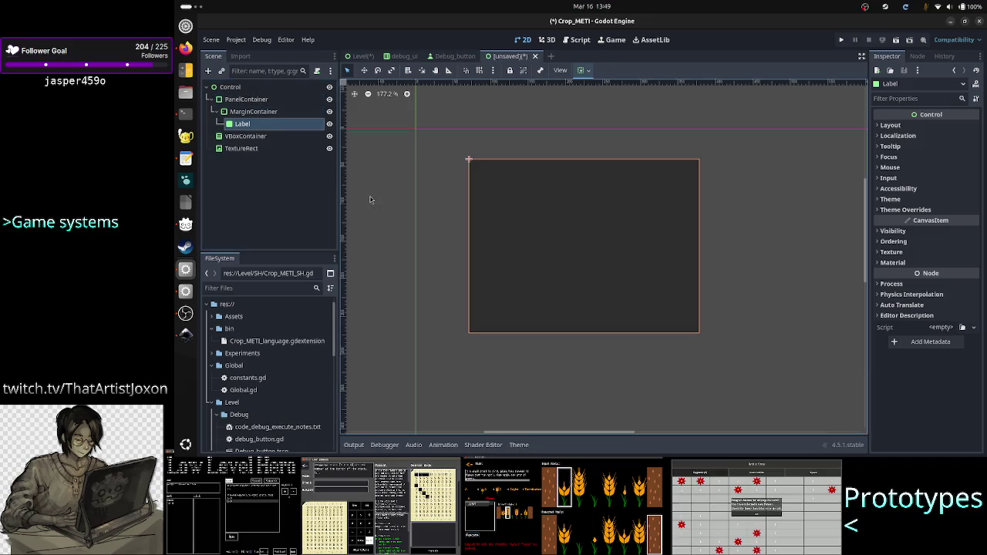
{"action": "left_click", "coordinate": [278, 113]}
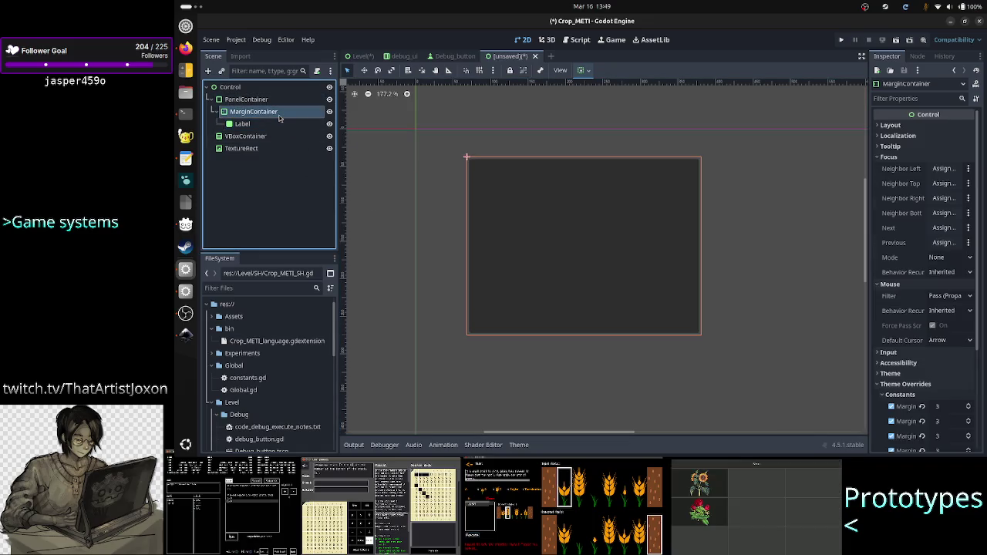
{"action": "left_click", "coordinate": [279, 177]}
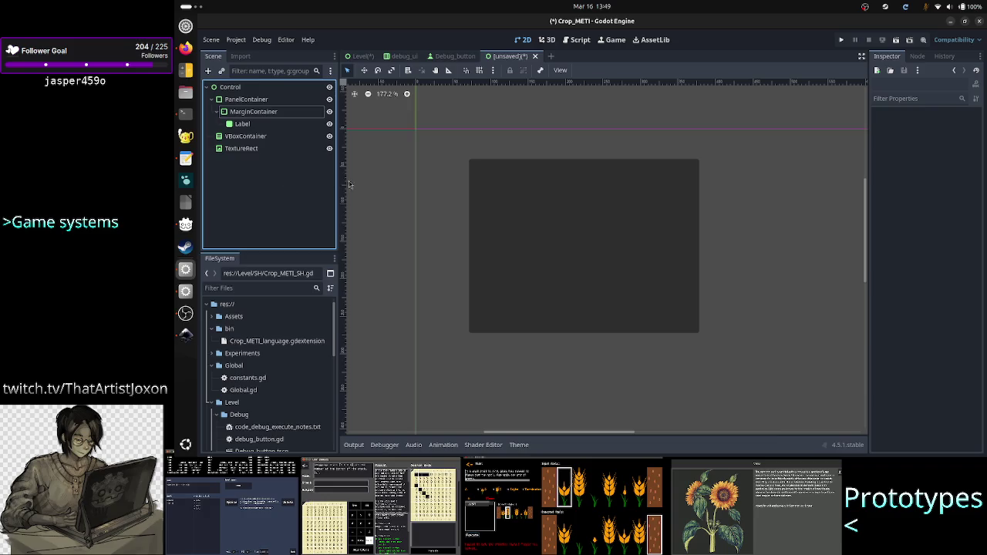
Change the outer PanelContainer's Border Color swatch from grey to crimson 8d0d42
{"action": "left_click", "coordinate": [291, 101]}
{"action": "scroll", "coordinate": [951, 319], "scroll_direction": "down", "scroll_amount": 5}
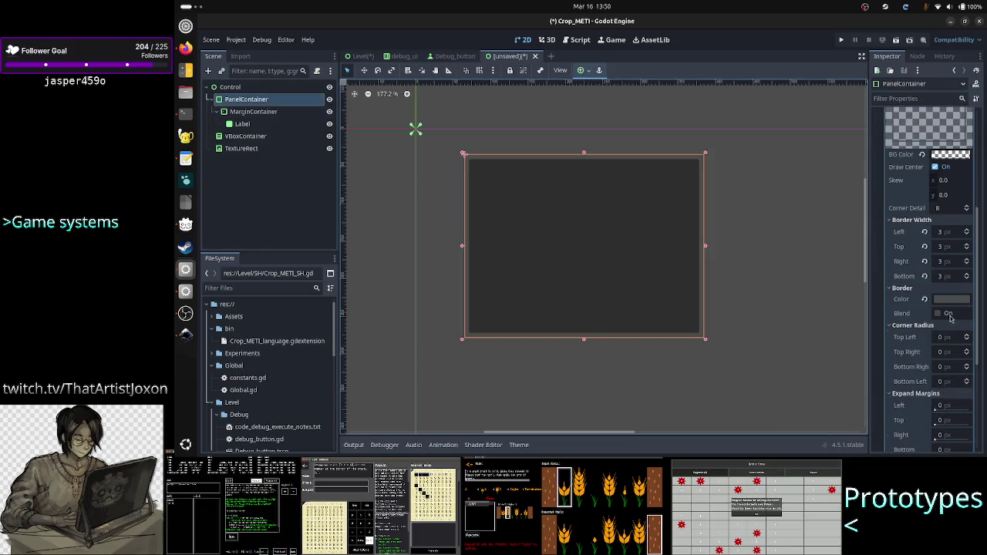
{"action": "scroll", "coordinate": [951, 318], "scroll_direction": "up", "scroll_amount": 4}
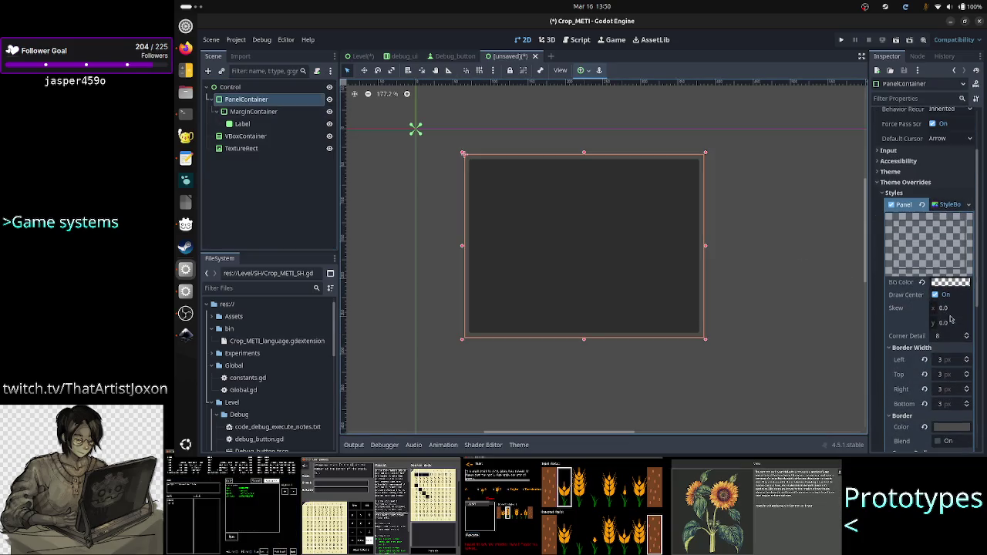
{"action": "scroll", "coordinate": [950, 318], "scroll_direction": "down", "scroll_amount": 3}
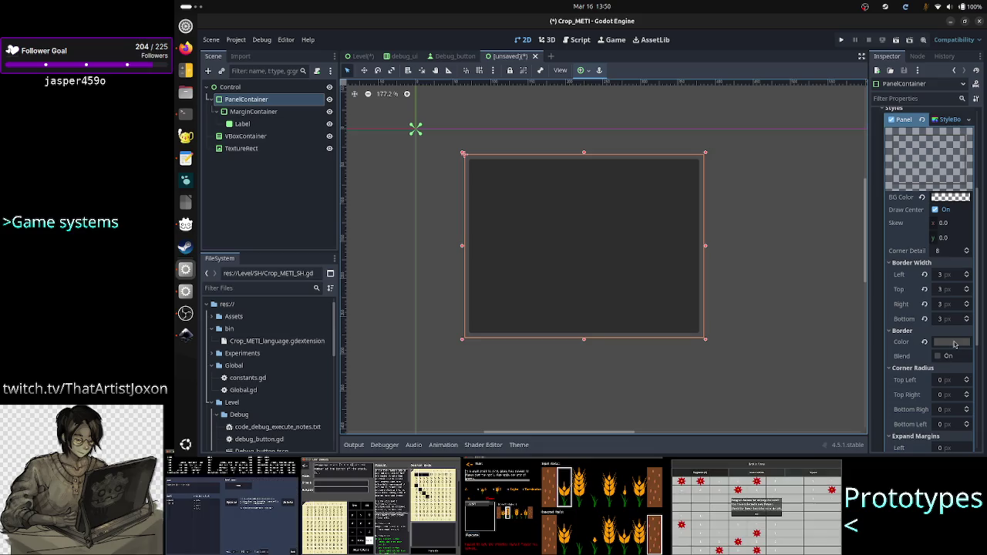
{"action": "left_click", "coordinate": [951, 342]}
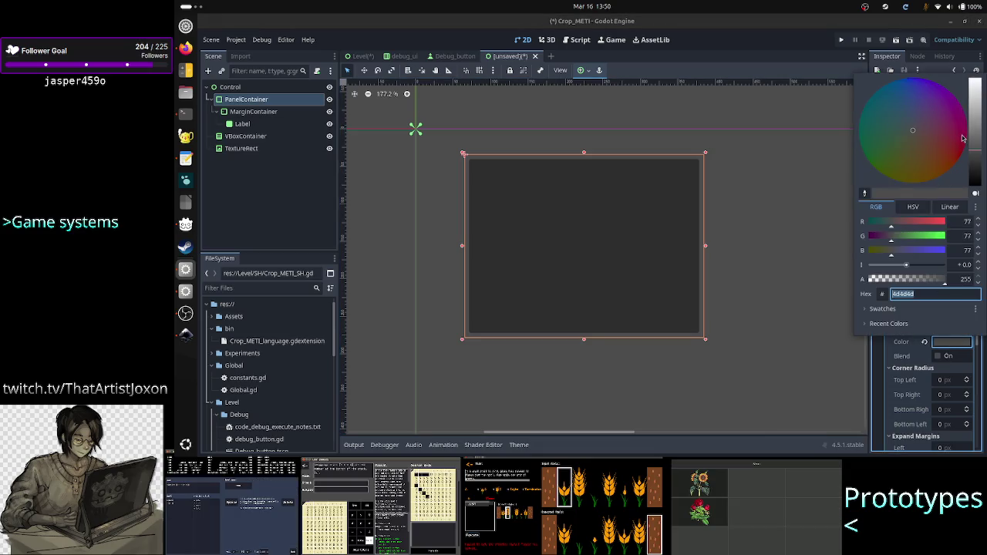
{"action": "left_click", "coordinate": [962, 135]}
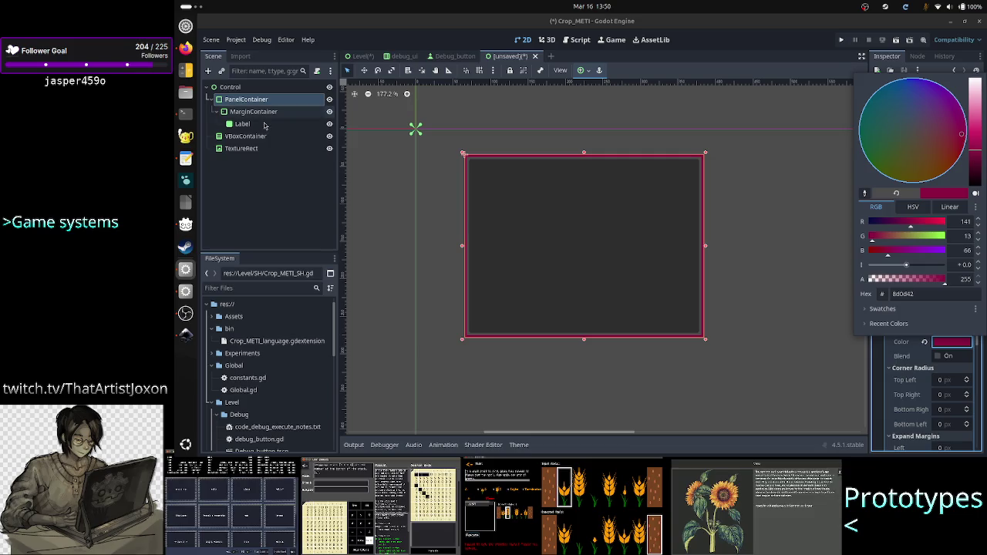
{"action": "left_click", "coordinate": [264, 117]}
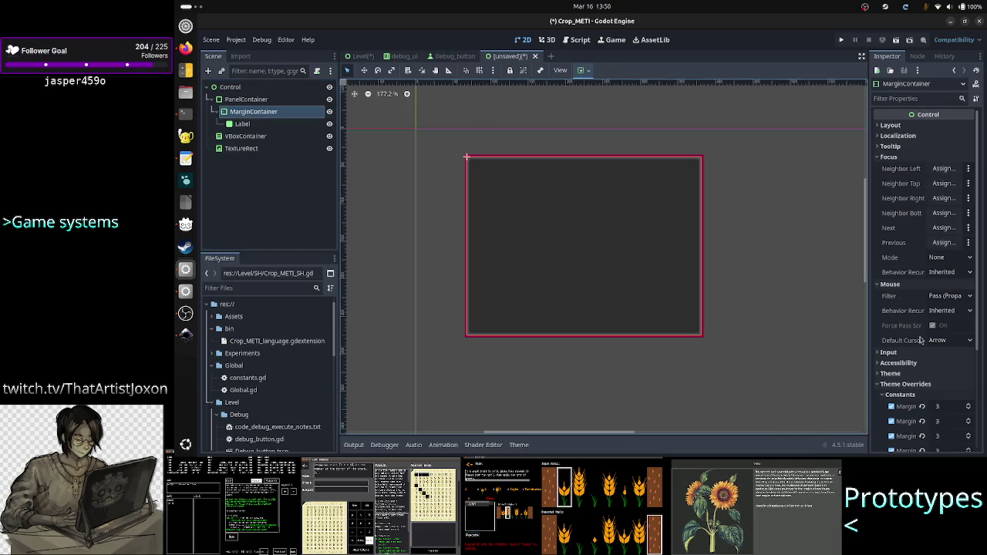
{"action": "scroll", "coordinate": [920, 338], "scroll_direction": "down", "scroll_amount": 5}
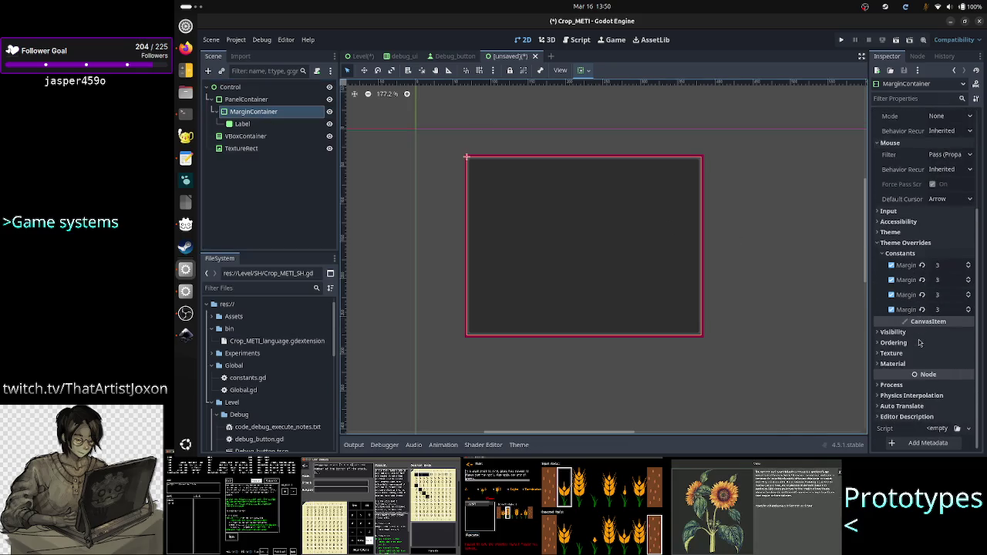
{"action": "left_click", "coordinate": [884, 257]}
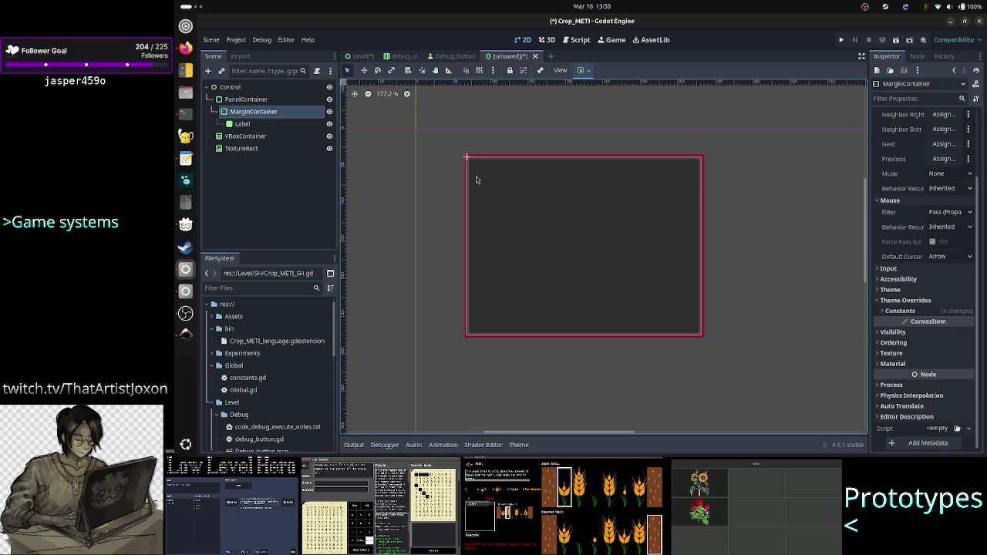
{"action": "scroll", "coordinate": [496, 186], "scroll_direction": "up", "scroll_amount": 1}
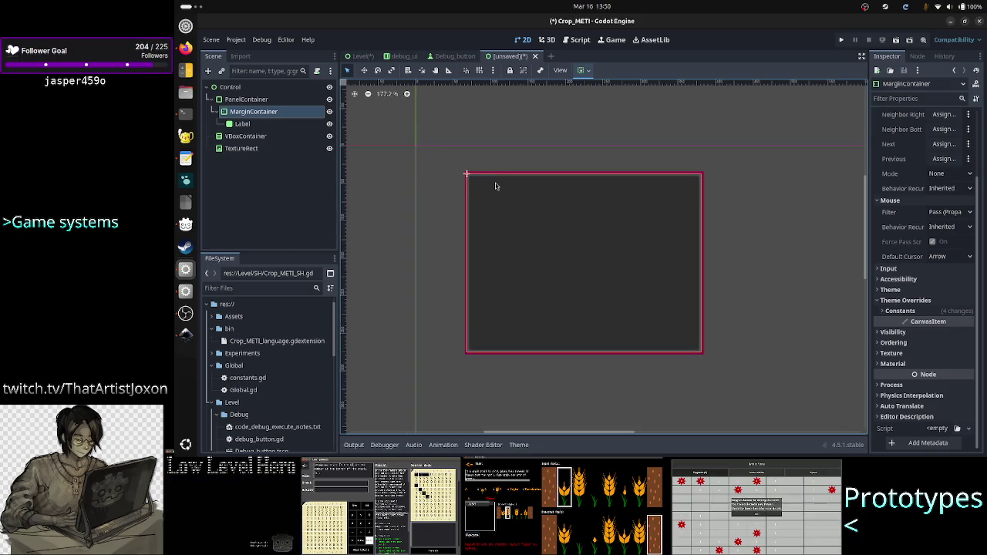
{"action": "scroll", "coordinate": [496, 186], "scroll_direction": "up", "scroll_amount": 10}
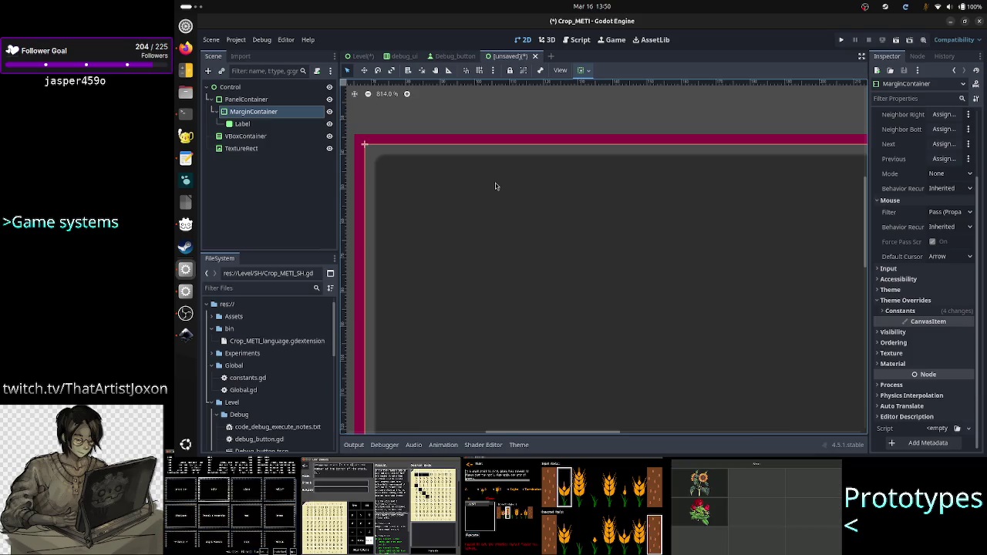
{"action": "scroll", "coordinate": [495, 186], "scroll_direction": "down", "scroll_amount": 3}
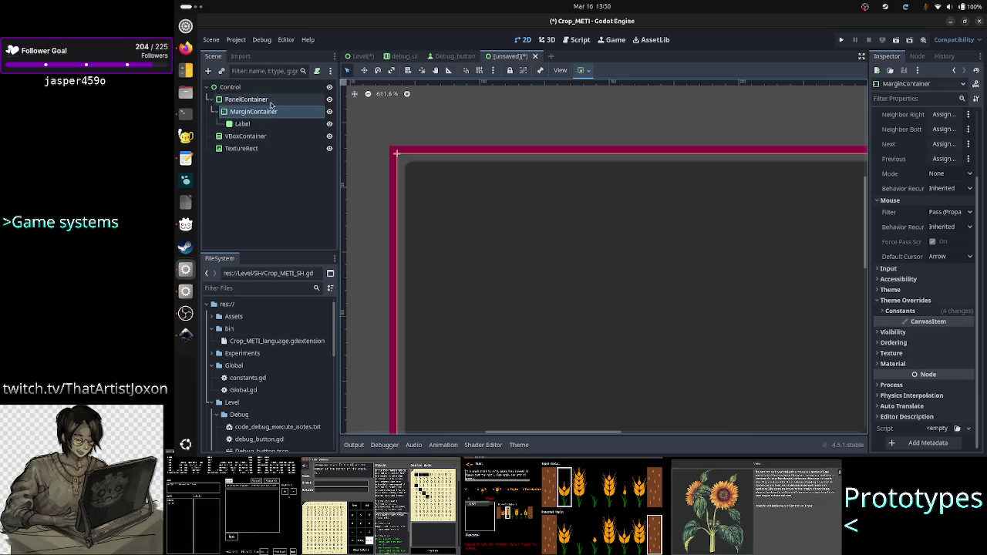
{"action": "left_click", "coordinate": [270, 101]}
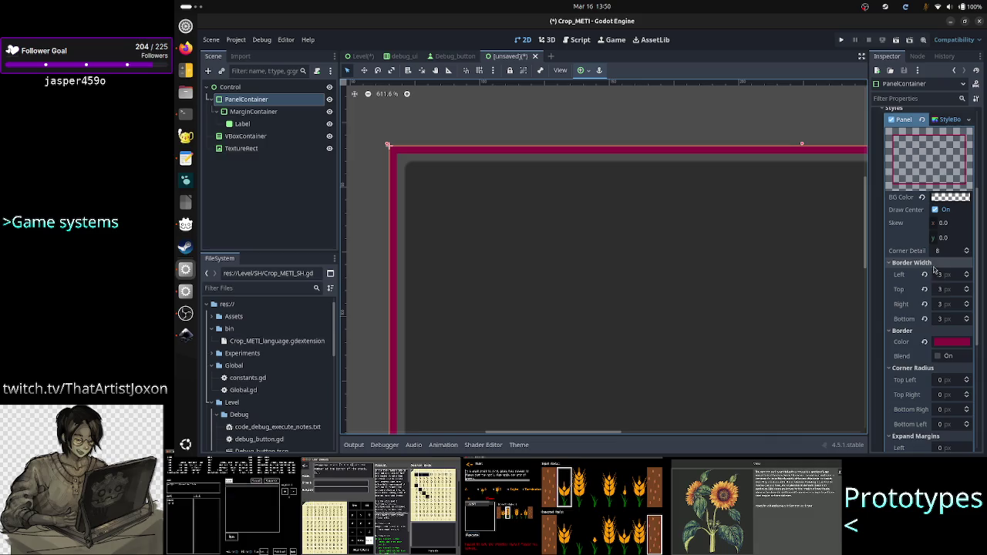
{"action": "scroll", "coordinate": [915, 377], "scroll_direction": "down", "scroll_amount": 4}
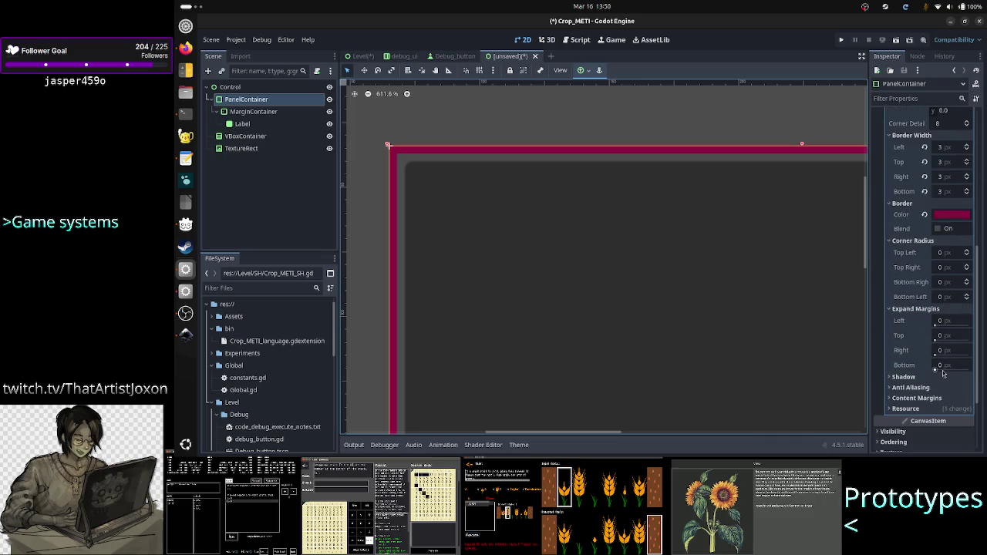
{"action": "scroll", "coordinate": [937, 322], "scroll_direction": "up", "scroll_amount": 4}
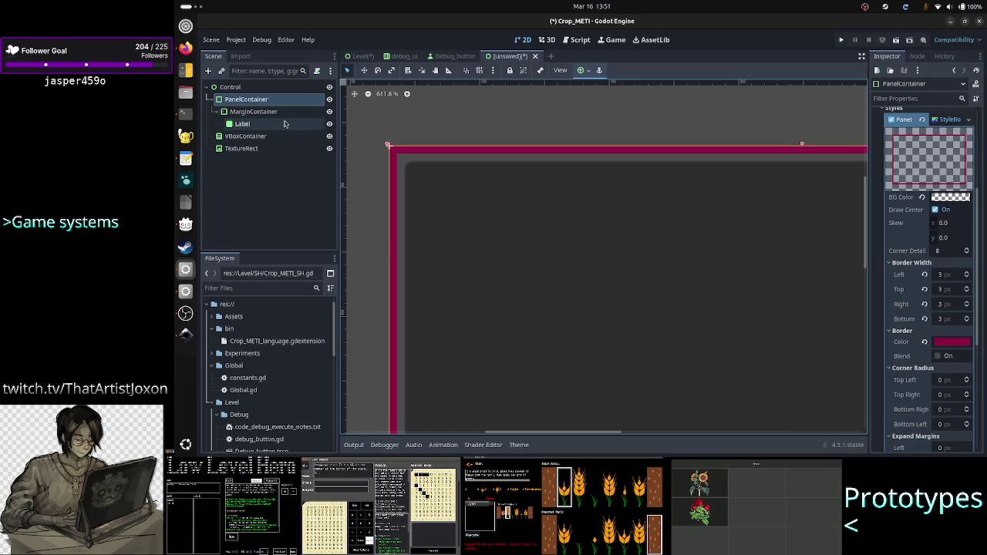
{"action": "left_click", "coordinate": [267, 115]}
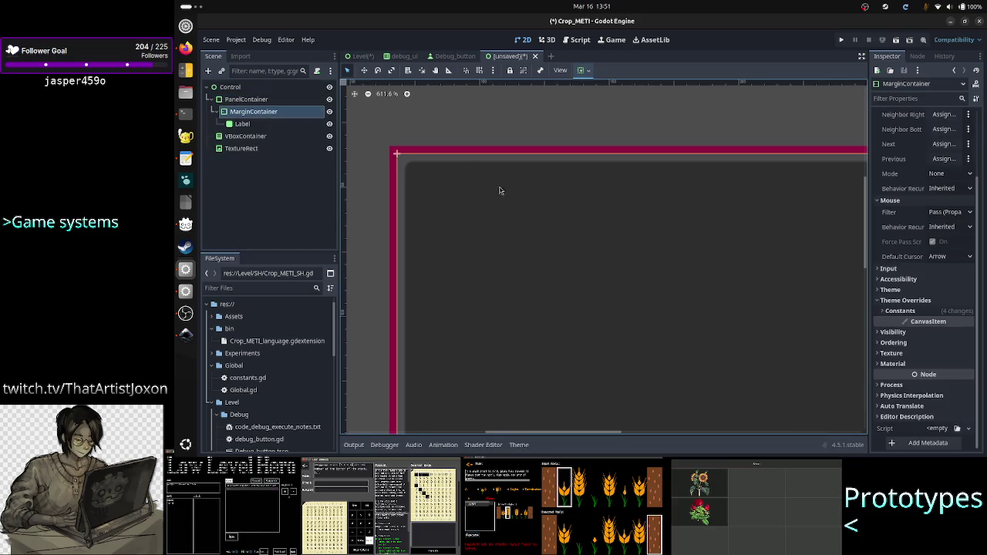
{"action": "scroll", "coordinate": [898, 298], "scroll_direction": "up", "scroll_amount": 3}
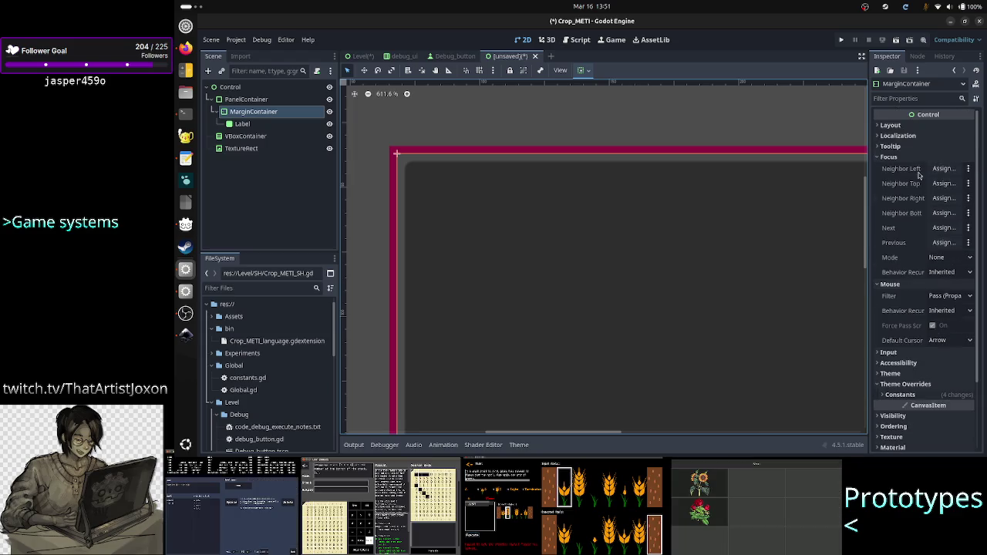
Inspect MarginContainer's Layout and Transform (313 × 238 at 3, 3), then drag the Label under PanelContainer
{"action": "left_click", "coordinate": [915, 126]}
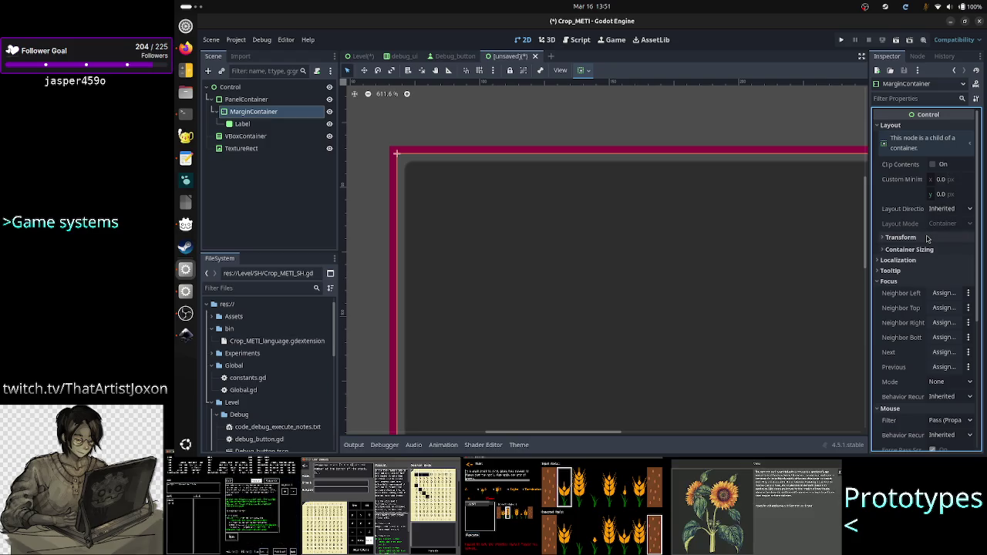
{"action": "left_click", "coordinate": [928, 238]}
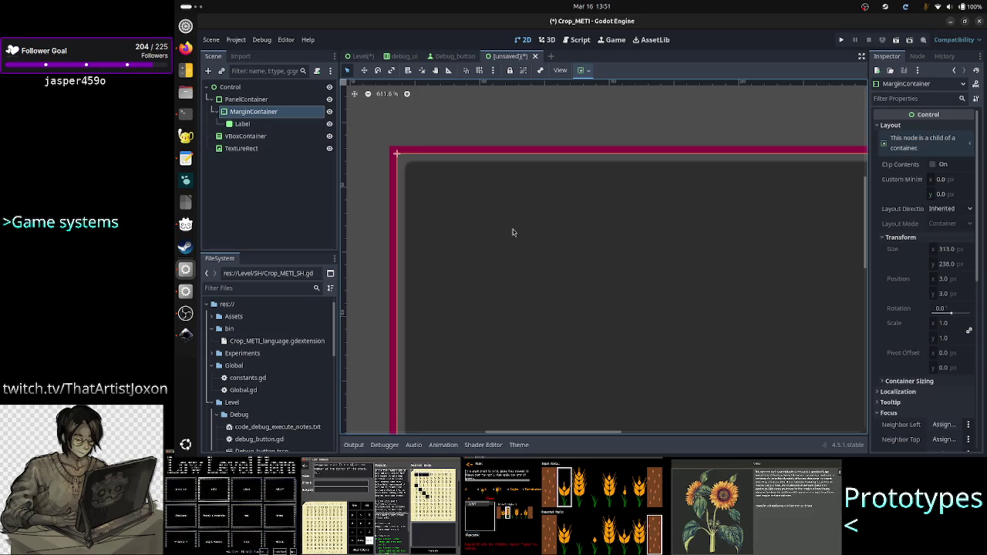
{"action": "left_click", "coordinate": [268, 101]}
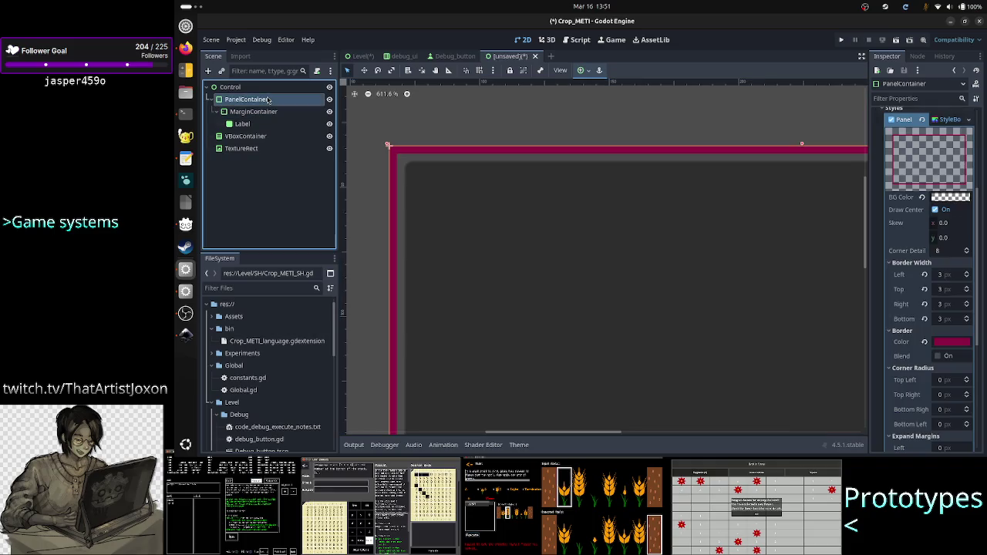
{"action": "left_click", "coordinate": [255, 112]}
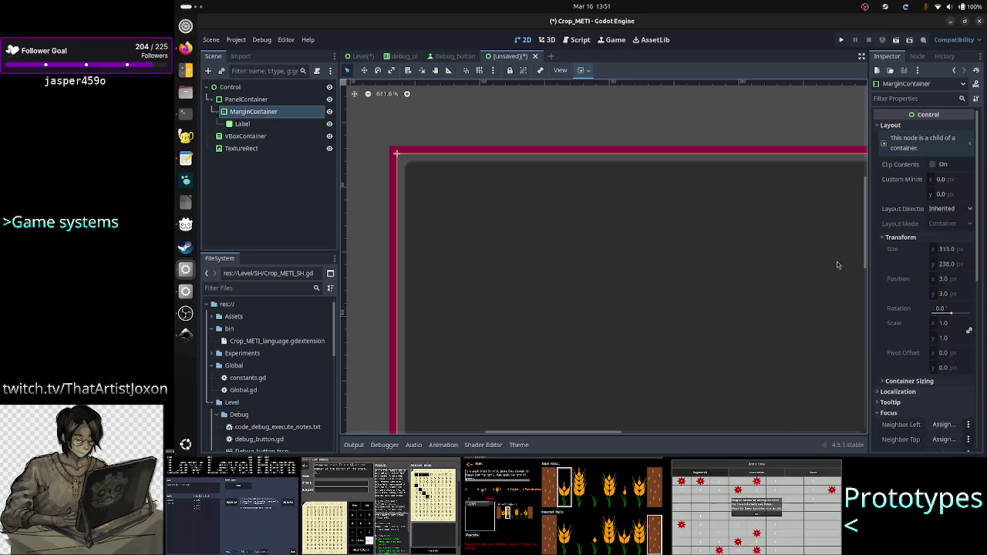
{"action": "left_click", "coordinate": [248, 100]}
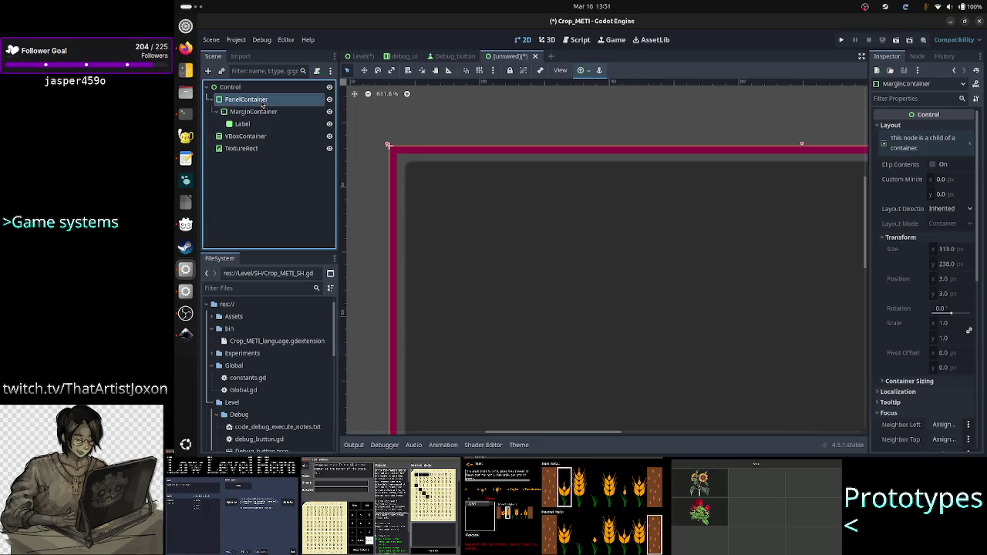
{"action": "left_click", "coordinate": [261, 114]}
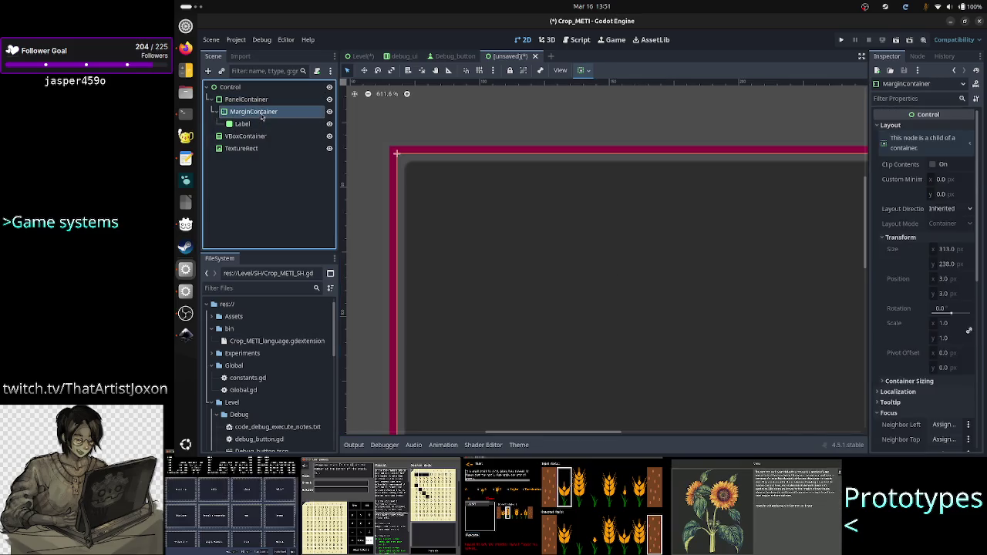
{"action": "mouse_move", "coordinate": [243, 124]}
{"action": "left_mouse_down"}
{"action": "mouse_move", "coordinate": [258, 104]}
{"action": "mouse_move", "coordinate": [257, 114]}
{"action": "left_mouse_up"}
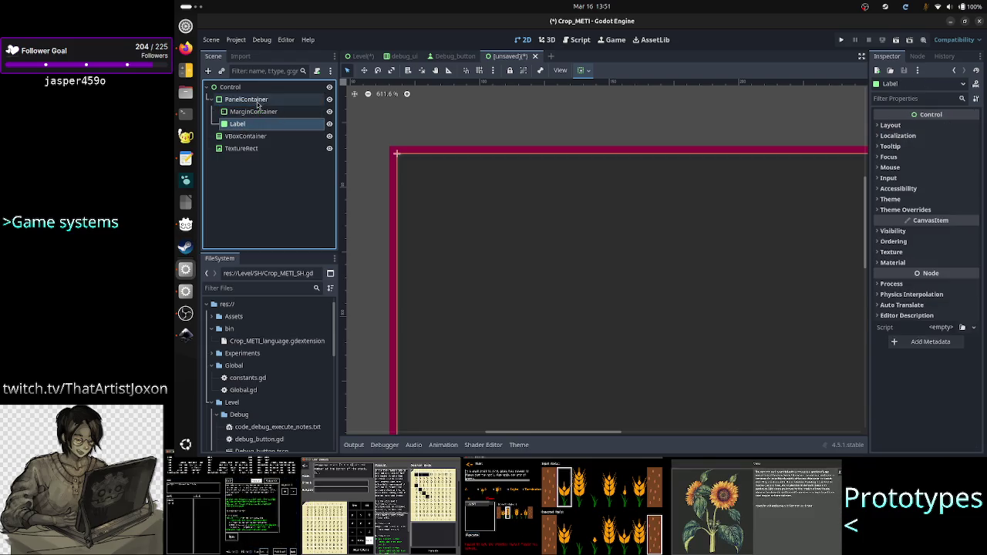
Delete the MarginContainer so the Label panel is PanelContainer's only child
{"action": "left_click", "coordinate": [256, 114]}
{"action": "key", "text": "Delete"}
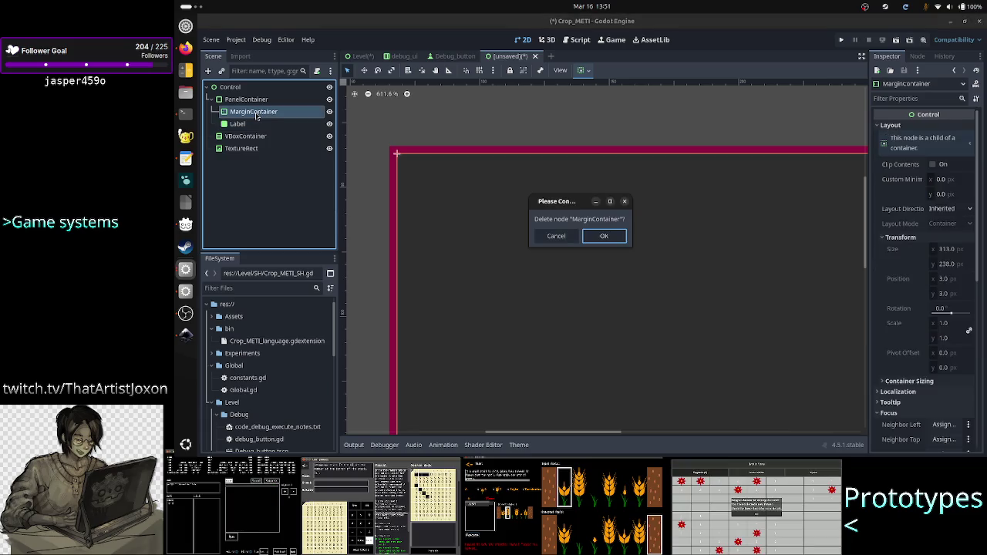
{"action": "key", "text": "Return"}
{"action": "left_click", "coordinate": [234, 111]}
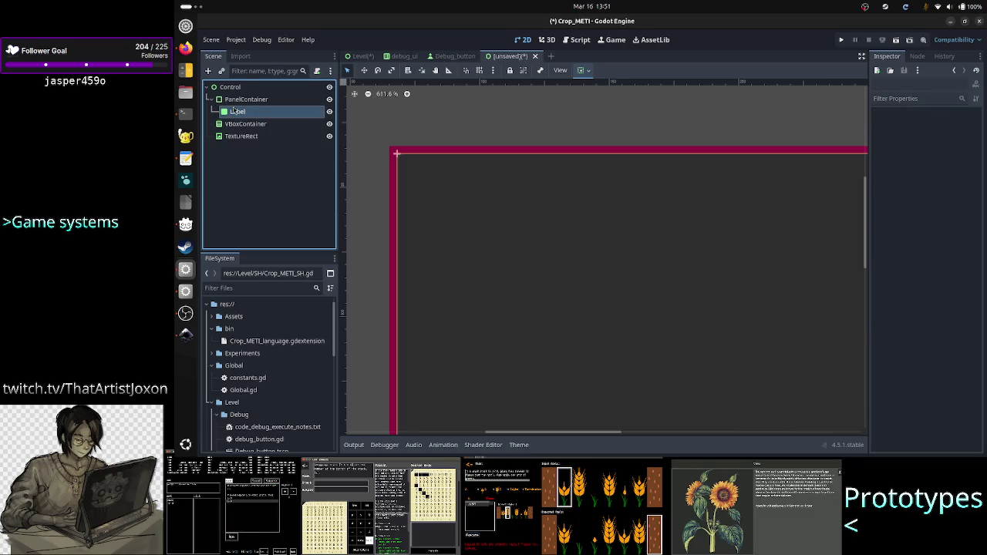
{"action": "left_click", "coordinate": [411, 130]}
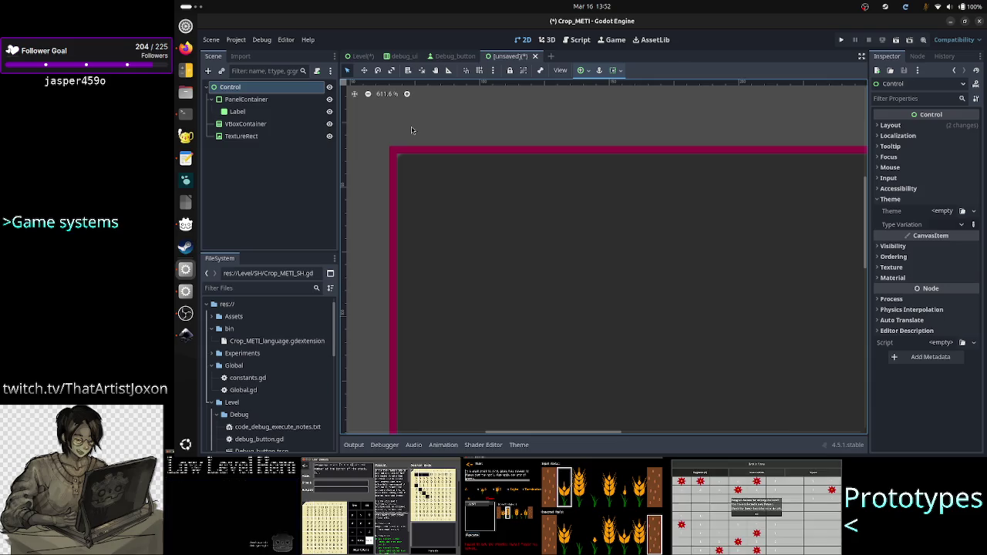
Add a new PanelContainer child to the outer PanelContainer and drag it above the Label
{"action": "left_click", "coordinate": [238, 111]}
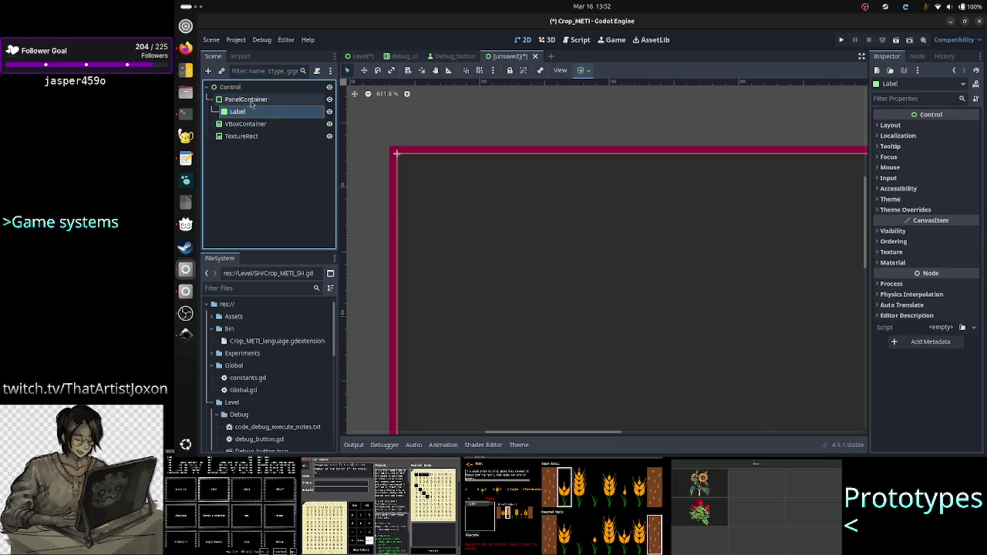
{"action": "left_click", "coordinate": [247, 101]}
{"action": "left_click", "coordinate": [208, 70]}
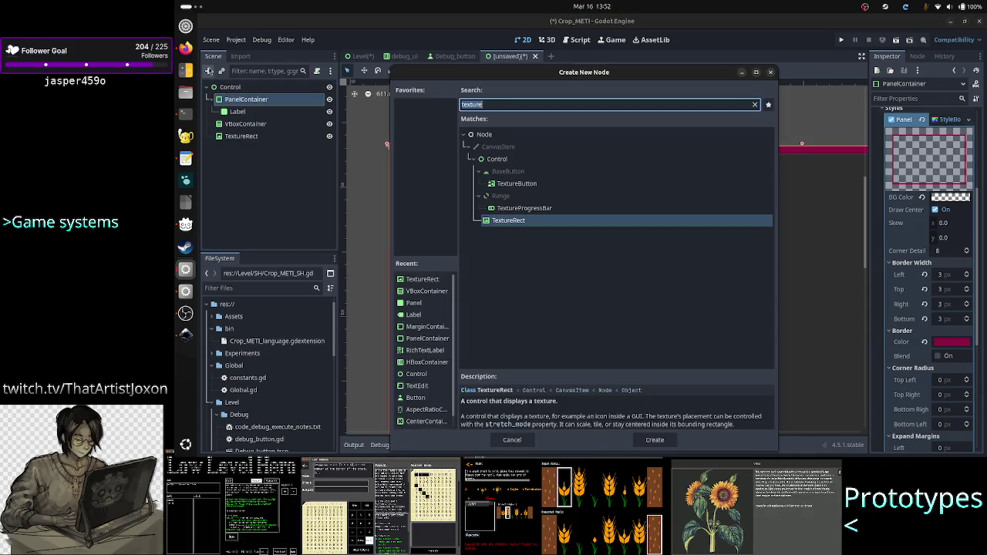
{"action": "type", "text": "panel"}
{"action": "key", "text": "Down"}
{"action": "key", "text": "Down"}
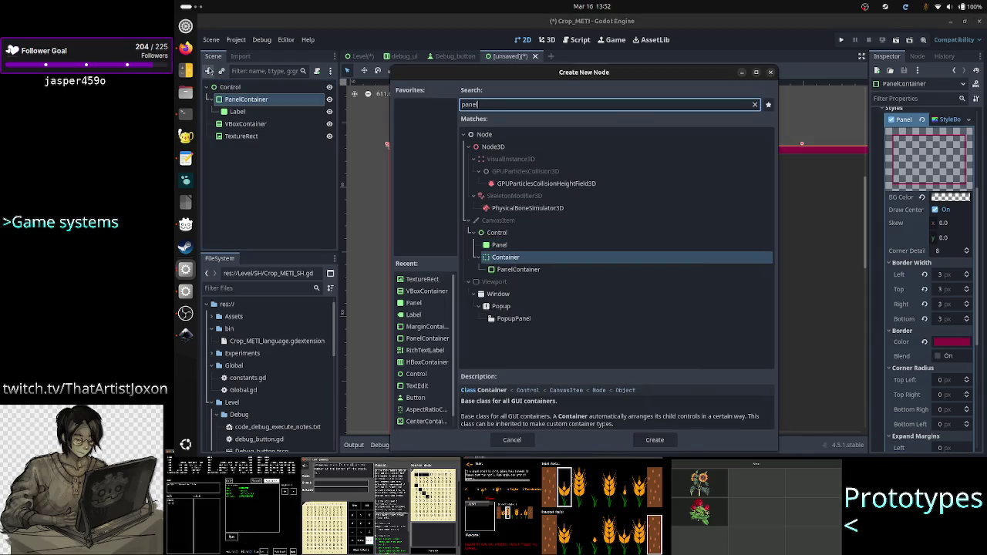
{"action": "key", "text": "Return"}
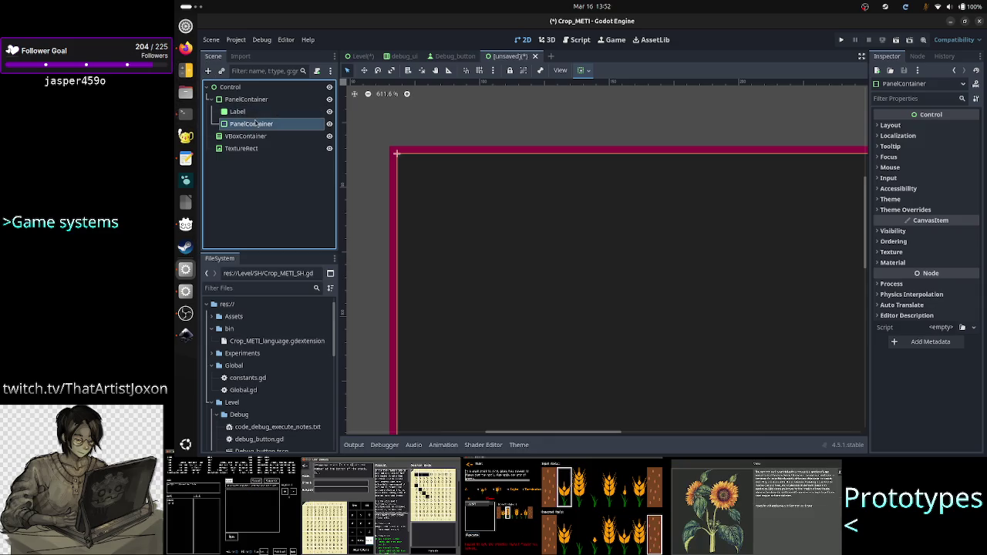
{"action": "mouse_move", "coordinate": [249, 125]}
{"action": "left_mouse_down"}
{"action": "mouse_move", "coordinate": [231, 100]}
{"action": "mouse_move", "coordinate": [242, 114]}
{"action": "left_mouse_up"}
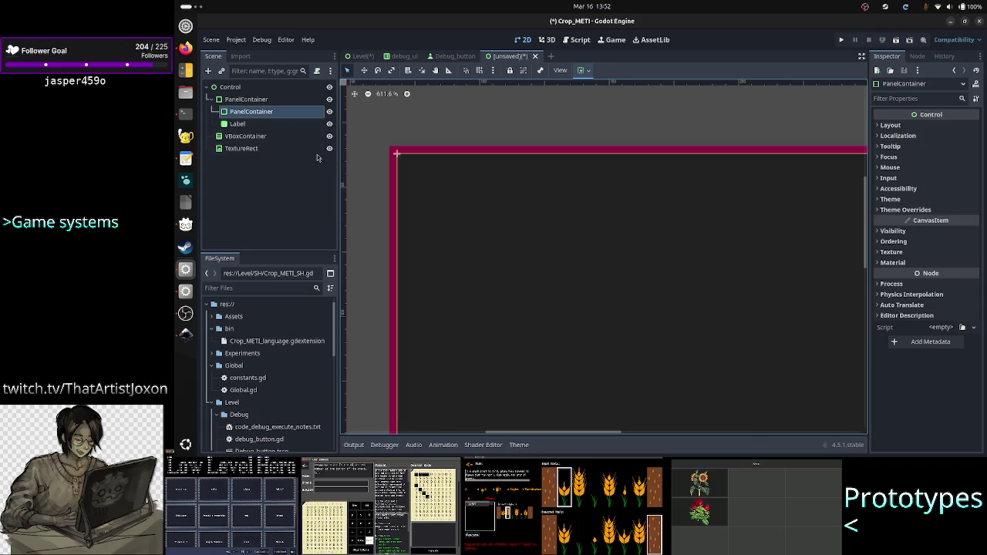
{"action": "left_click", "coordinate": [905, 209]}
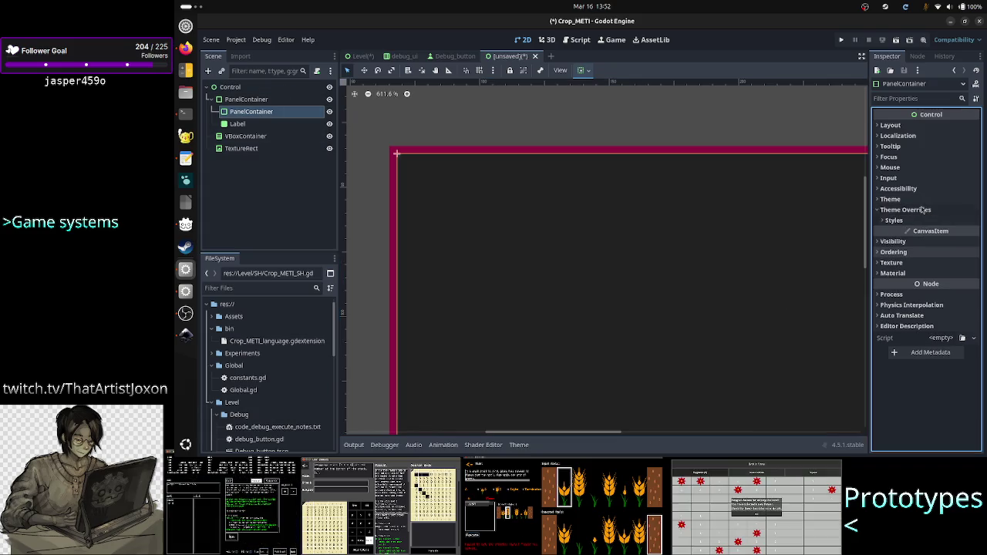
Give the inner PanelContainer a new StyleBoxFlat panel style override
{"action": "left_click", "coordinate": [894, 221]}
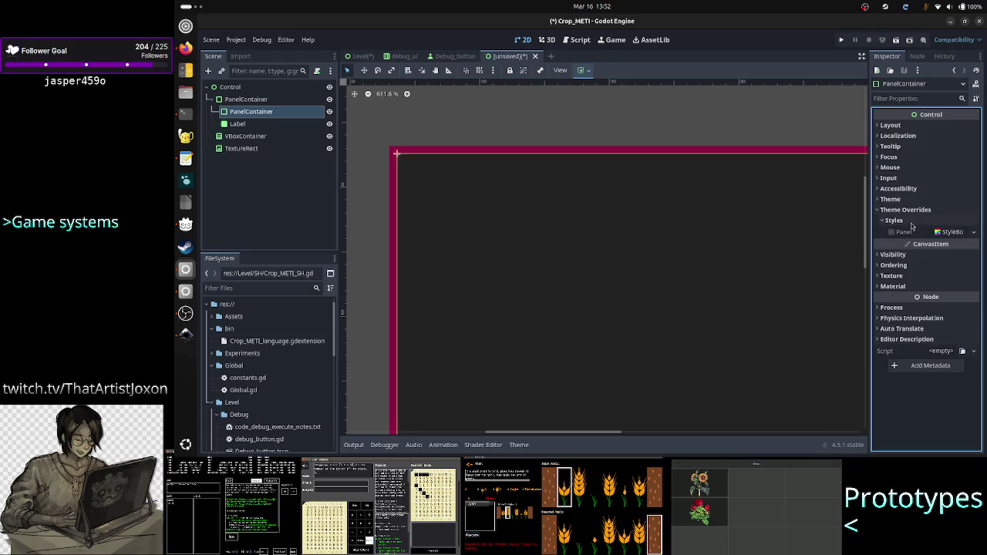
{"action": "left_click", "coordinate": [974, 232]}
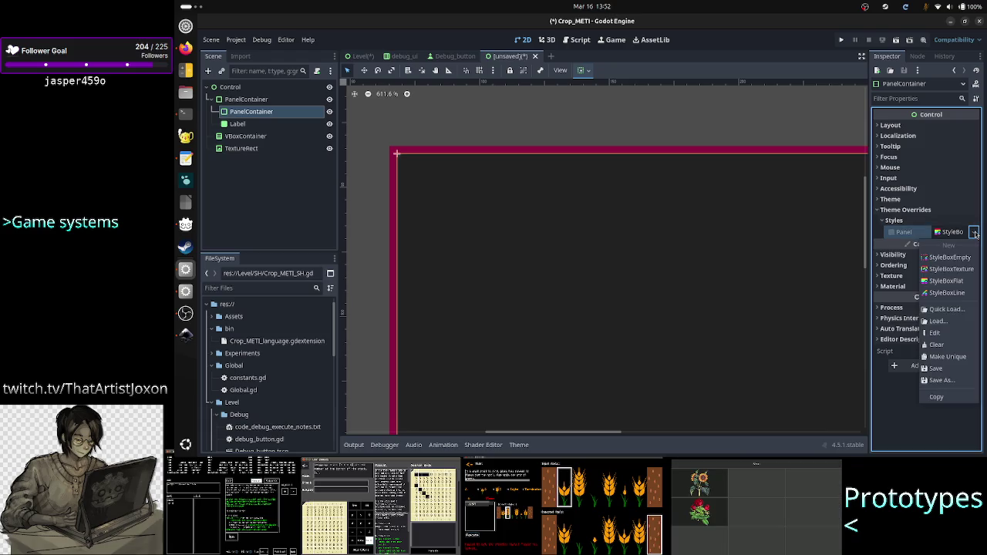
{"action": "left_click", "coordinate": [956, 283]}
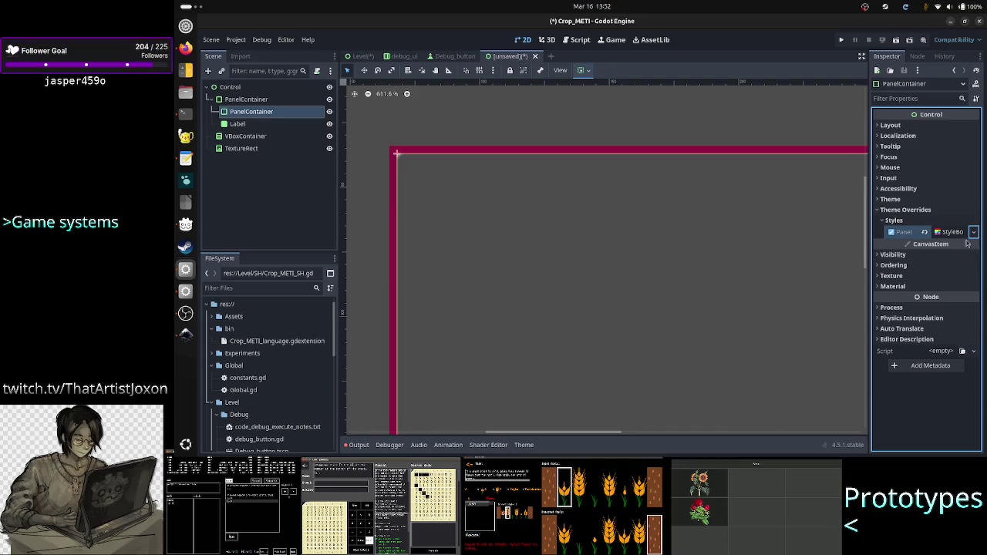
{"action": "left_click", "coordinate": [950, 232]}
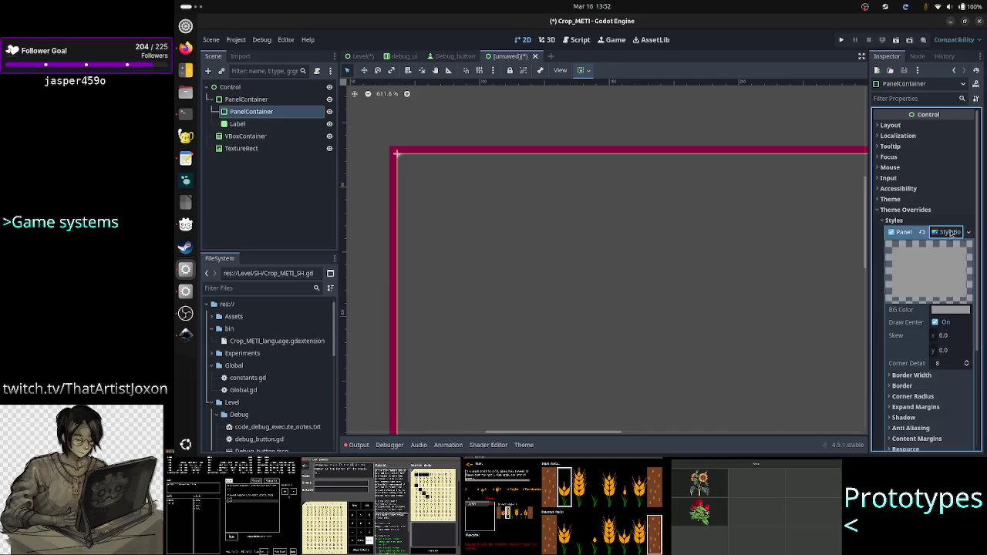
Set the style's BG Color to fully transparent 00000000 (RGBA all 0)
{"action": "left_click", "coordinate": [954, 309]}
{"action": "left_click", "coordinate": [967, 190]}
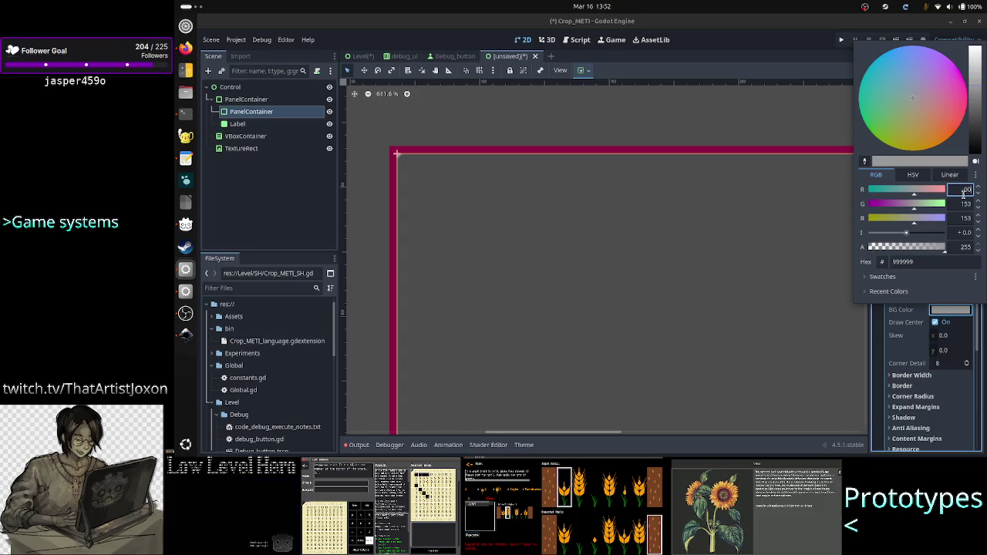
{"action": "type", "text": "0"}
{"action": "left_click", "coordinate": [966, 202]}
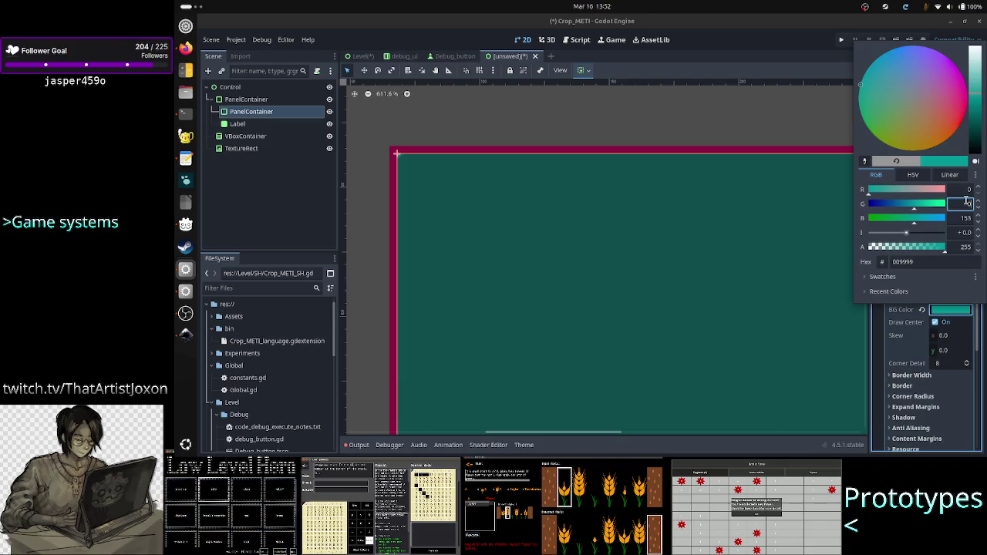
{"action": "type", "text": "0"}
{"action": "left_click", "coordinate": [965, 218]}
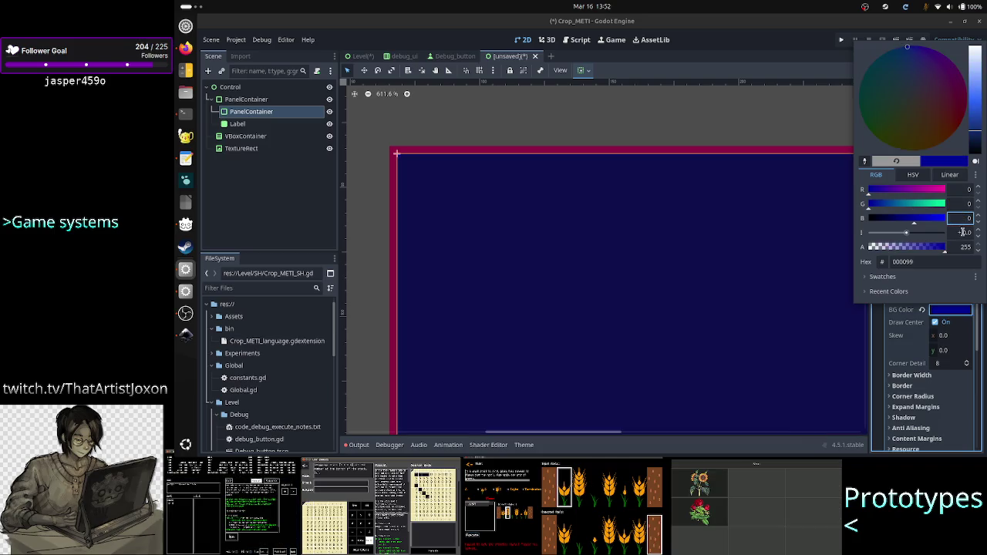
{"action": "left_click", "coordinate": [962, 232]}
{"action": "left_click", "coordinate": [962, 246]}
{"action": "left_click", "coordinate": [962, 218]}
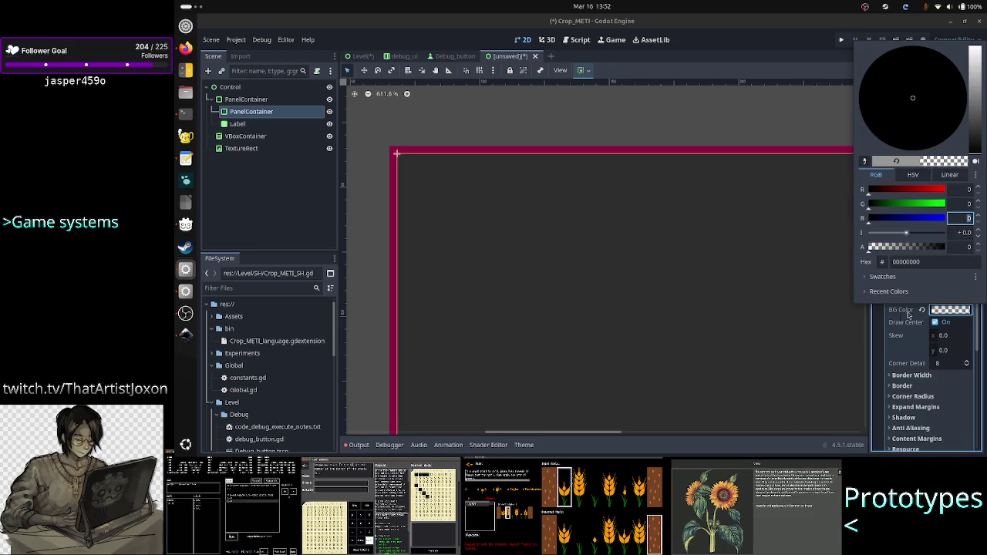
{"action": "left_click", "coordinate": [876, 337]}
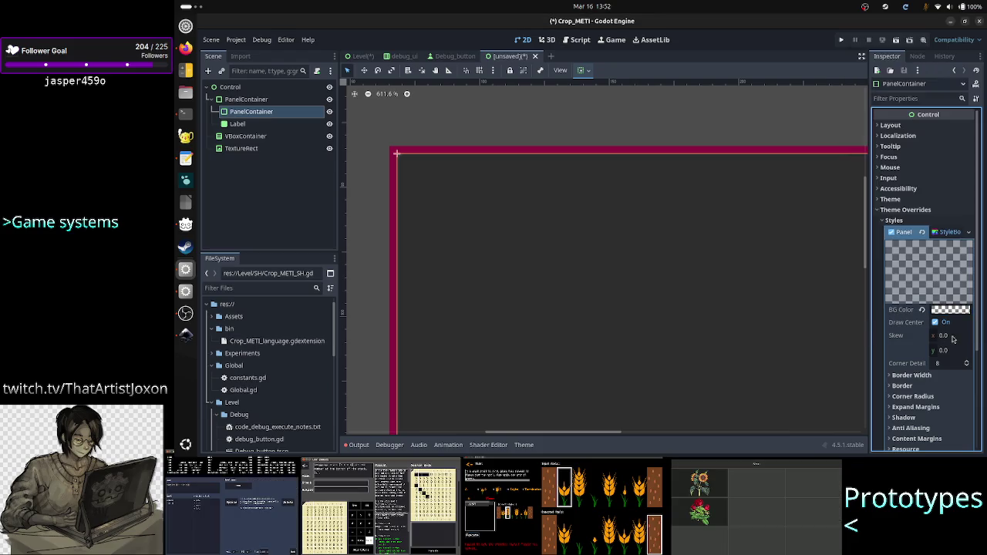
{"action": "left_click", "coordinate": [917, 376]}
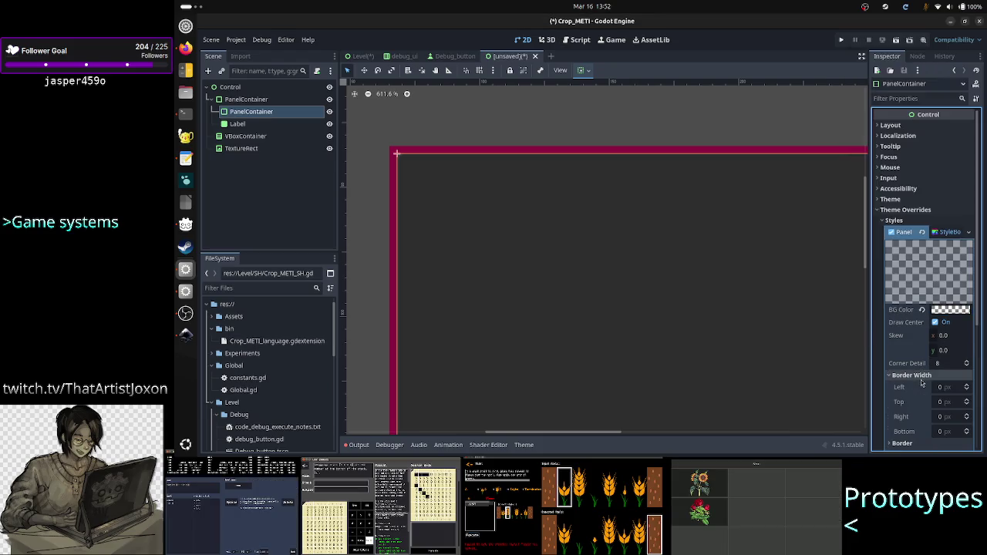
Set the inner style's left, top, right and bottom border widths to 3 px
{"action": "left_click", "coordinate": [967, 386]}
{"action": "left_click", "coordinate": [966, 386]}
{"action": "left_click", "coordinate": [967, 386]}
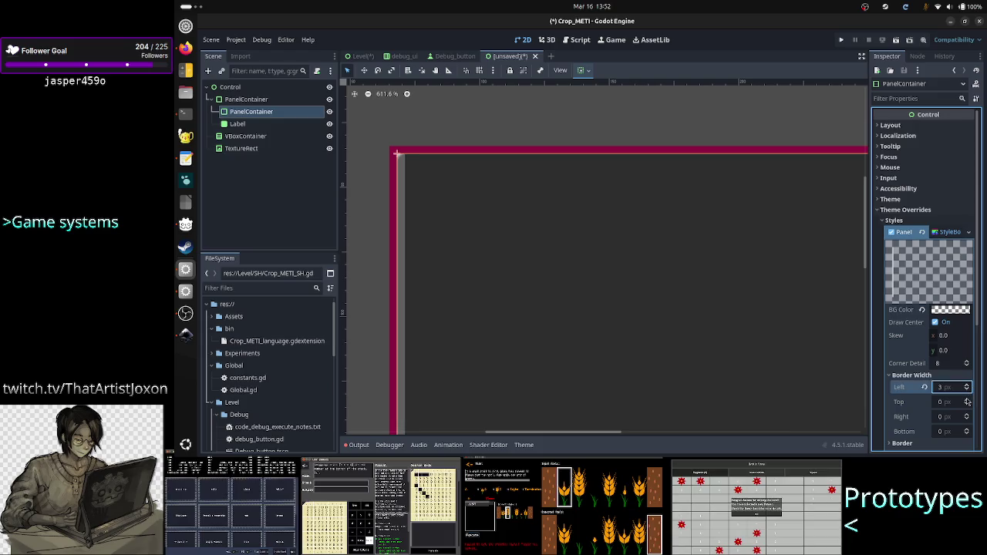
{"action": "left_click", "coordinate": [967, 401]}
{"action": "left_click", "coordinate": [966, 400]}
{"action": "left_click", "coordinate": [967, 400]}
{"action": "left_click", "coordinate": [967, 416]}
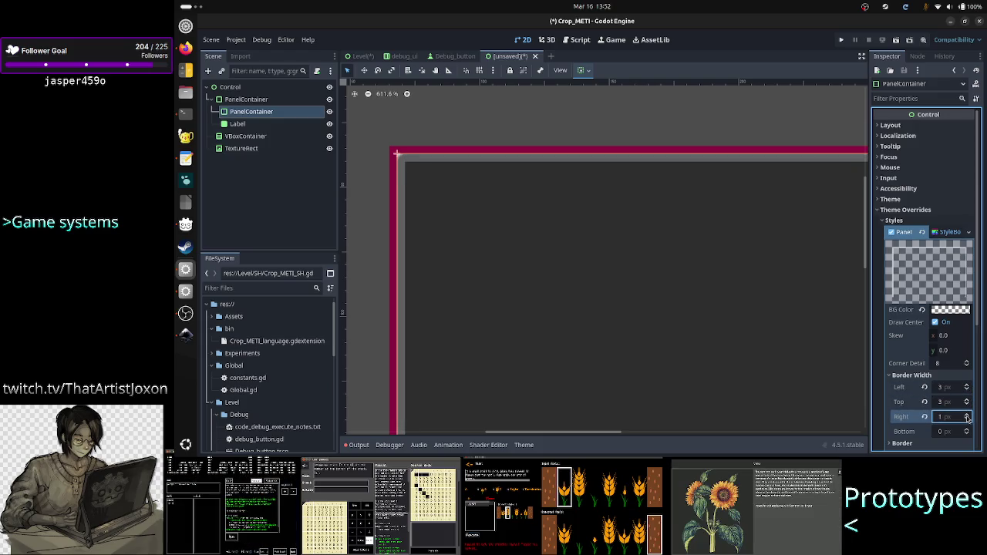
{"action": "left_click", "coordinate": [967, 430]}
{"action": "left_click", "coordinate": [966, 430]}
{"action": "left_click", "coordinate": [967, 429]}
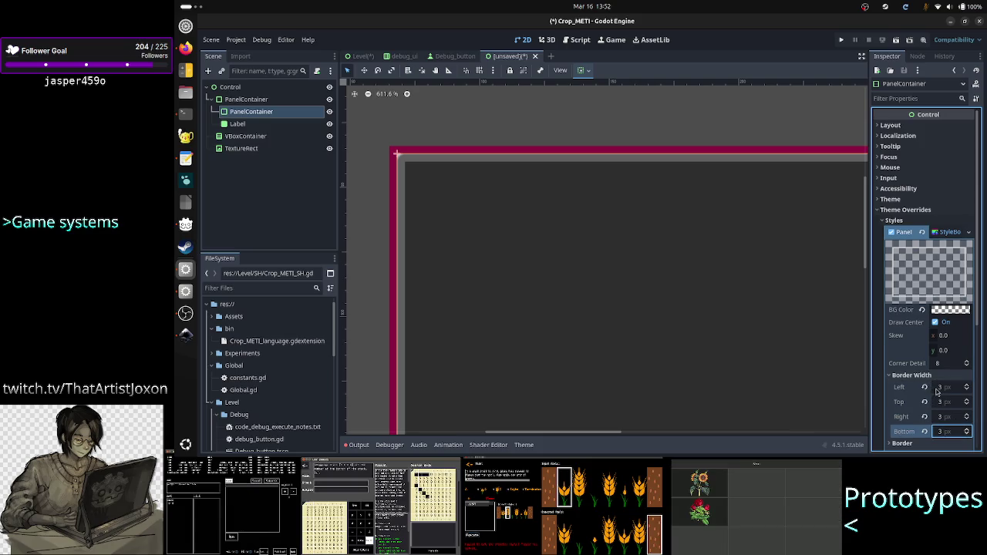
{"action": "scroll", "coordinate": [937, 391], "scroll_direction": "down", "scroll_amount": 2}
Set the inner panel's border colour to bright green 7aec60
{"action": "left_click", "coordinate": [941, 401]}
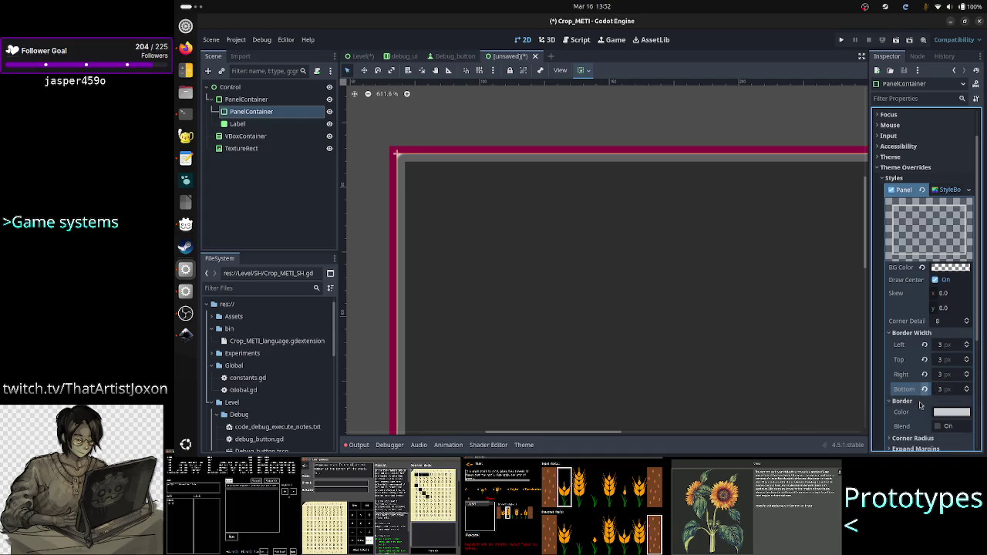
{"action": "left_click", "coordinate": [960, 416]}
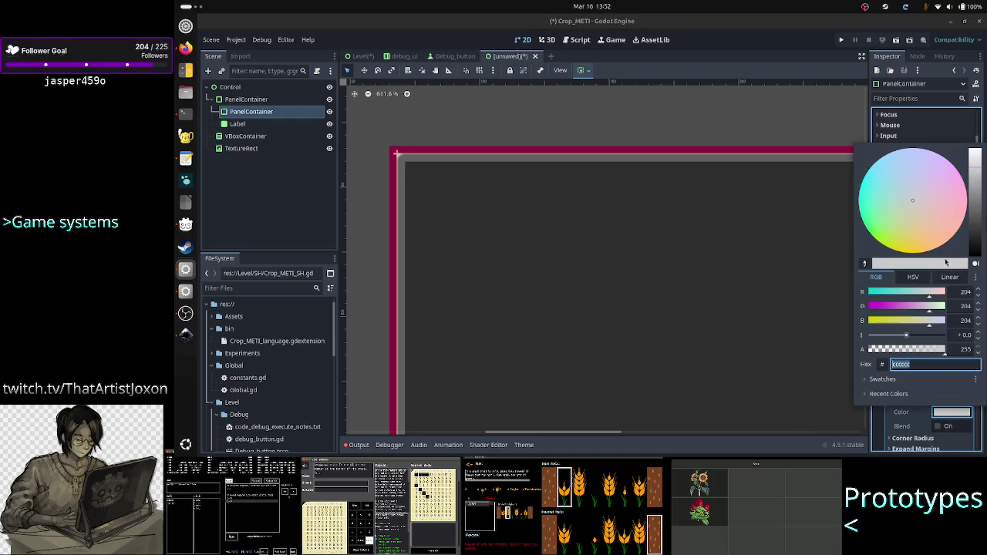
{"action": "left_click_drag", "start_coordinate": [899, 237], "coordinate": [877, 234]}
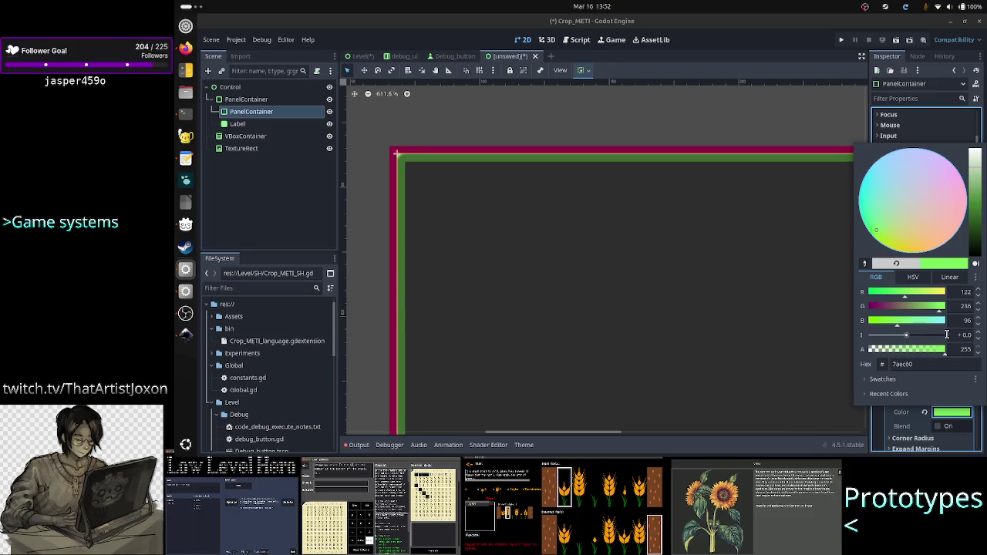
{"action": "left_click", "coordinate": [883, 430]}
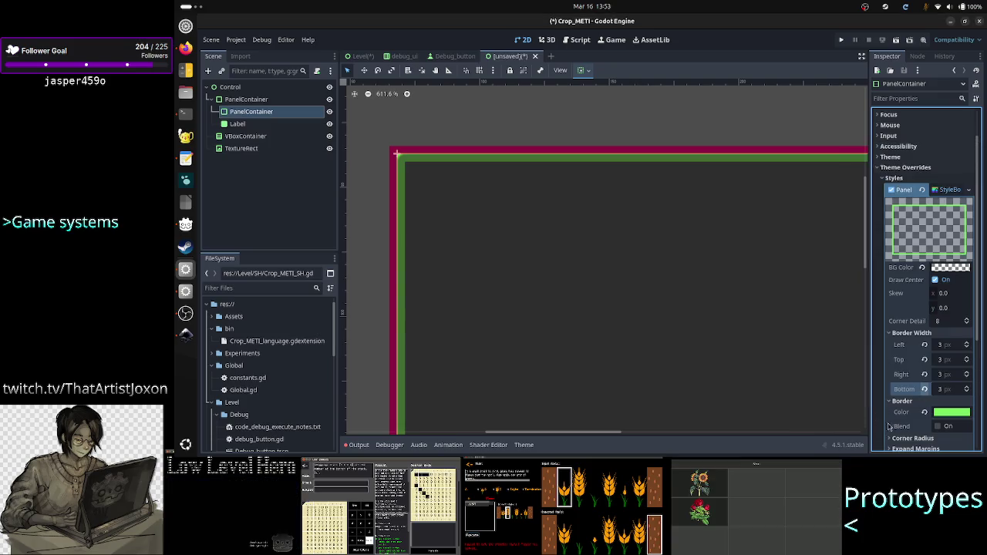
{"action": "scroll", "coordinate": [919, 436], "scroll_direction": "down", "scroll_amount": 3}
{"action": "left_click", "coordinate": [916, 363]}
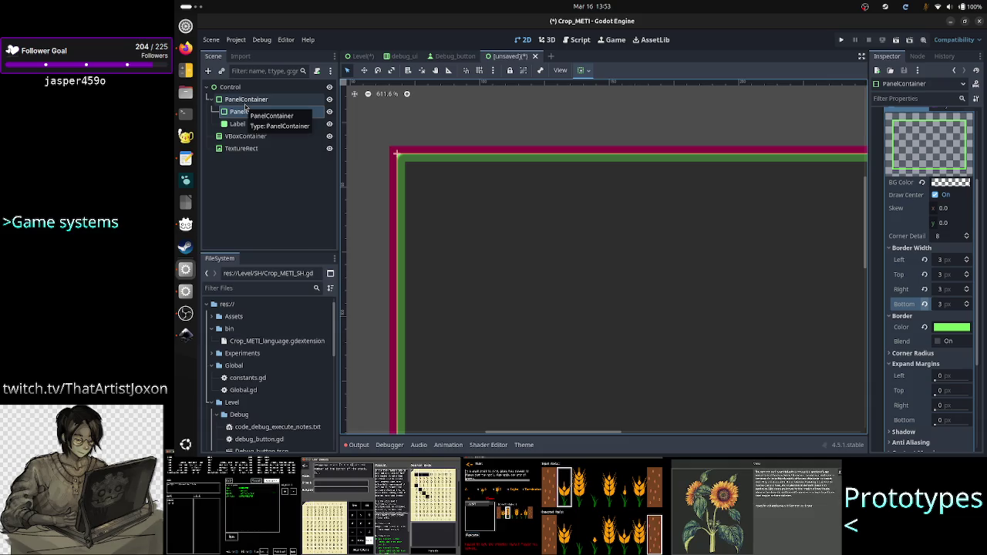
{"action": "left_click", "coordinate": [245, 103]}
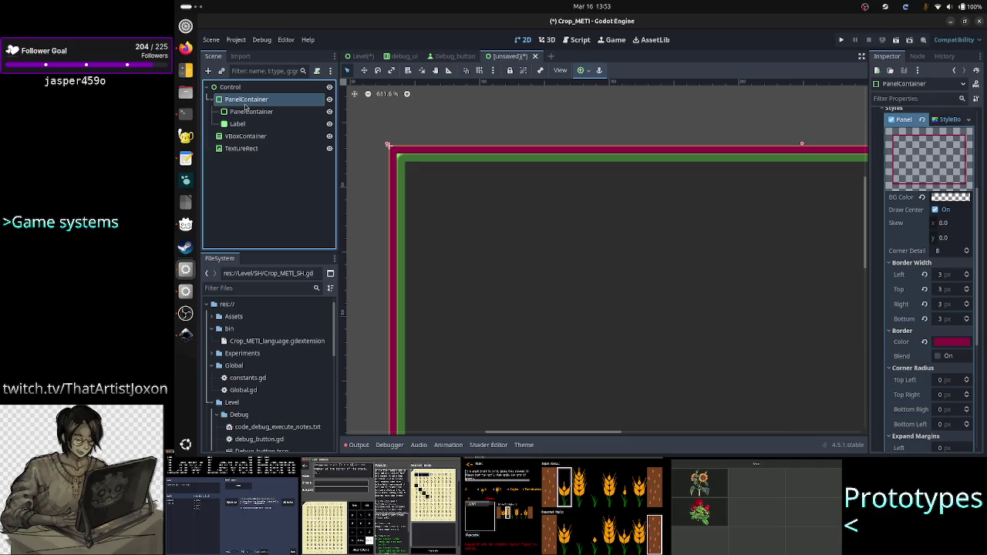
{"action": "scroll", "coordinate": [437, 120], "scroll_direction": "down", "scroll_amount": 5}
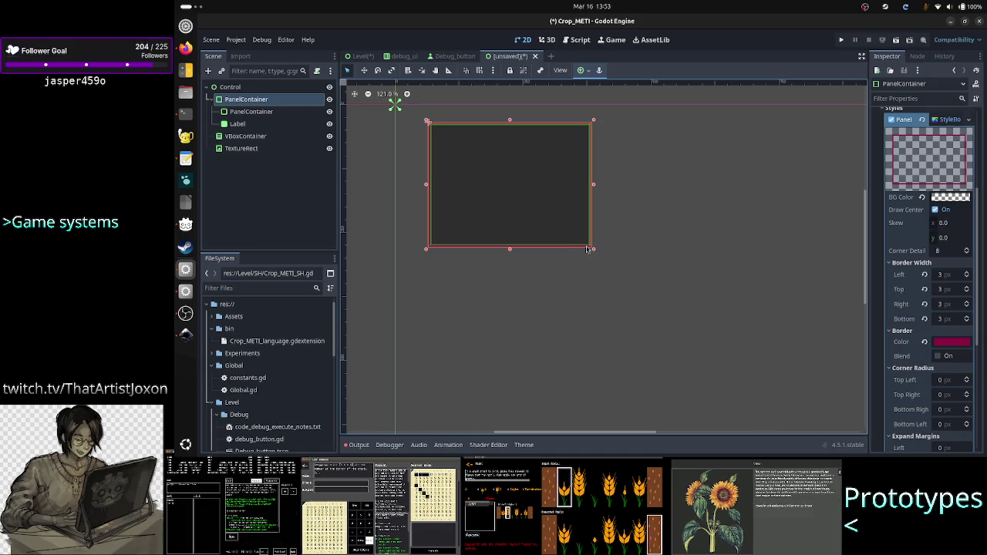
{"action": "scroll", "coordinate": [586, 248], "scroll_direction": "up", "scroll_amount": 6}
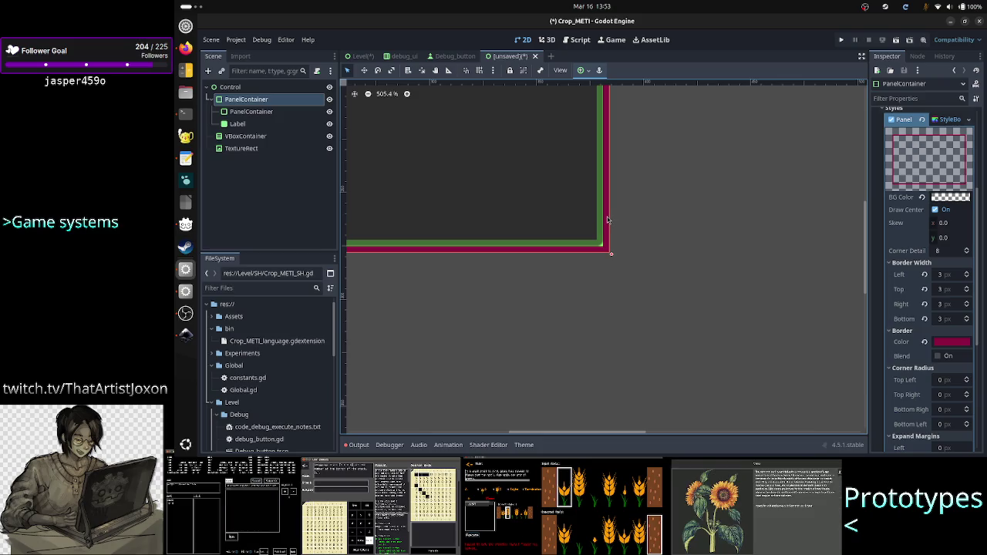
{"action": "scroll", "coordinate": [595, 292], "scroll_direction": "up", "scroll_amount": 2}
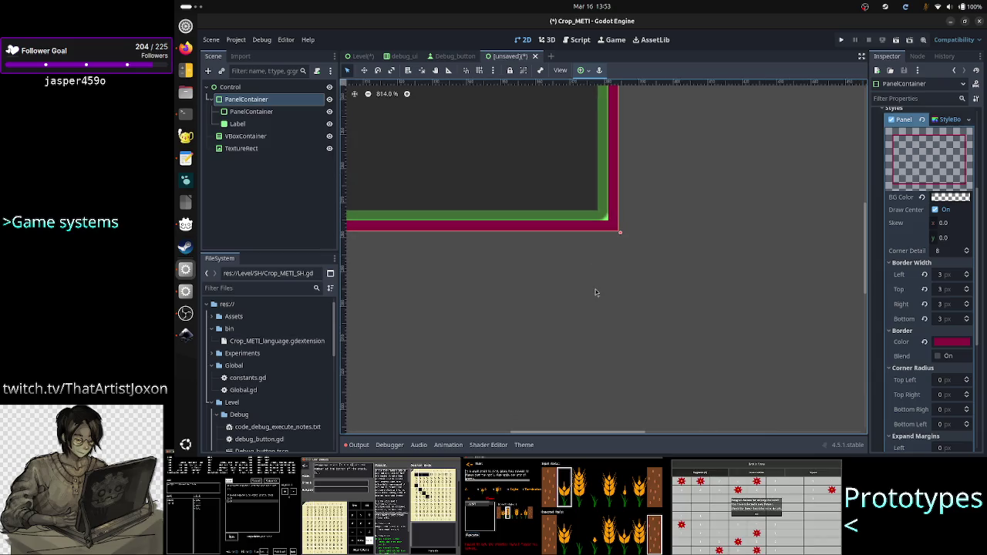
{"action": "scroll", "coordinate": [595, 292], "scroll_direction": "down", "scroll_amount": 5}
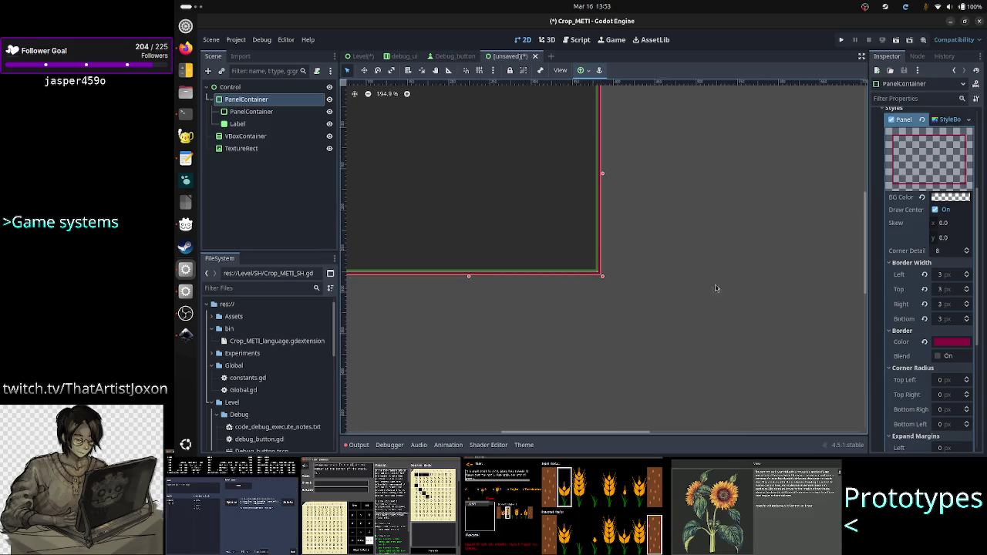
{"action": "left_click_drag", "start_coordinate": [867, 290], "coordinate": [867, 269]}
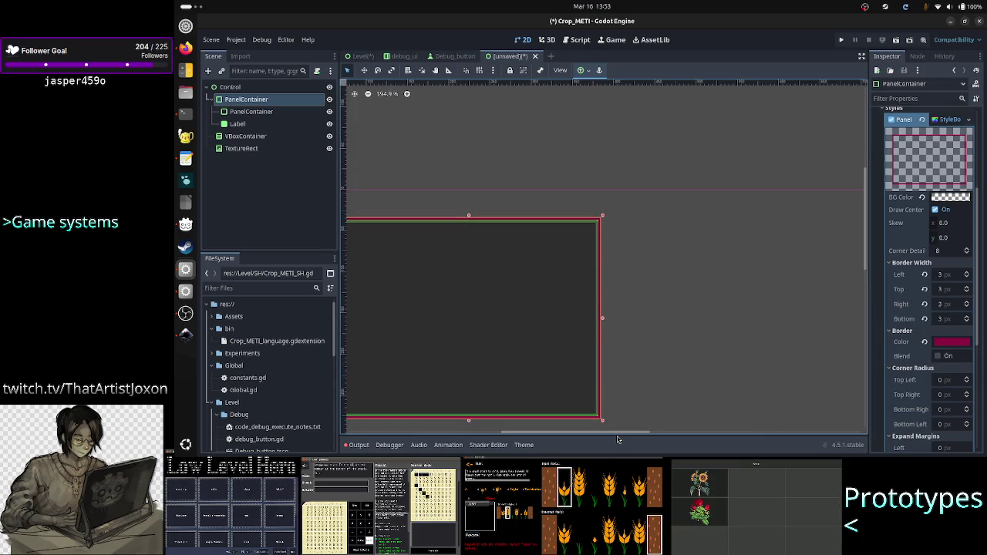
{"action": "mouse_move", "coordinate": [617, 437]}
{"action": "left_mouse_down"}
{"action": "mouse_move", "coordinate": [576, 437]}
{"action": "mouse_move", "coordinate": [591, 438]}
{"action": "left_mouse_up"}
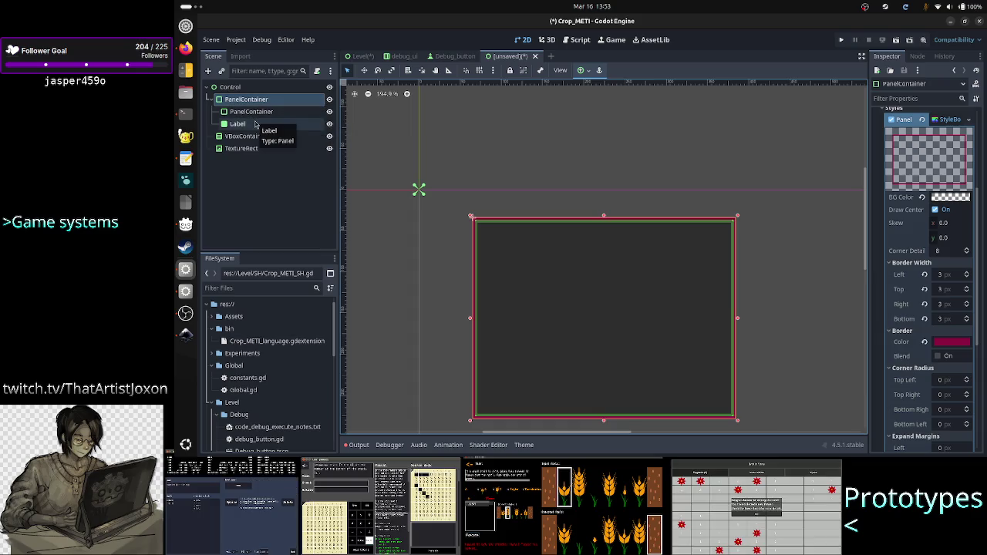
{"action": "left_click_drag", "start_coordinate": [255, 124], "coordinate": [272, 113]}
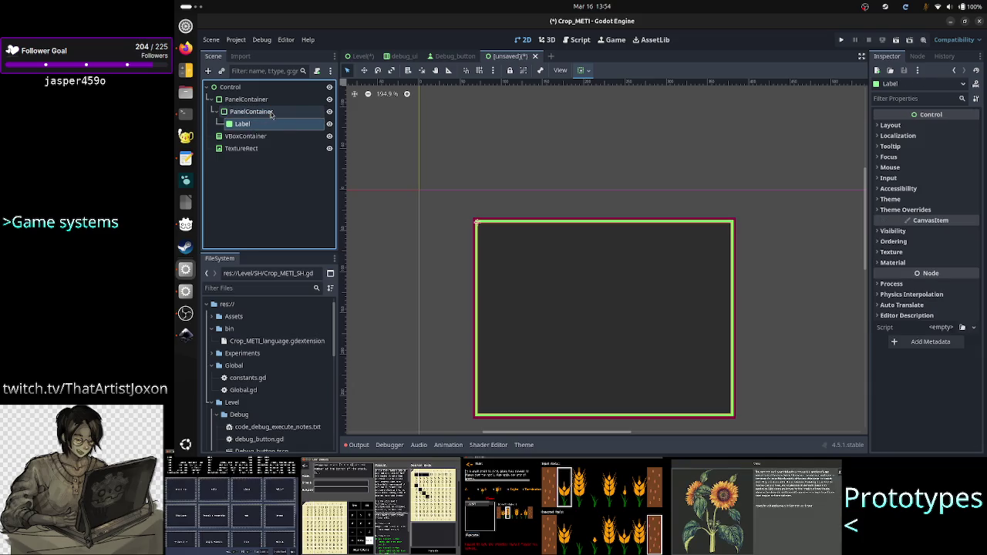
Delete the TextureRect and VBoxContainer nodes, confirming each removal
{"action": "left_click", "coordinate": [441, 223]}
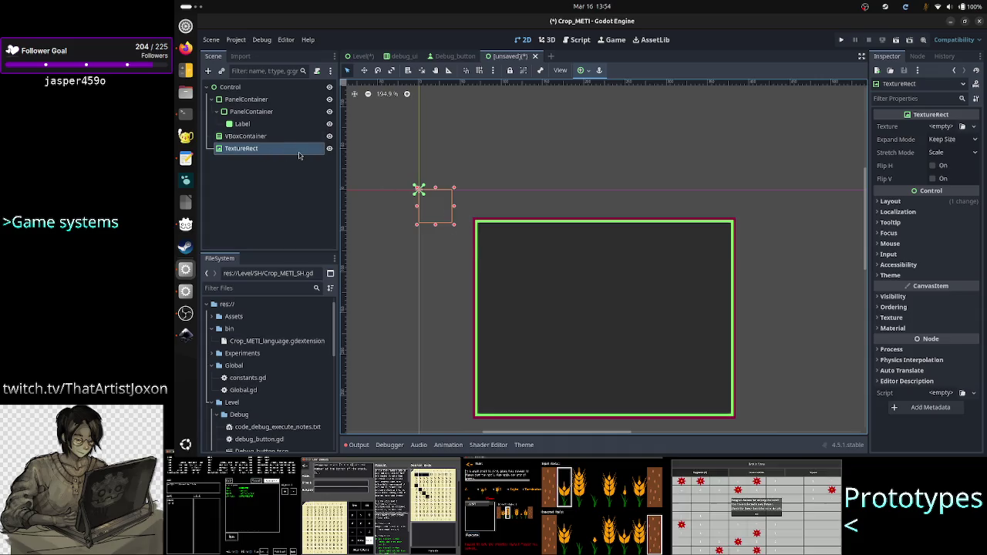
{"action": "key", "text": "Delete"}
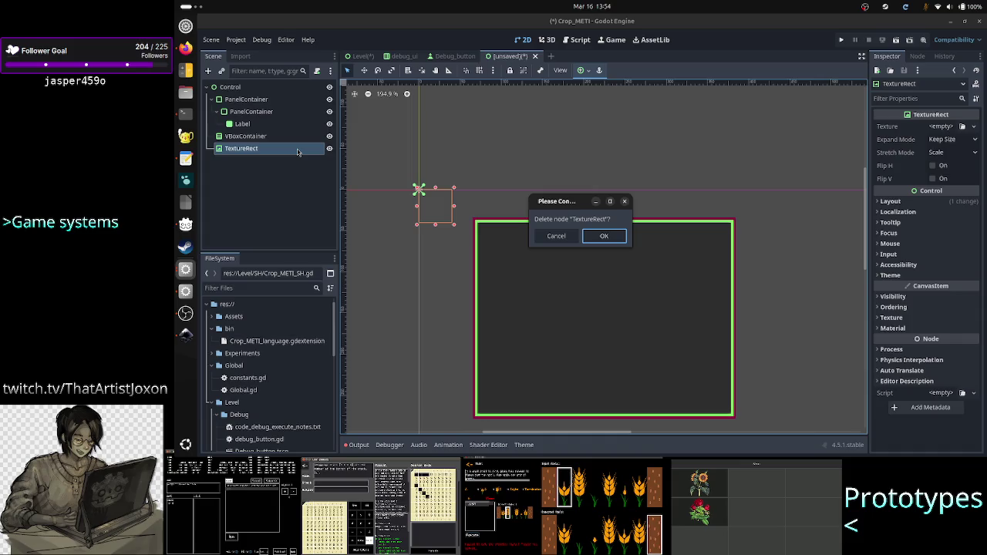
{"action": "key", "text": "Return"}
{"action": "left_click", "coordinate": [263, 139]}
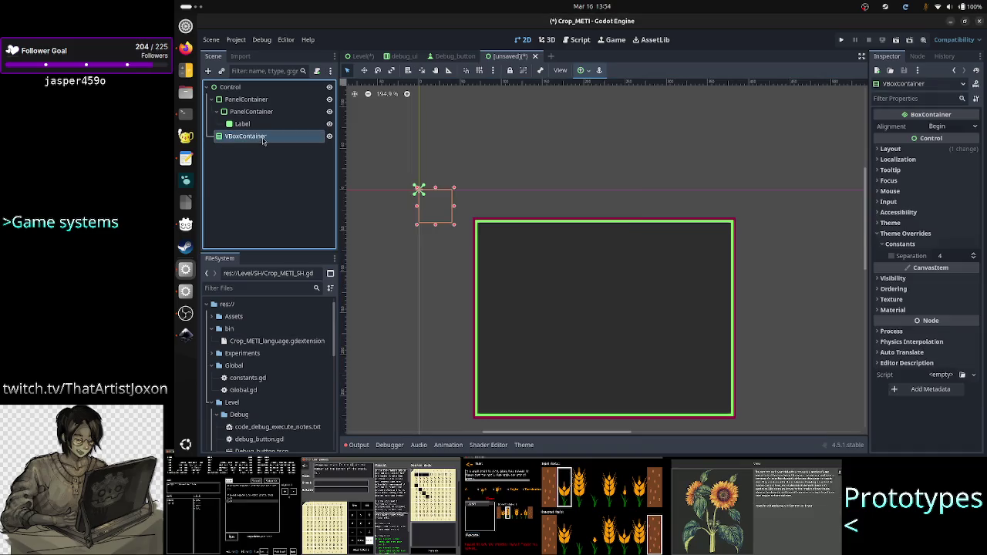
{"action": "key", "text": "Delete"}
{"action": "key", "text": "Return"}
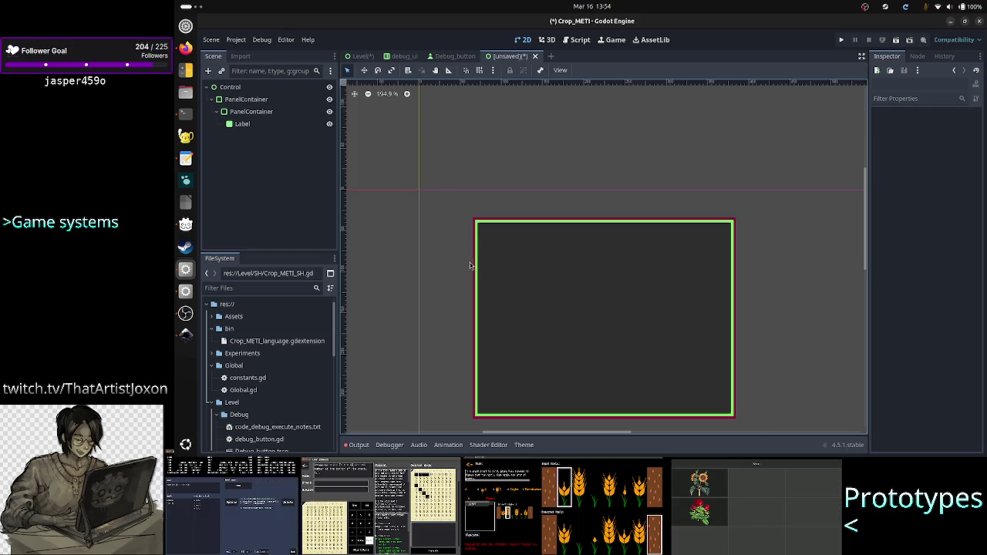
{"action": "scroll", "coordinate": [489, 316], "scroll_direction": "up", "scroll_amount": 6}
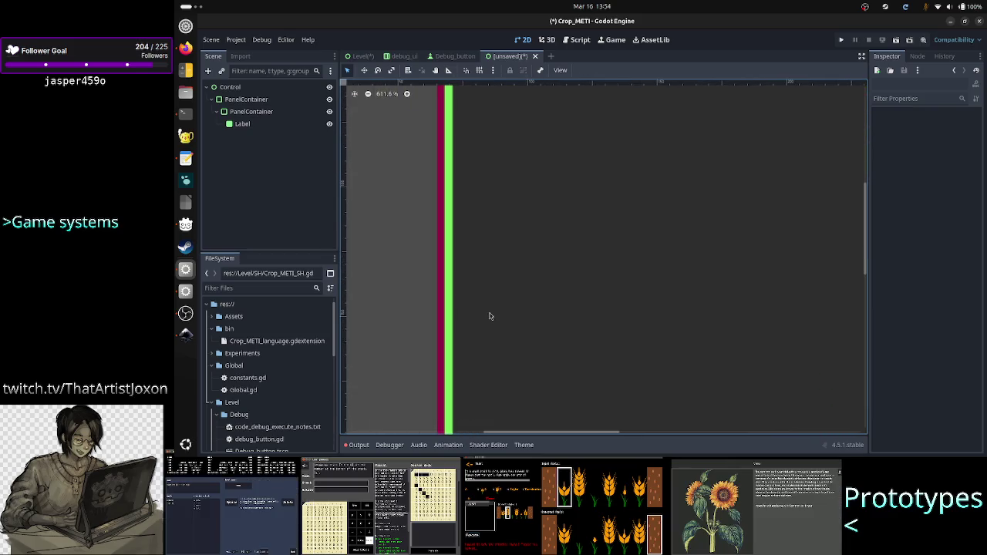
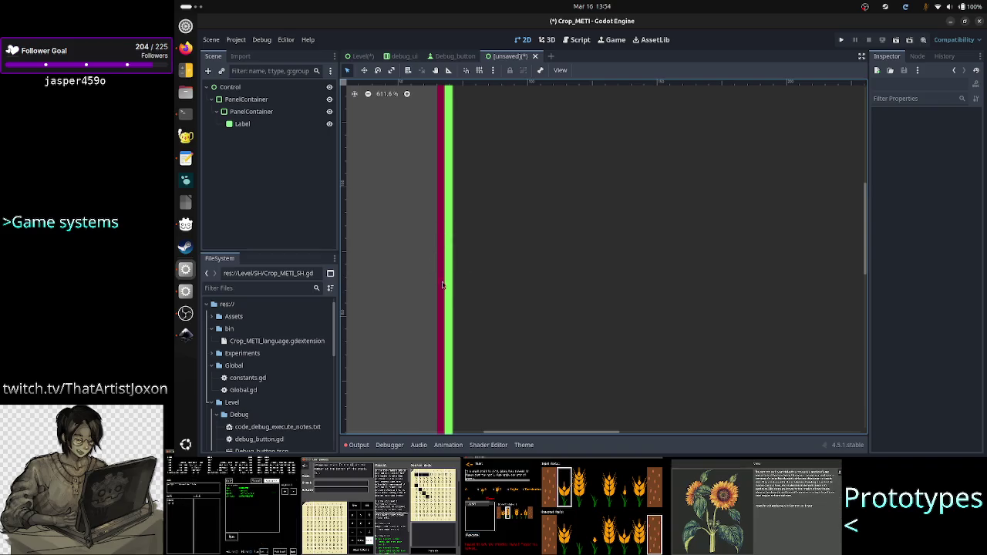
Select the Label node, then collapse the inner PanelContainer branch to hide its Label
{"action": "scroll", "coordinate": [449, 286], "scroll_direction": "up", "scroll_amount": 5}
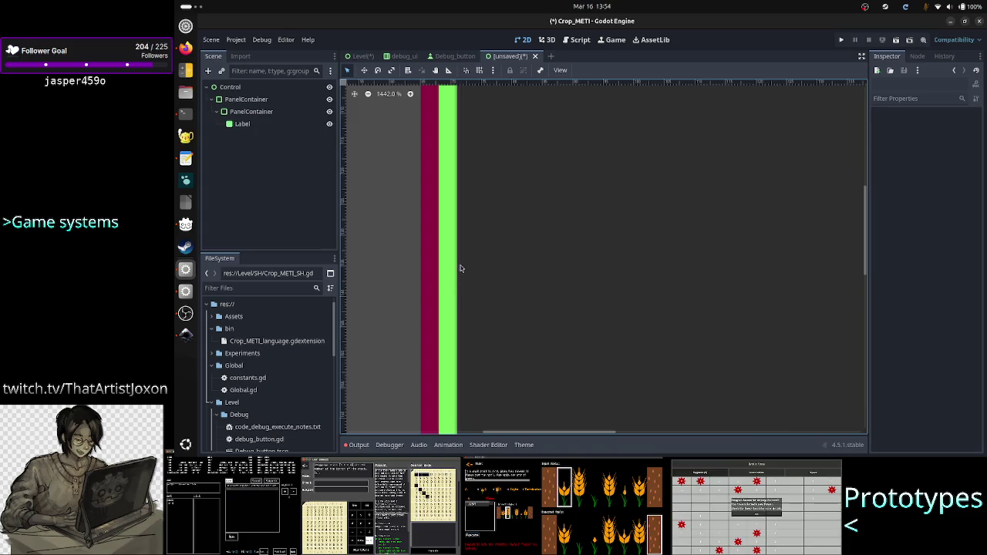
{"action": "scroll", "coordinate": [463, 260], "scroll_direction": "down", "scroll_amount": 8}
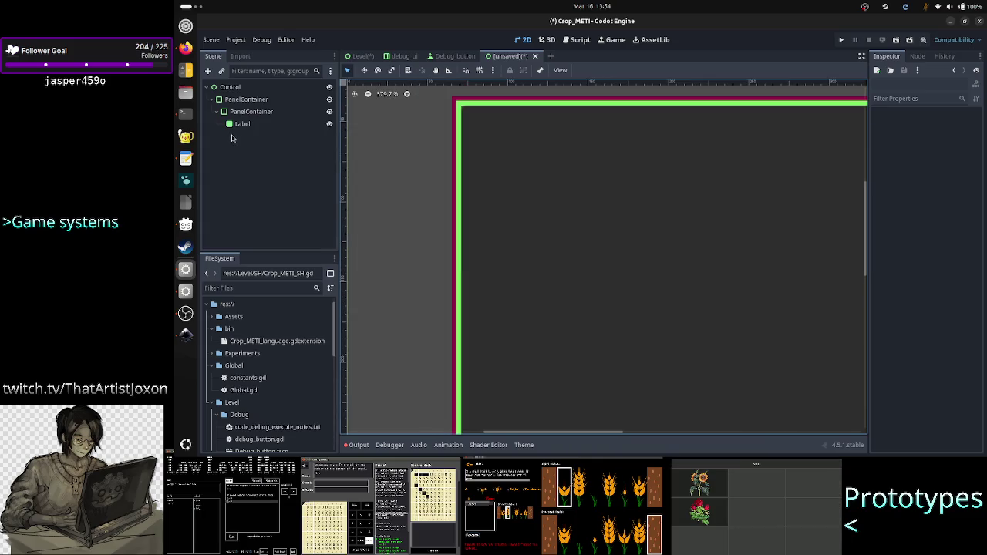
{"action": "left_click", "coordinate": [239, 124]}
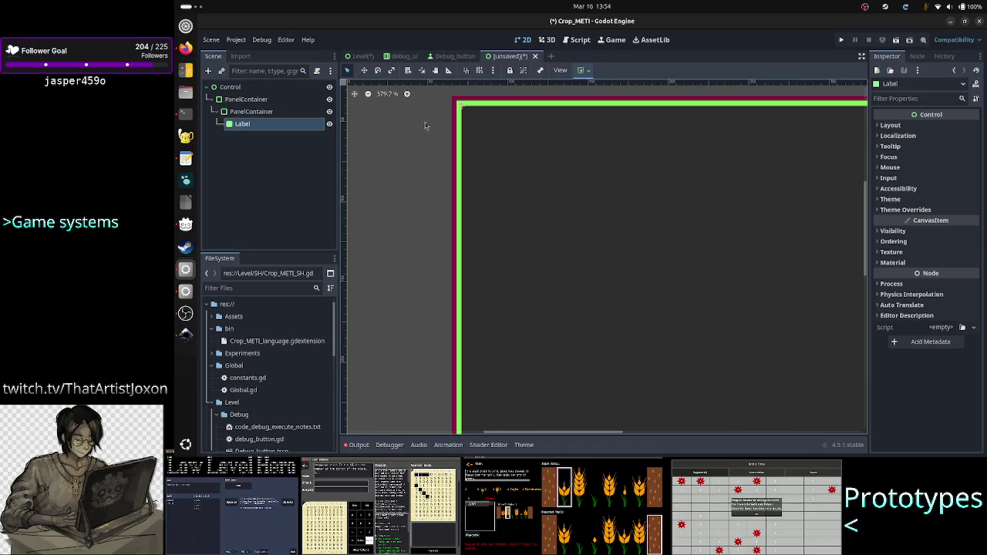
{"action": "left_click", "coordinate": [434, 157]}
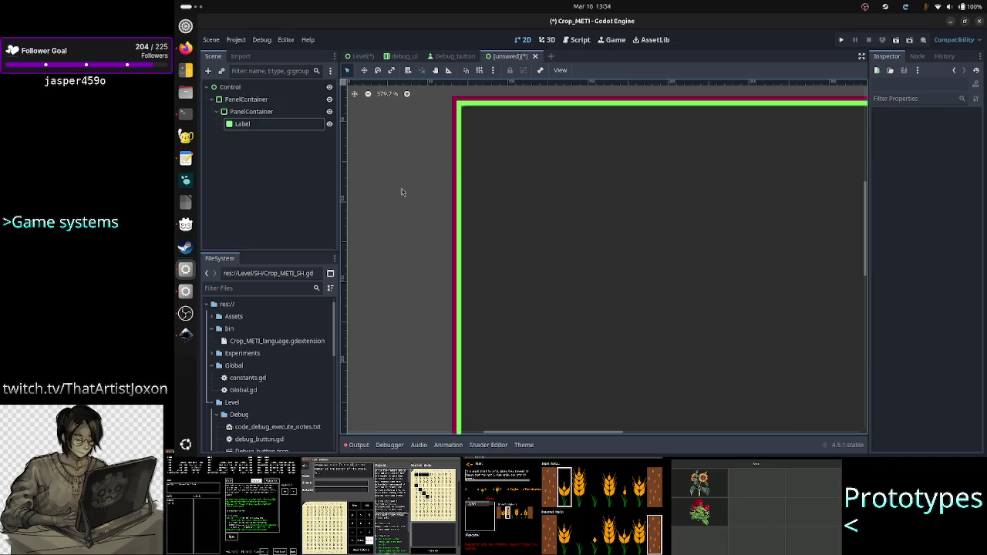
{"action": "scroll", "coordinate": [461, 142], "scroll_direction": "down", "scroll_amount": 5}
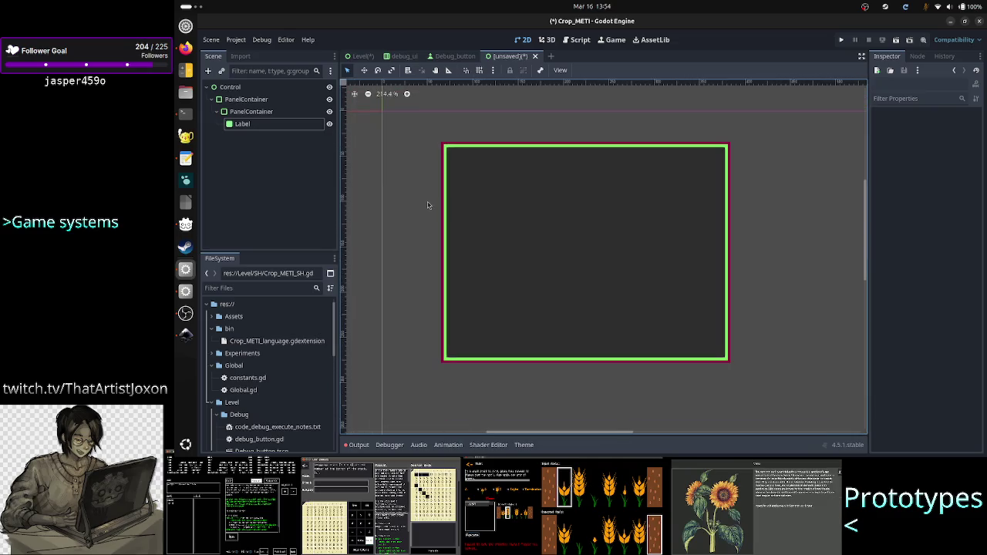
{"action": "left_click", "coordinate": [242, 124]}
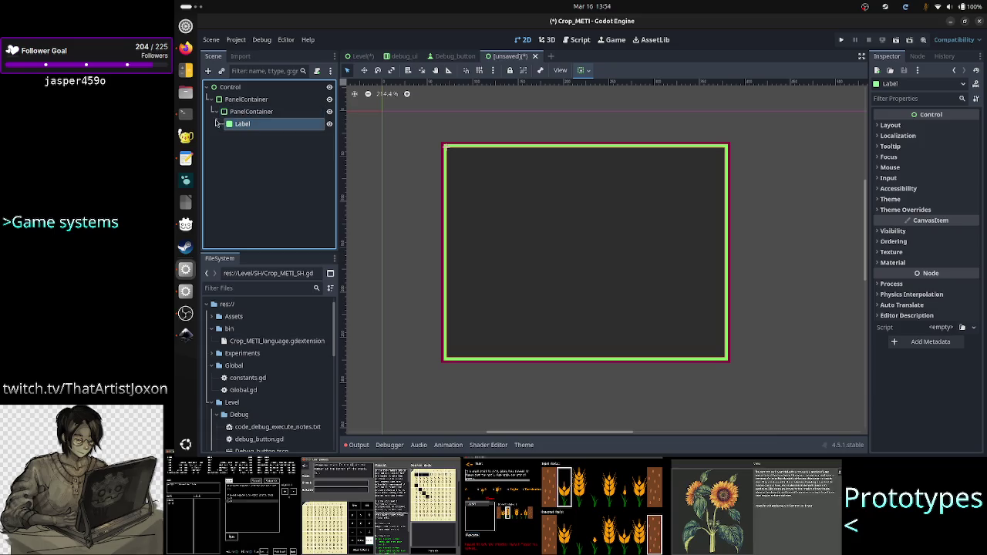
{"action": "left_click", "coordinate": [218, 112]}
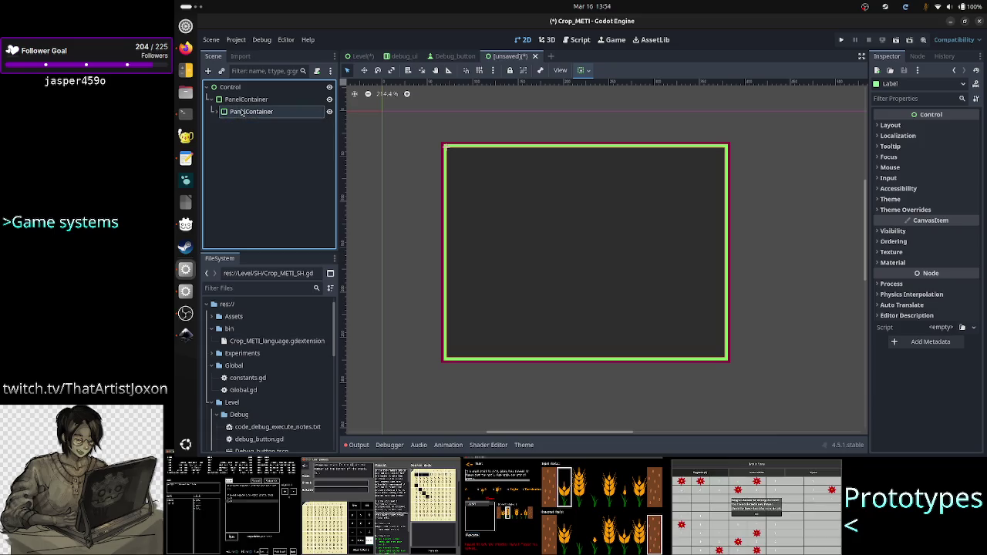
{"action": "right_click", "coordinate": [244, 112]}
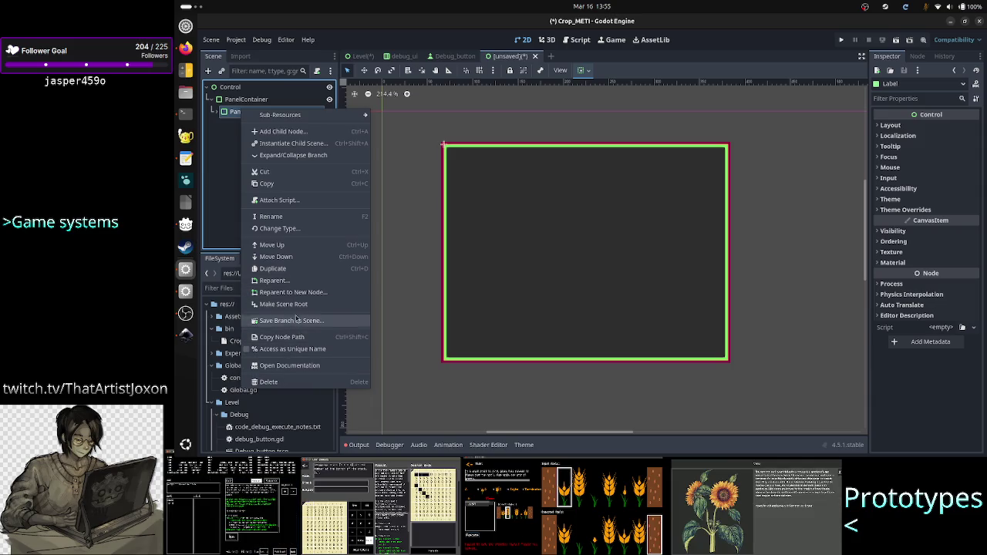
Duplicate the inner PanelContainer as PanelContainer2 and start adding a child under the Control root
{"action": "left_click", "coordinate": [301, 273]}
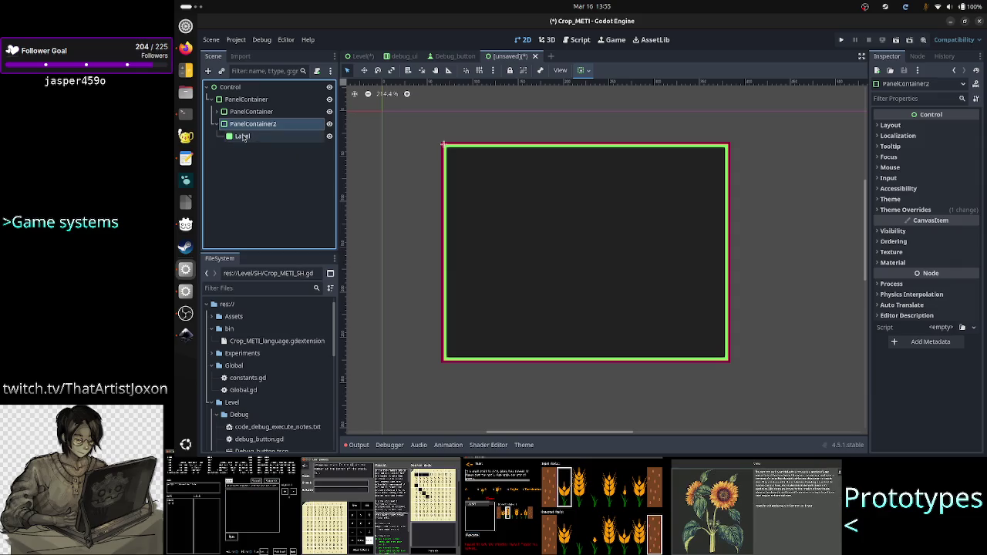
{"action": "left_click", "coordinate": [224, 87]}
{"action": "left_click", "coordinate": [208, 71]}
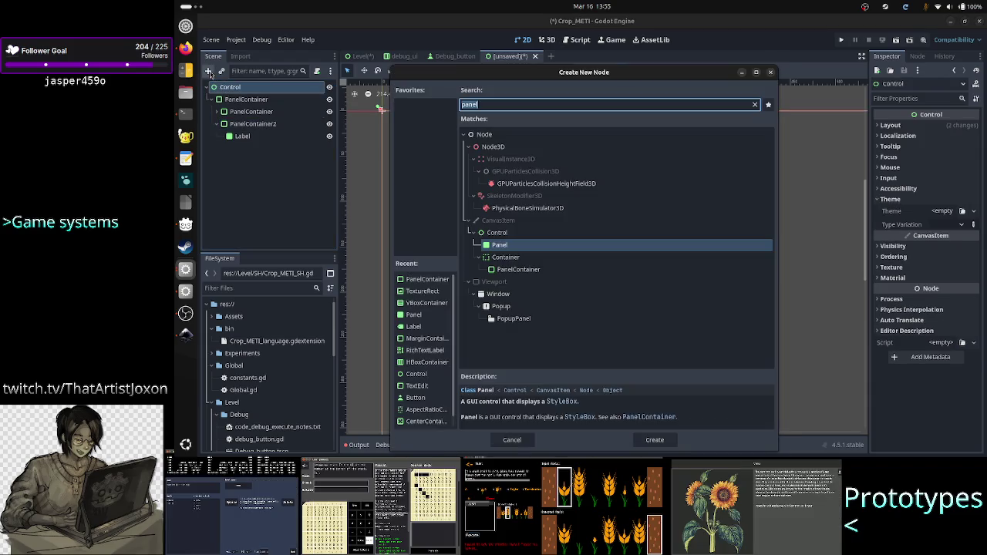
Create an HBoxContainer under Control by searching 'hbox'
{"action": "type", "text": "hbox"}
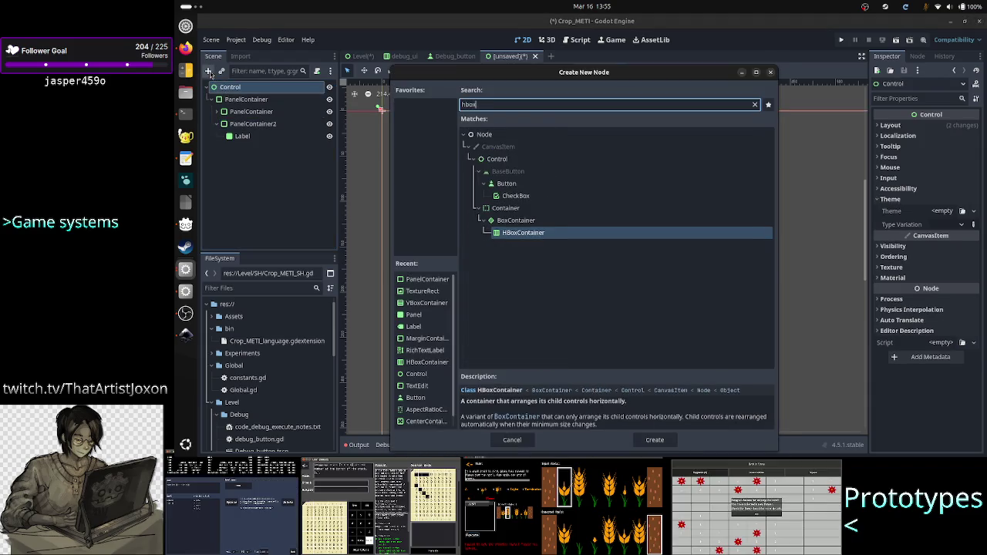
{"action": "key", "text": "Return"}
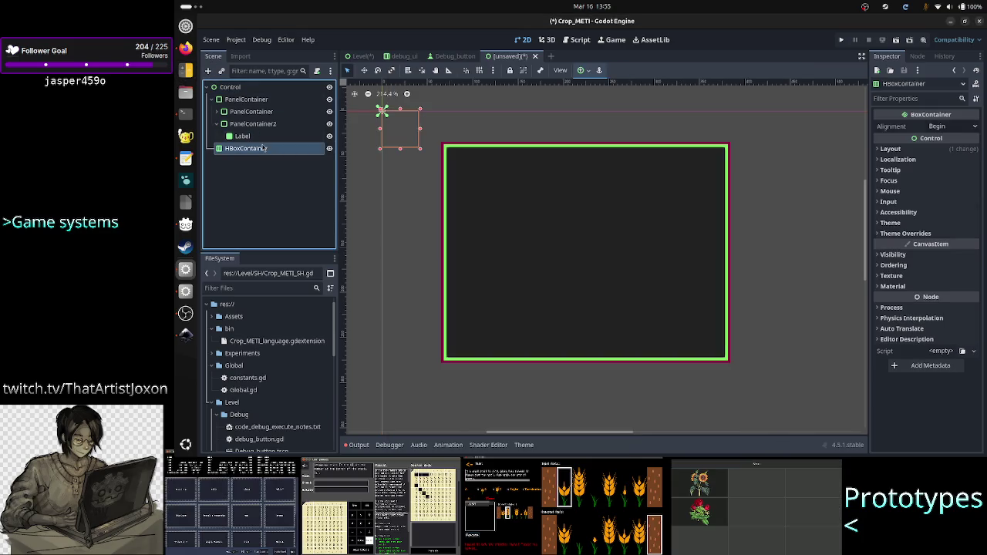
{"action": "left_click_drag", "start_coordinate": [257, 151], "coordinate": [262, 103]}
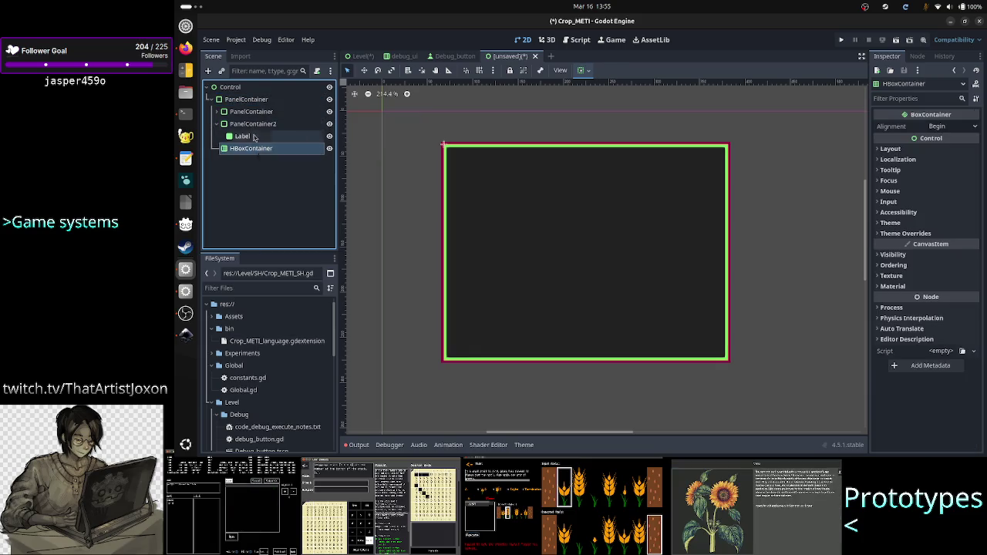
Move PanelContainer and PanelContainer2 into the HBoxContainer so they sit side by side
{"action": "left_click_drag", "start_coordinate": [253, 112], "coordinate": [259, 152]}
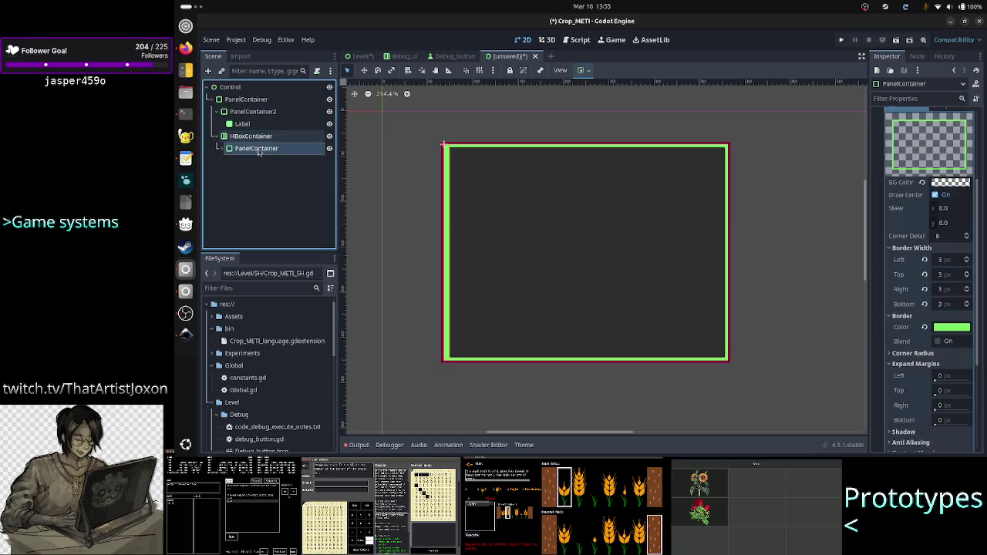
{"action": "left_click", "coordinate": [257, 113]}
{"action": "left_click_drag", "start_coordinate": [254, 116], "coordinate": [255, 137]}
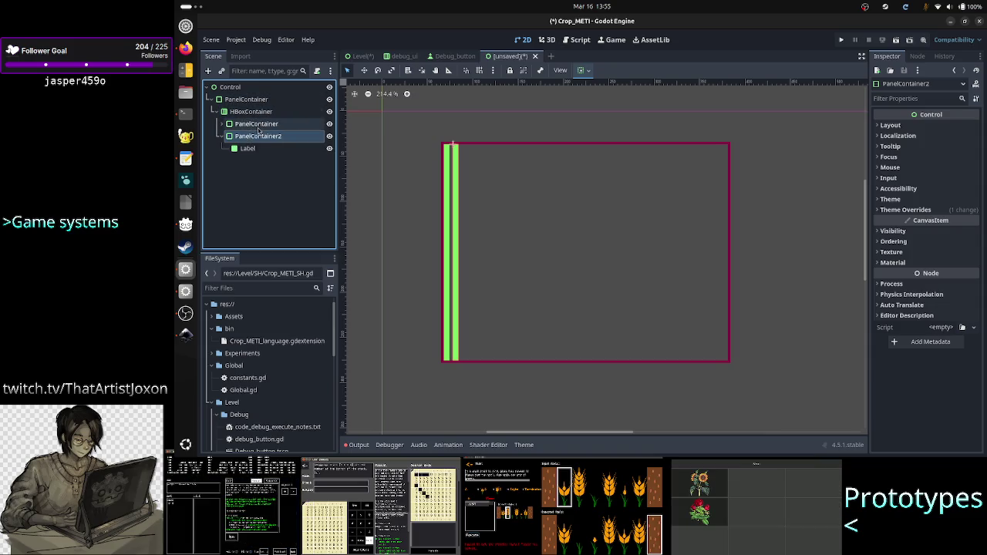
{"action": "left_click", "coordinate": [258, 126]}
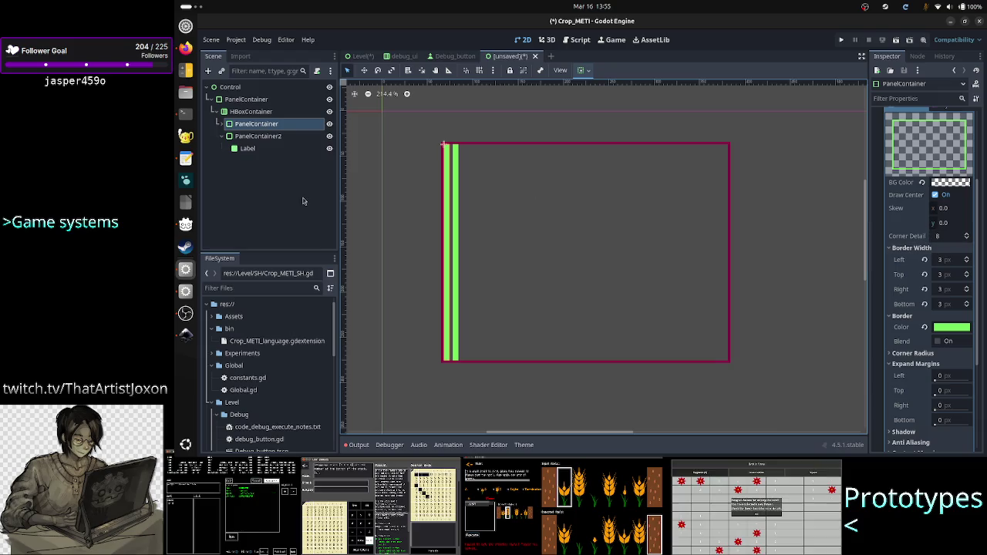
{"action": "left_click", "coordinate": [250, 111]}
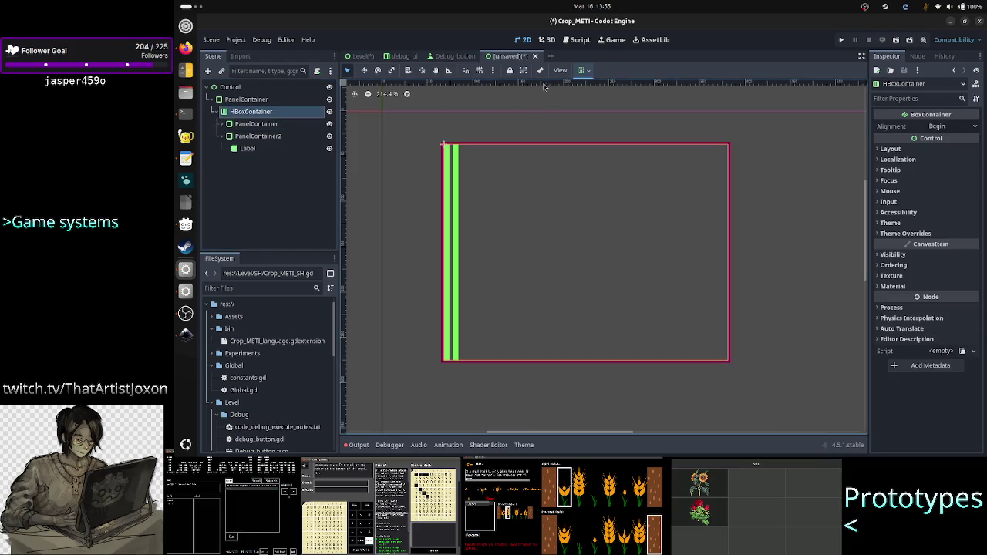
Review the HBoxContainer's alignment, layout and container sizing options
{"action": "left_click", "coordinate": [582, 72]}
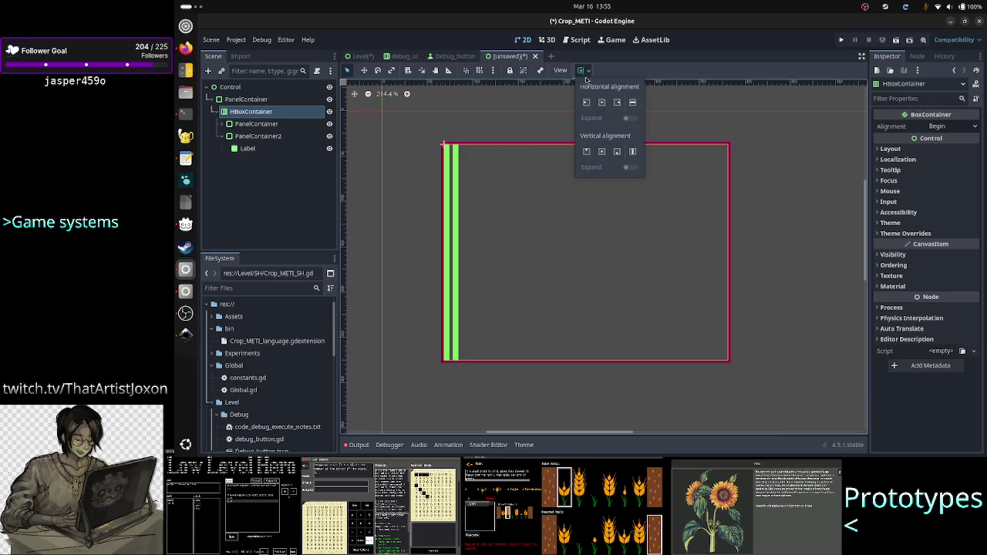
{"action": "left_click", "coordinate": [467, 36]}
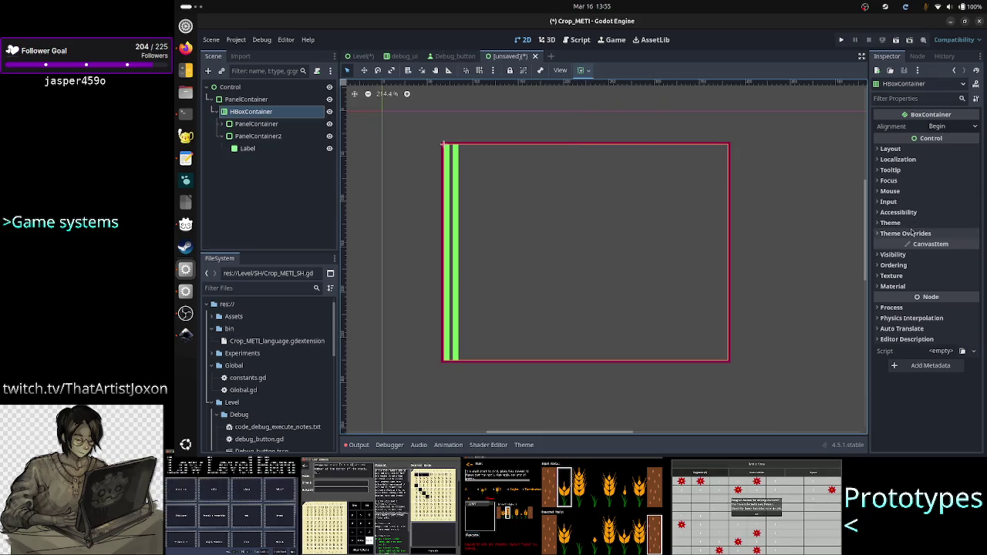
{"action": "left_click", "coordinate": [922, 150]}
{"action": "left_click", "coordinate": [922, 151]}
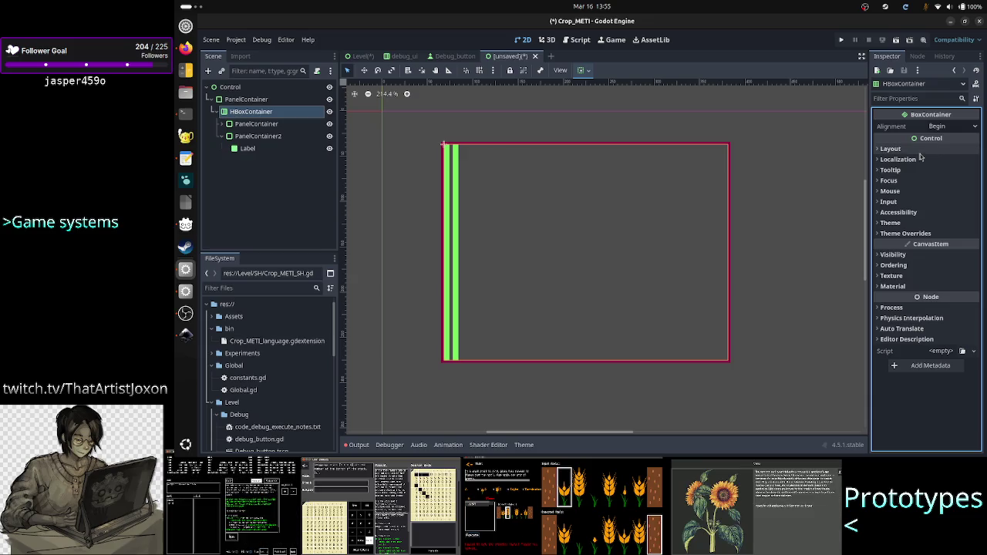
{"action": "left_click", "coordinate": [924, 152]}
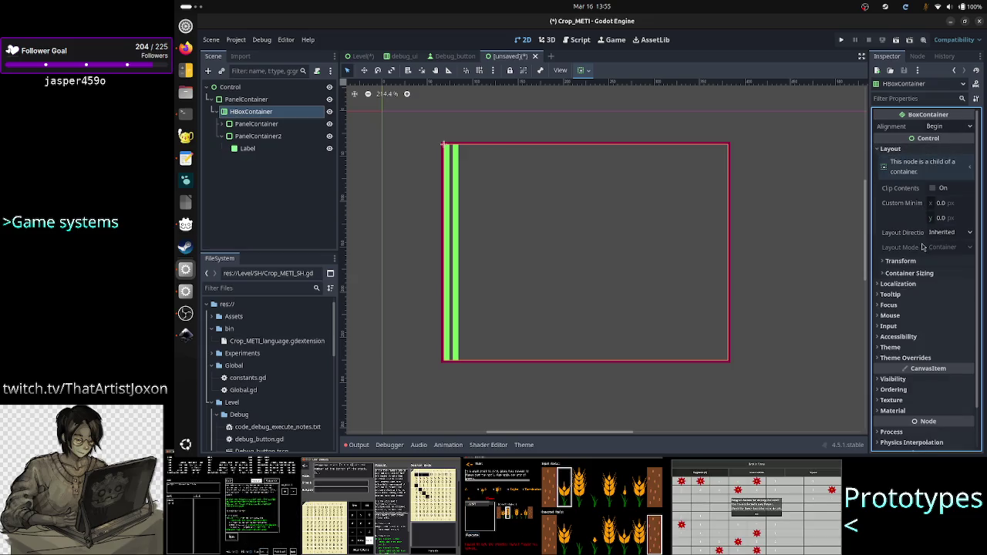
{"action": "left_click", "coordinate": [920, 273]}
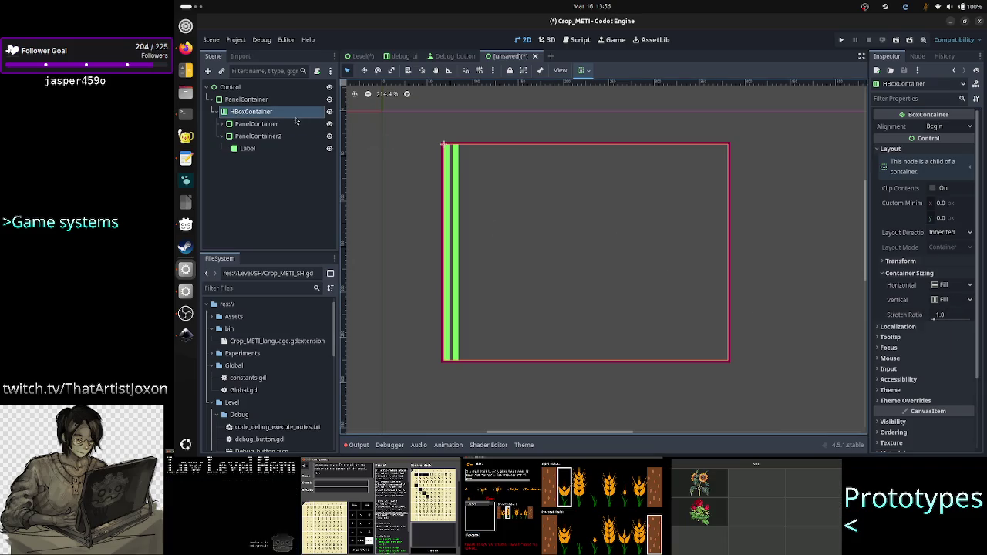
Enable Horizontal Expand on both PanelContainer and PanelContainer2 so they split the width equally
{"action": "left_click", "coordinate": [262, 123]}
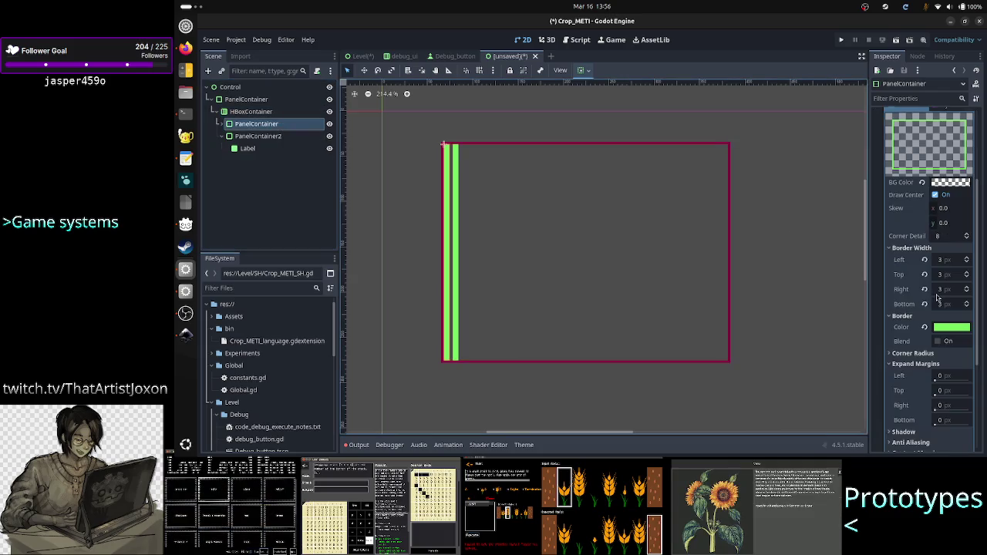
{"action": "scroll", "coordinate": [937, 311], "scroll_direction": "up", "scroll_amount": 8}
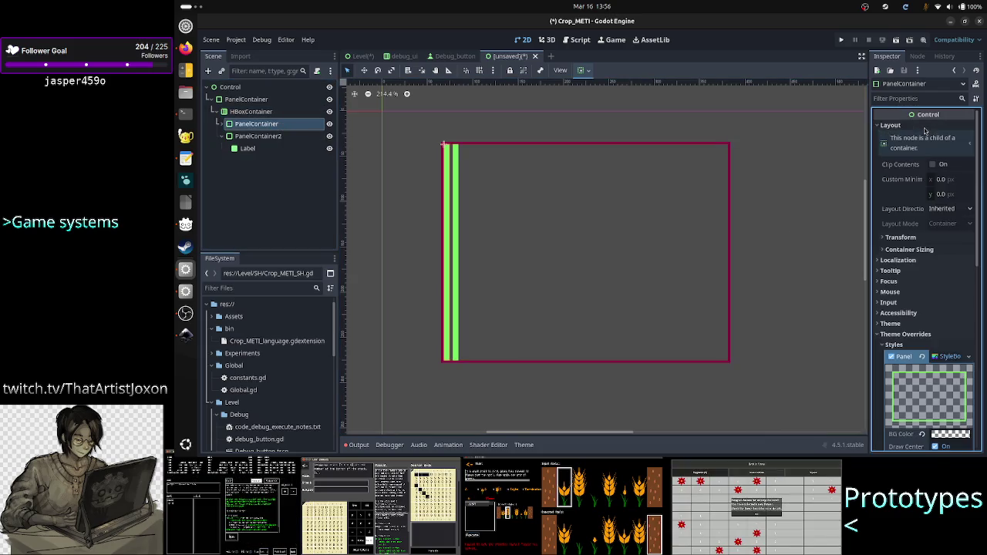
{"action": "left_click", "coordinate": [916, 249]}
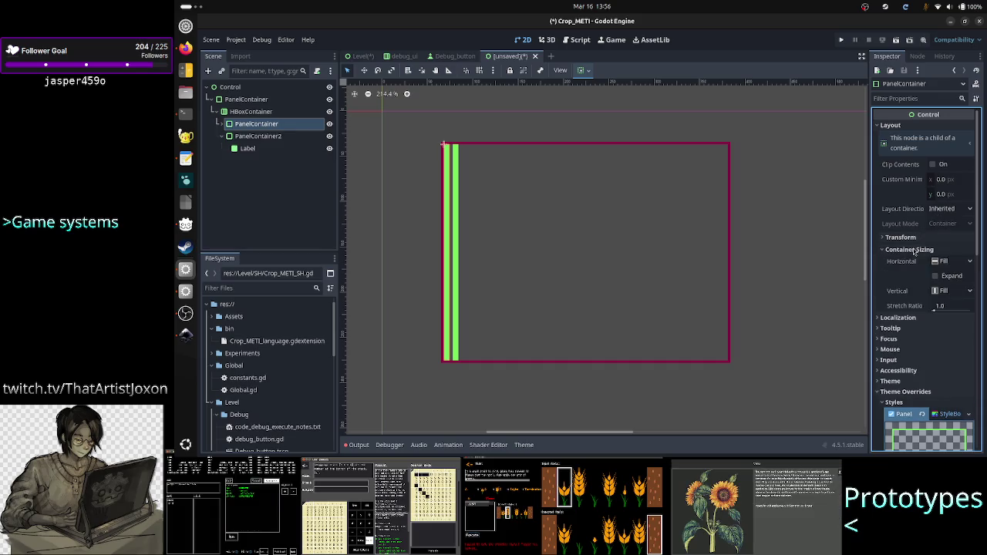
{"action": "left_click", "coordinate": [937, 276]}
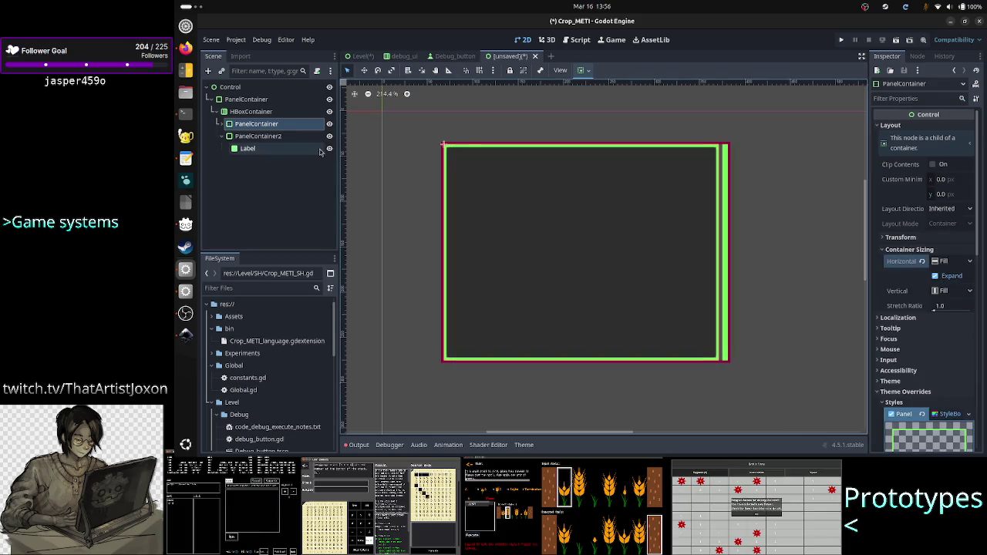
{"action": "left_click", "coordinate": [279, 139]}
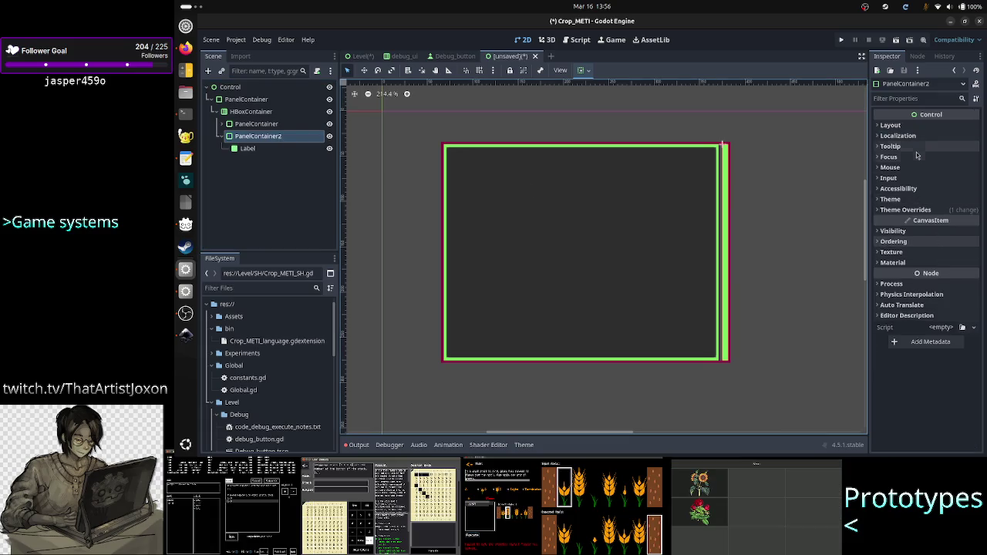
{"action": "left_click", "coordinate": [917, 125]}
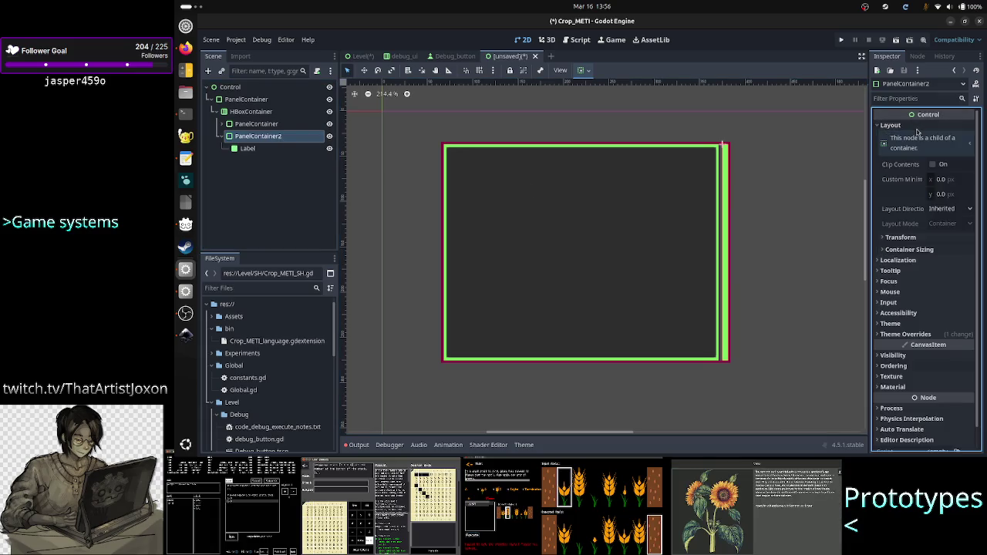
{"action": "left_click", "coordinate": [925, 249]}
{"action": "left_click", "coordinate": [936, 275]}
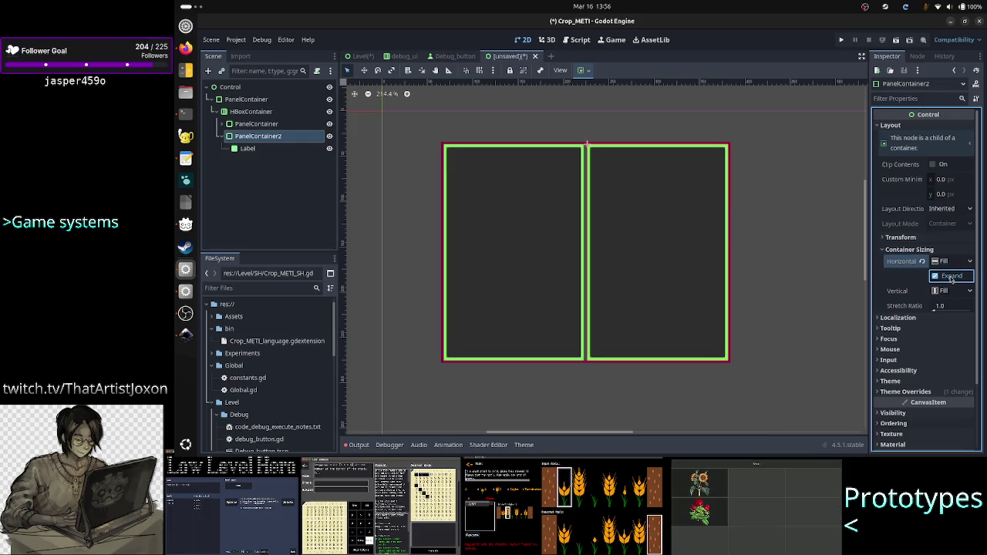
{"action": "left_click", "coordinate": [367, 195]}
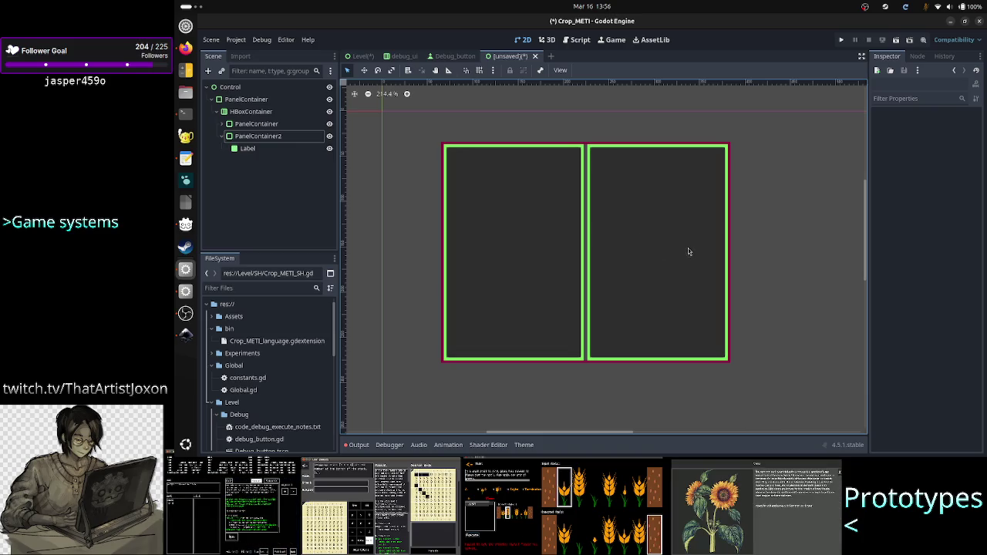
Review the outer PanelContainer's crimson 3 px StyleBox override, then select HBoxContainer
{"action": "scroll", "coordinate": [686, 251], "scroll_direction": "up", "scroll_amount": 3}
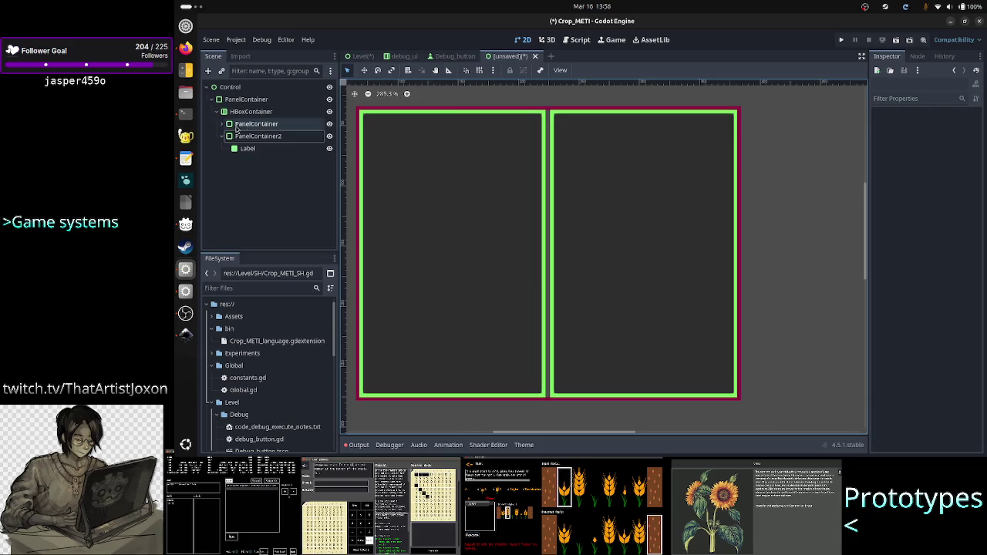
{"action": "left_click", "coordinate": [246, 99]}
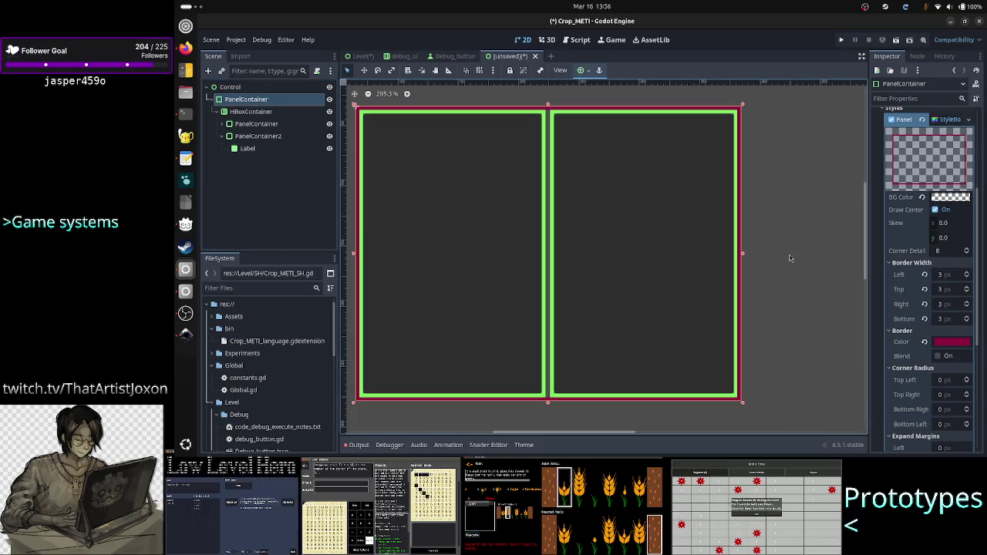
{"action": "scroll", "coordinate": [918, 312], "scroll_direction": "down", "scroll_amount": 3}
{"action": "scroll", "coordinate": [917, 316], "scroll_direction": "down", "scroll_amount": 3}
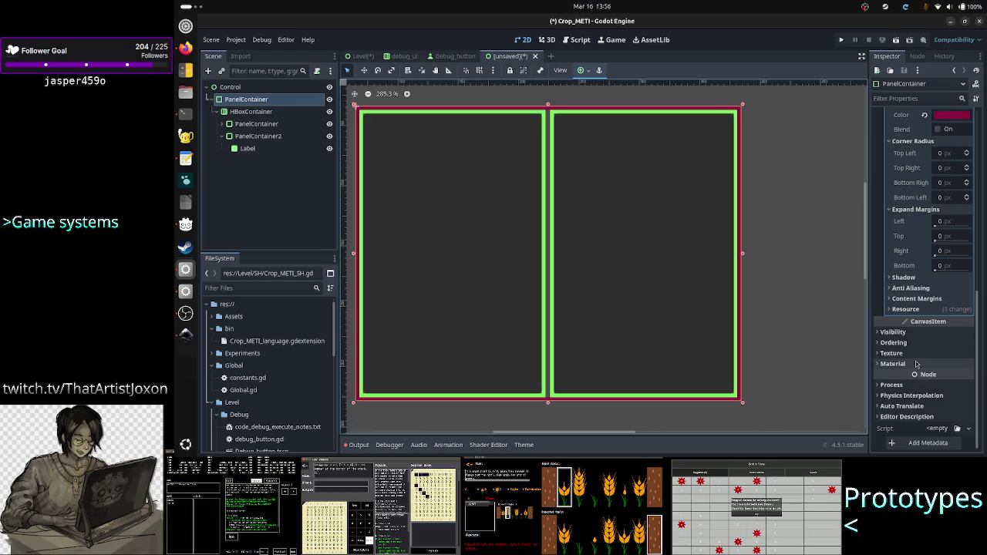
{"action": "scroll", "coordinate": [914, 331], "scroll_direction": "up", "scroll_amount": 10}
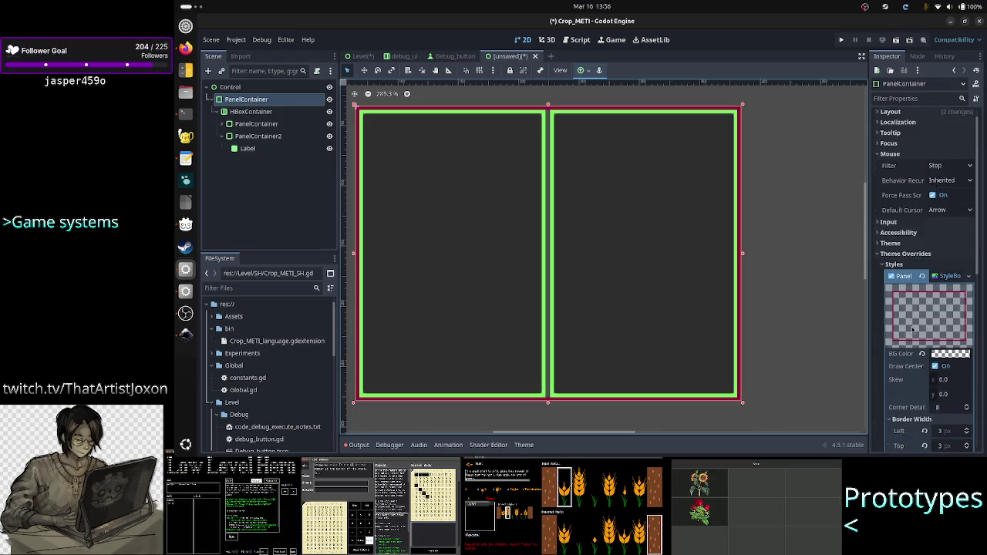
{"action": "left_click", "coordinate": [886, 265]}
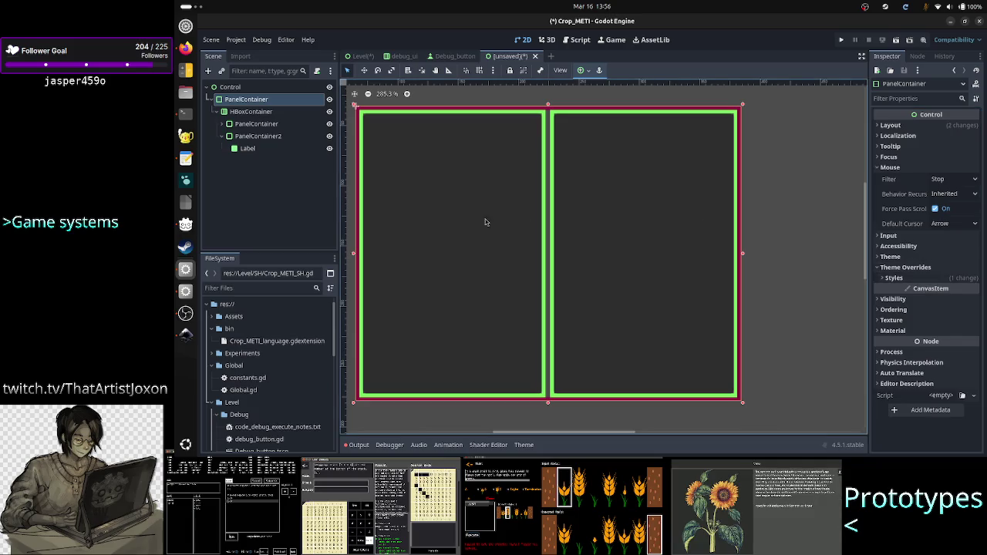
{"action": "left_click", "coordinate": [251, 111]}
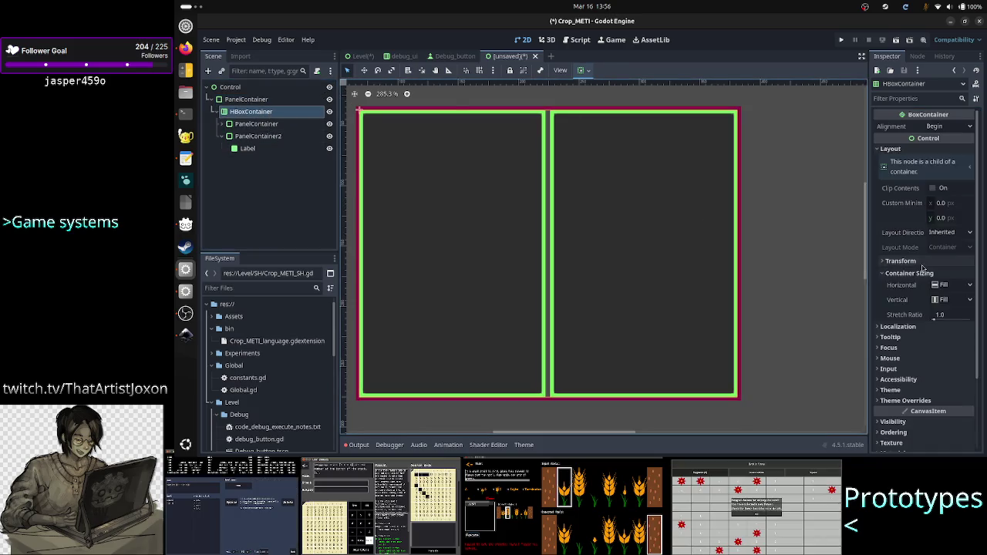
{"action": "scroll", "coordinate": [919, 342], "scroll_direction": "down", "scroll_amount": 3}
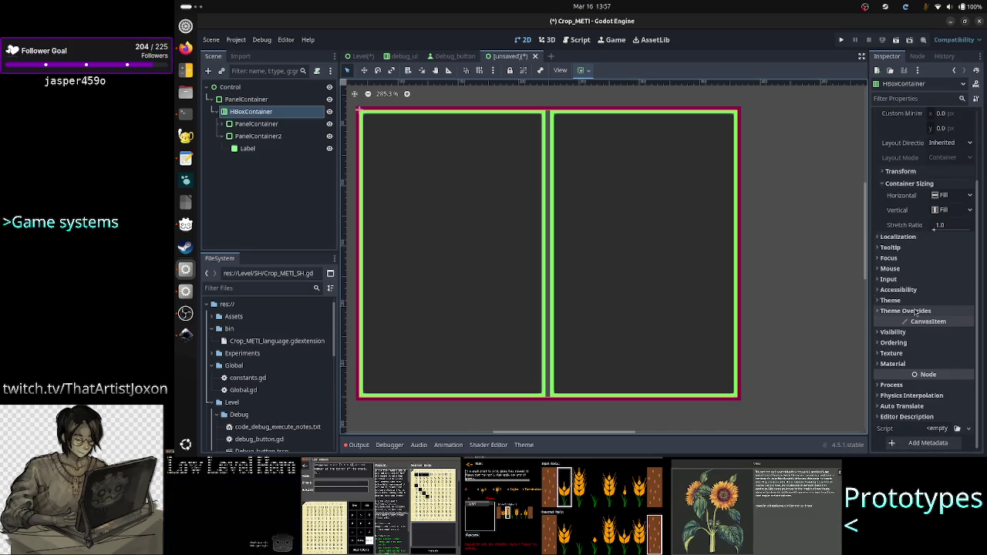
{"action": "left_click", "coordinate": [915, 311]}
{"action": "left_click", "coordinate": [912, 322]}
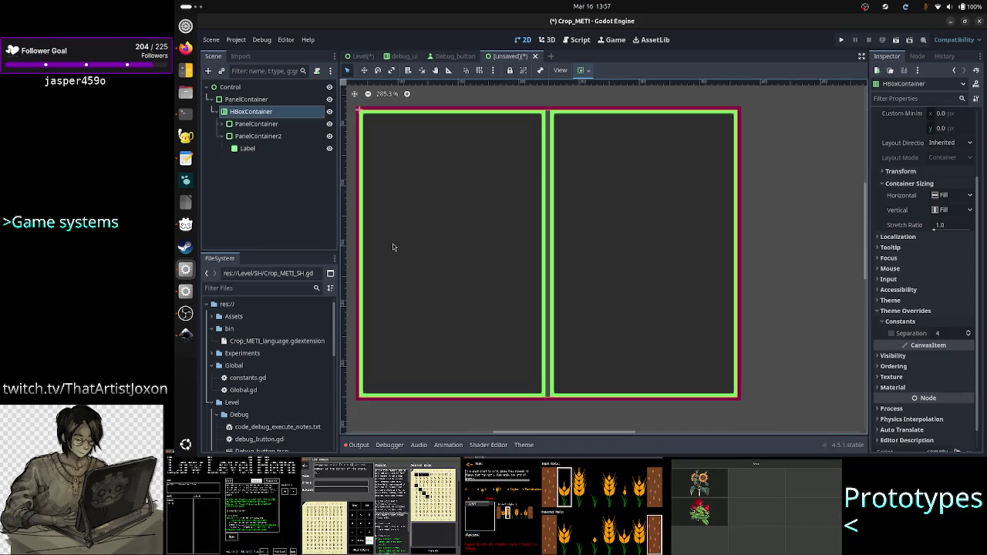
{"action": "left_click", "coordinate": [254, 125]}
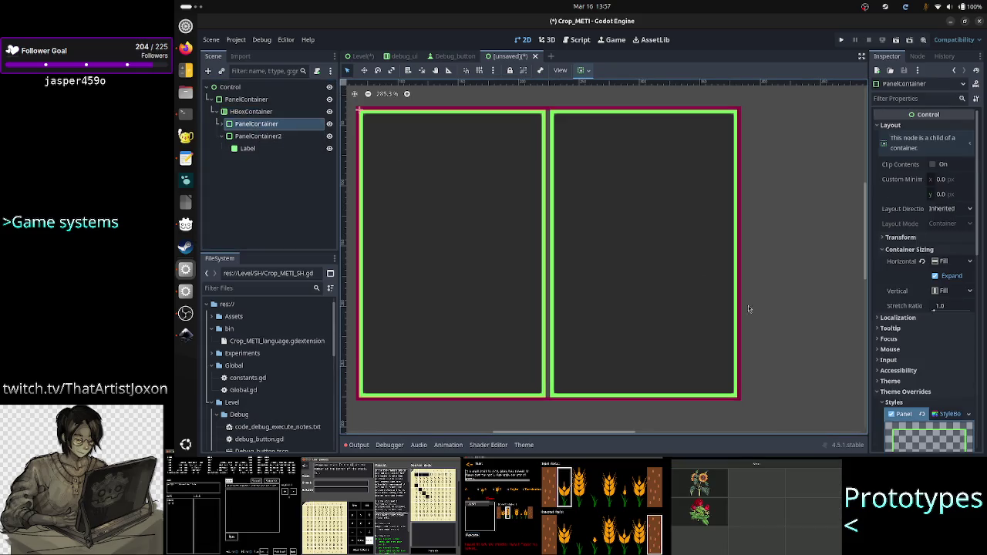
{"action": "scroll", "coordinate": [920, 348], "scroll_direction": "down", "scroll_amount": 3}
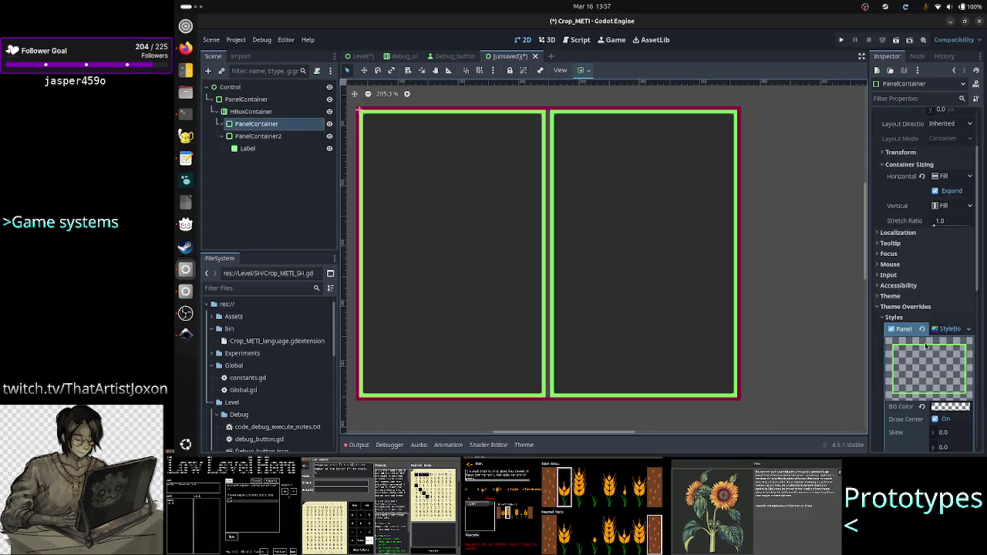
{"action": "left_click", "coordinate": [886, 318]}
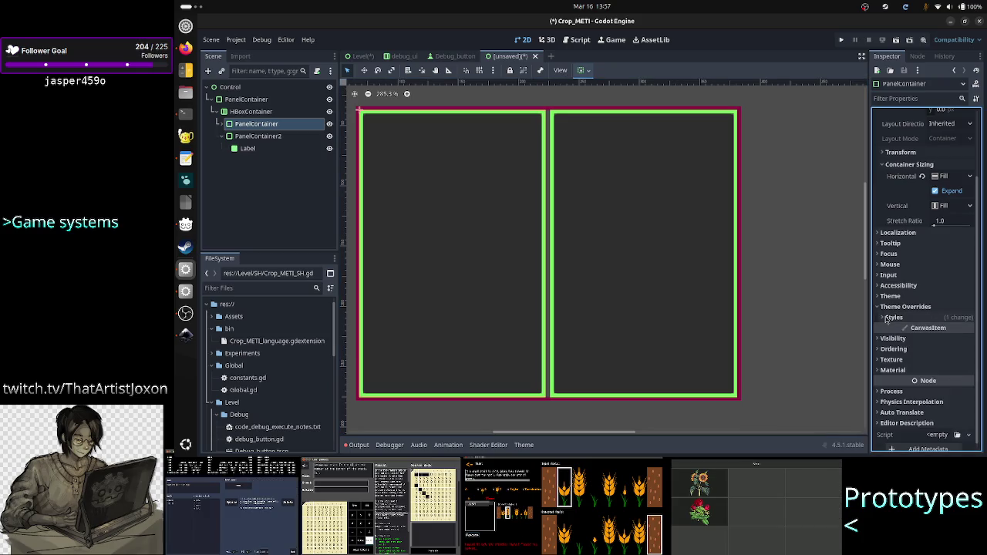
{"action": "scroll", "coordinate": [938, 270], "scroll_direction": "up", "scroll_amount": 3}
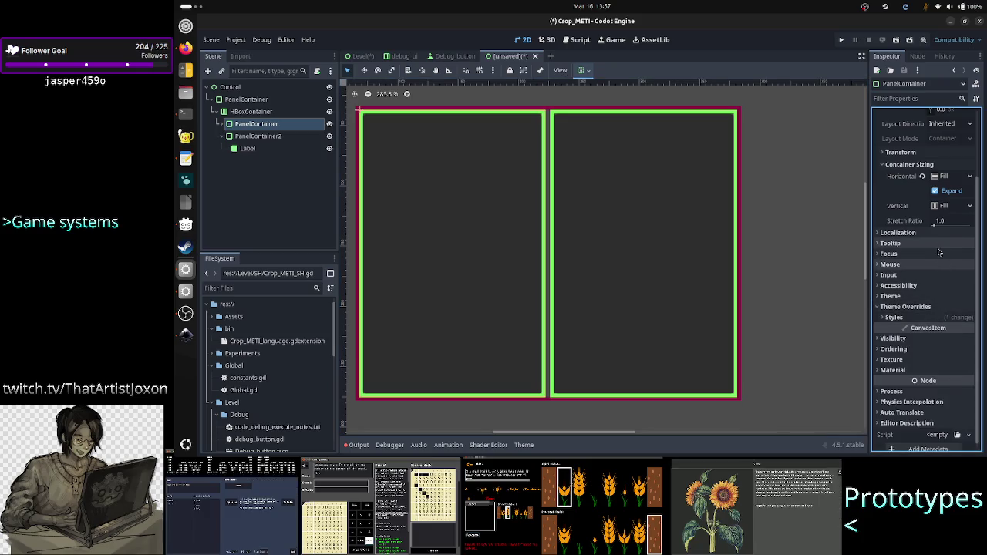
{"action": "scroll", "coordinate": [938, 252], "scroll_direction": "down", "scroll_amount": 3}
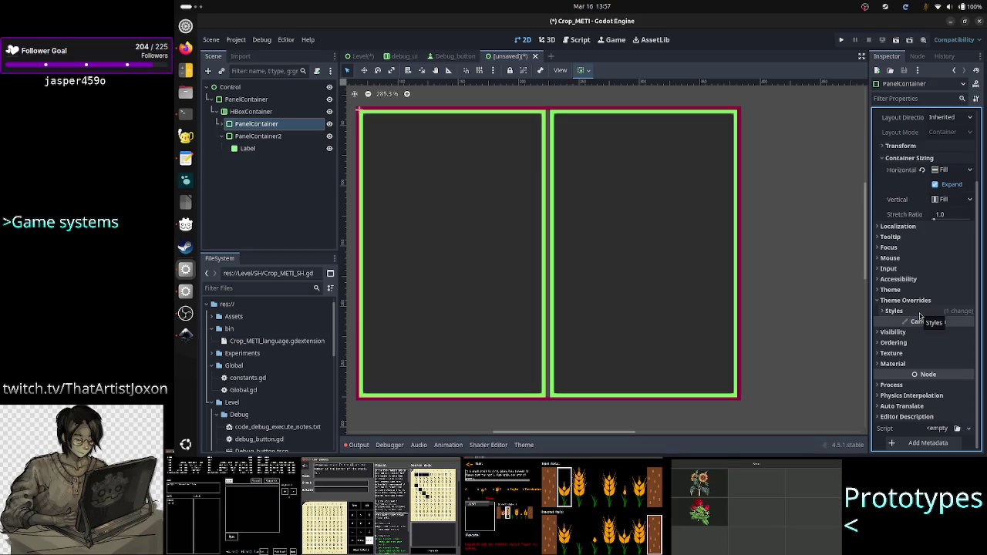
{"action": "left_click", "coordinate": [256, 113]}
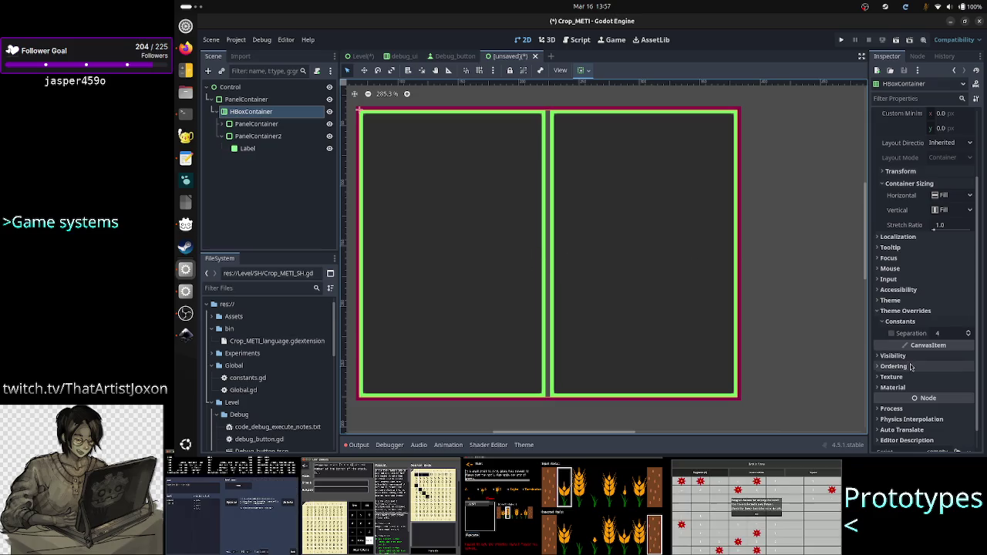
{"action": "left_click", "coordinate": [892, 333]}
{"action": "left_click", "coordinate": [967, 332]}
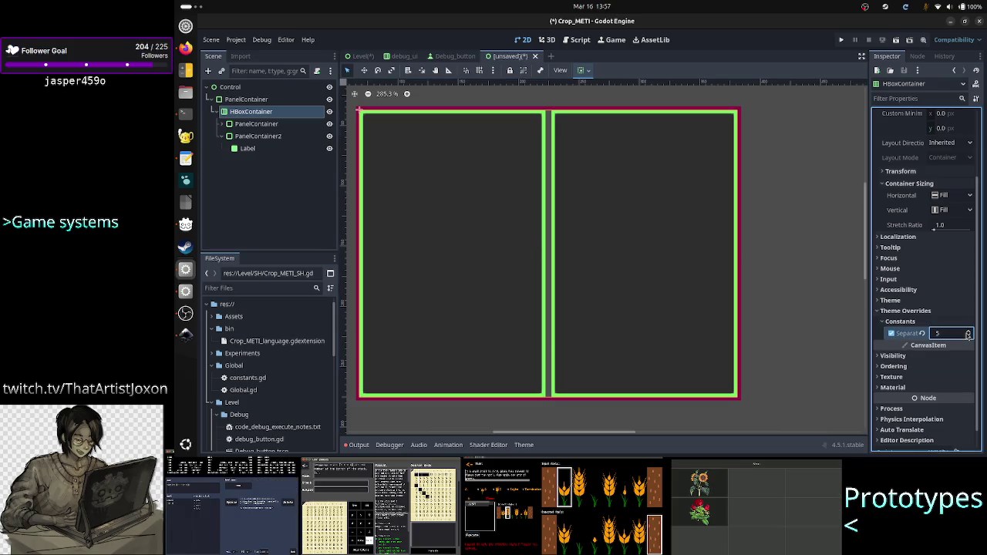
{"action": "left_click", "coordinate": [969, 331]}
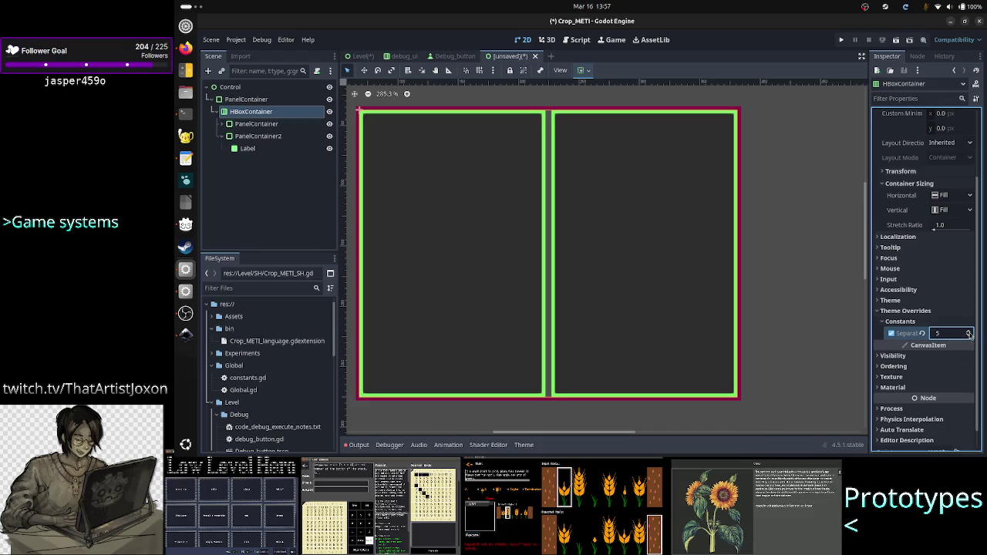
{"action": "left_click", "coordinate": [969, 331]}
{"action": "left_click", "coordinate": [968, 331]}
{"action": "left_click", "coordinate": [968, 331]}
{"action": "left_click", "coordinate": [968, 331]}
{"action": "left_click", "coordinate": [969, 331]}
{"action": "left_click", "coordinate": [968, 331]}
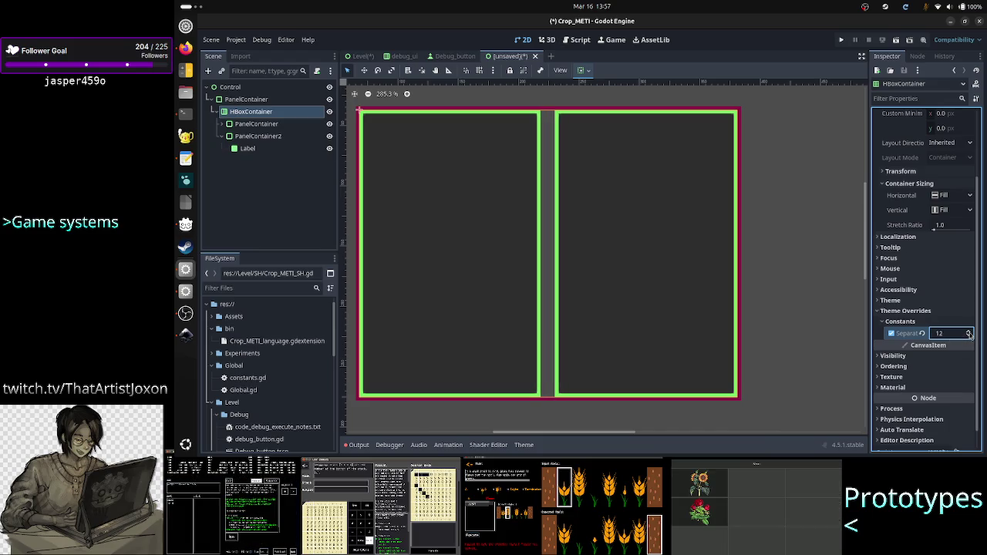
{"action": "left_click", "coordinate": [892, 333]}
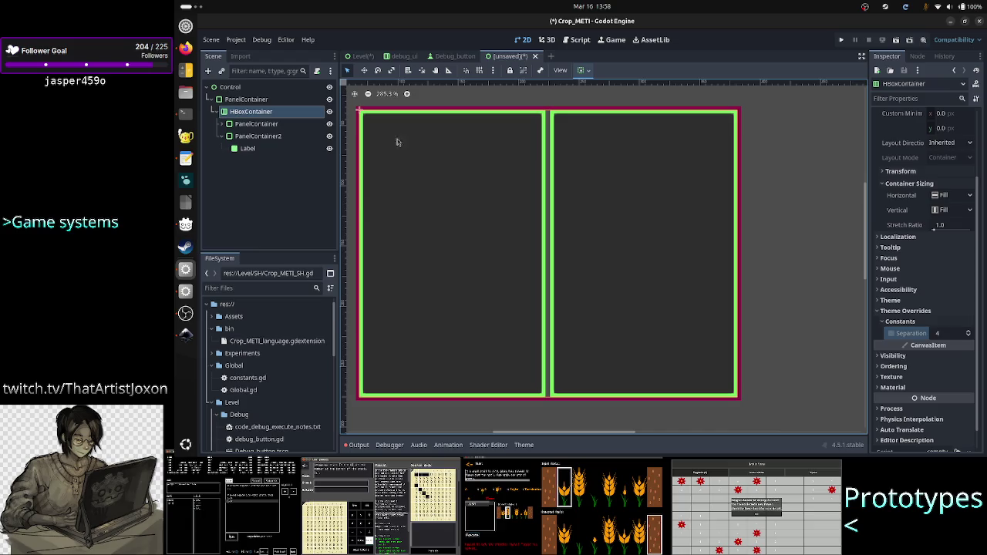
Add a MarginContainer under the outer PanelContainer using the 'margi' search
{"action": "left_click", "coordinate": [260, 100]}
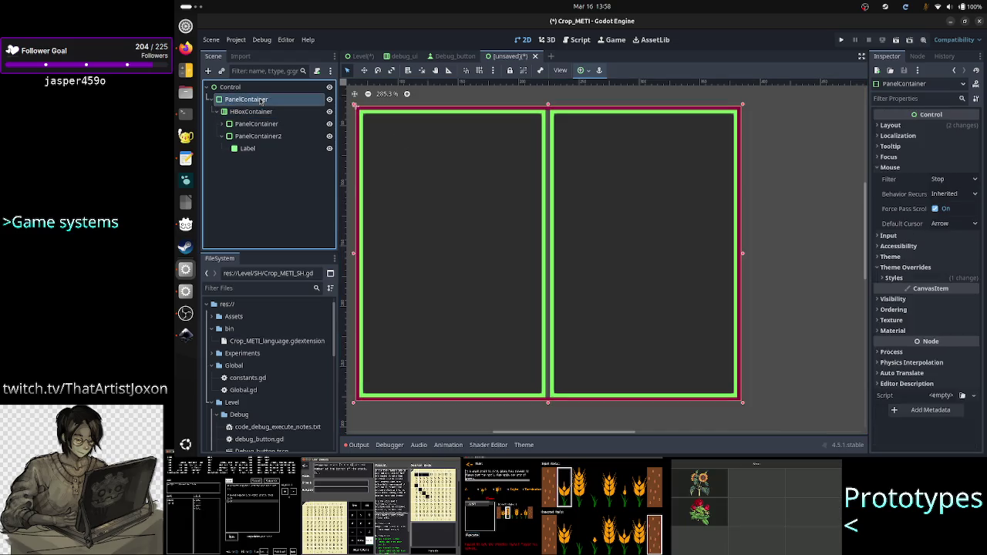
{"action": "left_click", "coordinate": [207, 70]}
{"action": "type", "text": "margi"}
{"action": "key", "text": "Return"}
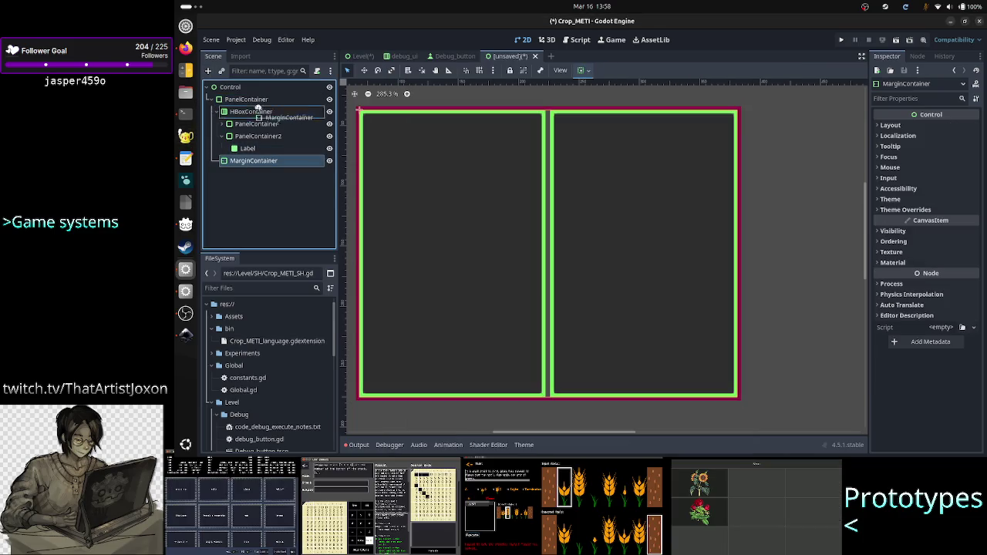
Place MarginContainer above HBoxContainer and nest HBoxContainer inside it
{"action": "left_click", "coordinate": [252, 101]}
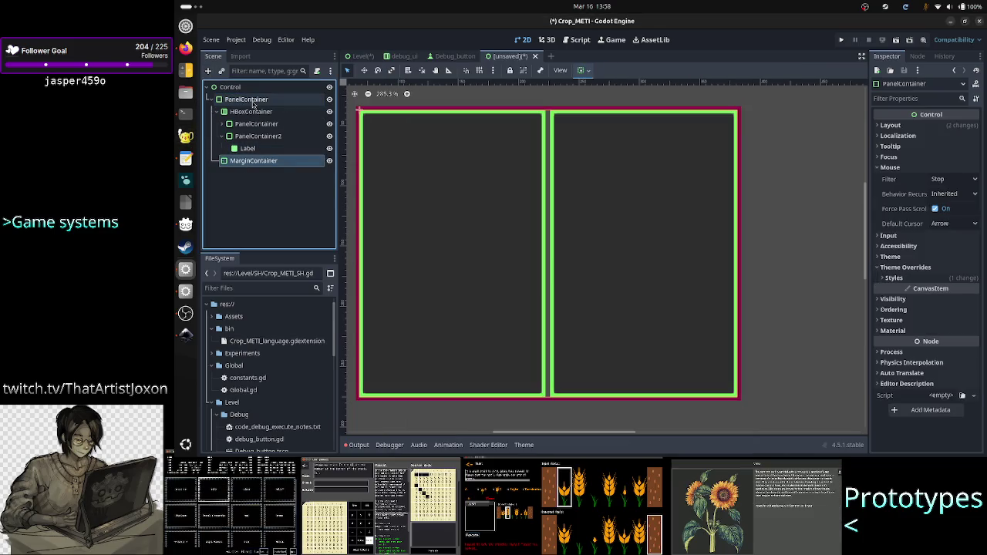
{"action": "left_click", "coordinate": [253, 160]}
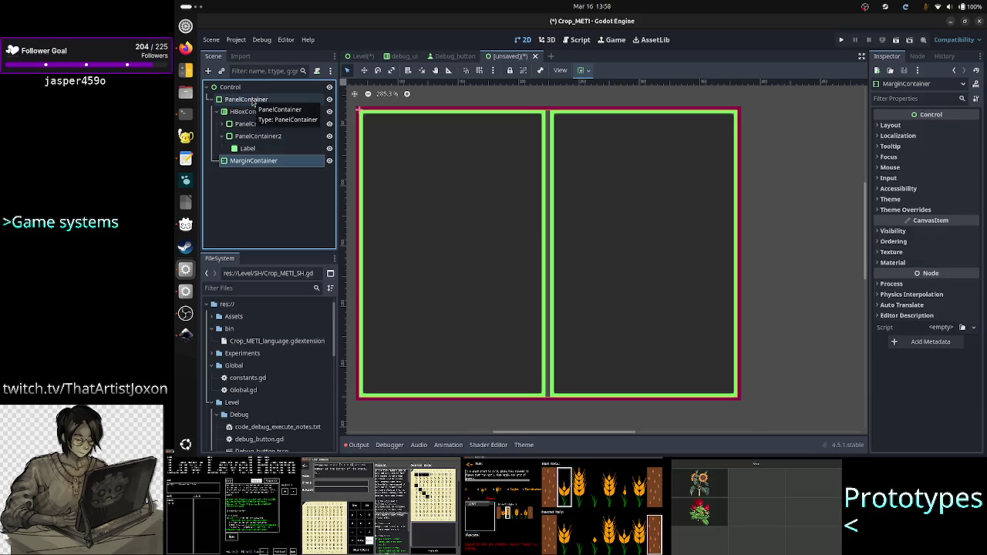
{"action": "left_click_drag", "start_coordinate": [233, 160], "coordinate": [263, 108]}
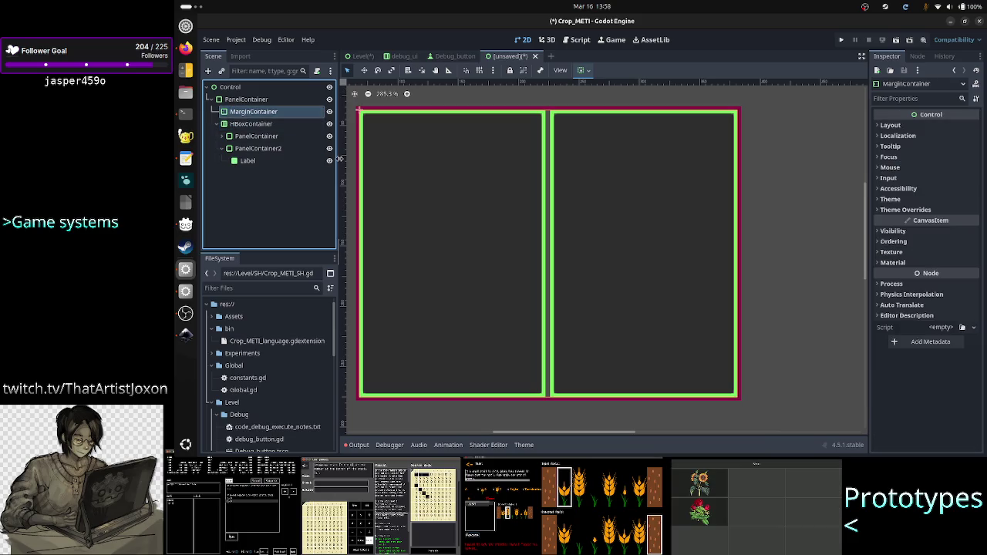
{"action": "left_click", "coordinate": [217, 126]}
{"action": "left_click_drag", "start_coordinate": [248, 129], "coordinate": [251, 114]}
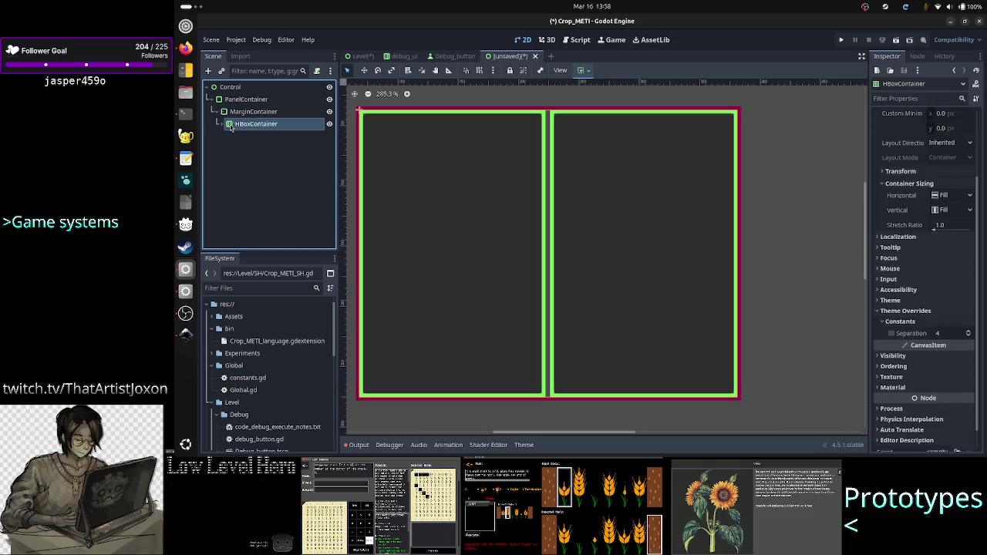
{"action": "left_click", "coordinate": [253, 112]}
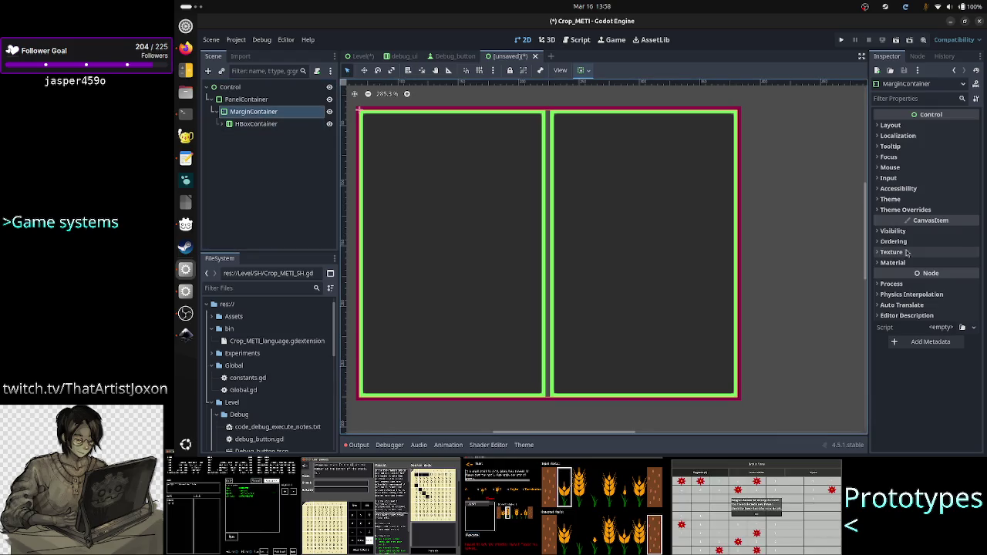
Set the MarginContainer's left, top, right and bottom margin overrides to 3
{"action": "left_click", "coordinate": [910, 209]}
{"action": "left_click", "coordinate": [906, 220]}
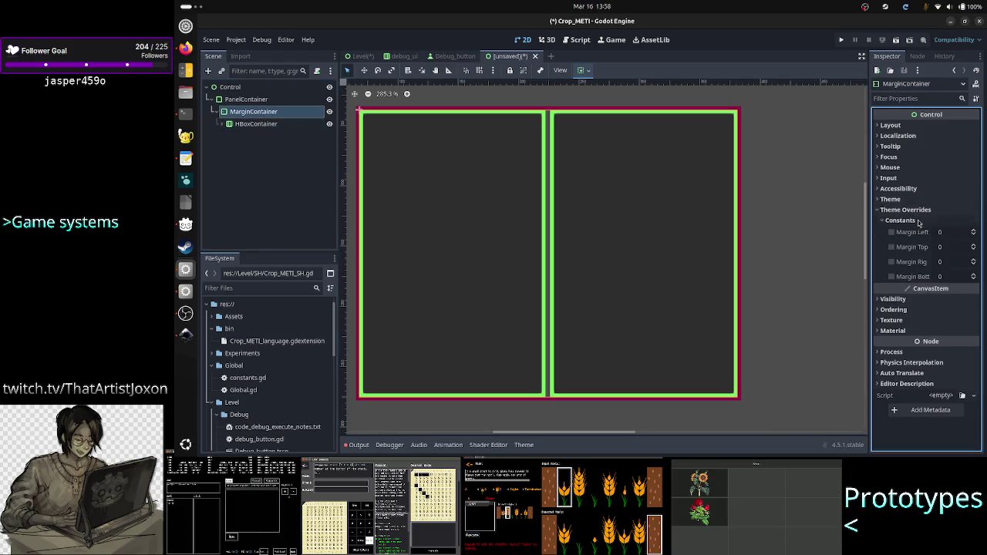
{"action": "left_click", "coordinate": [948, 233]}
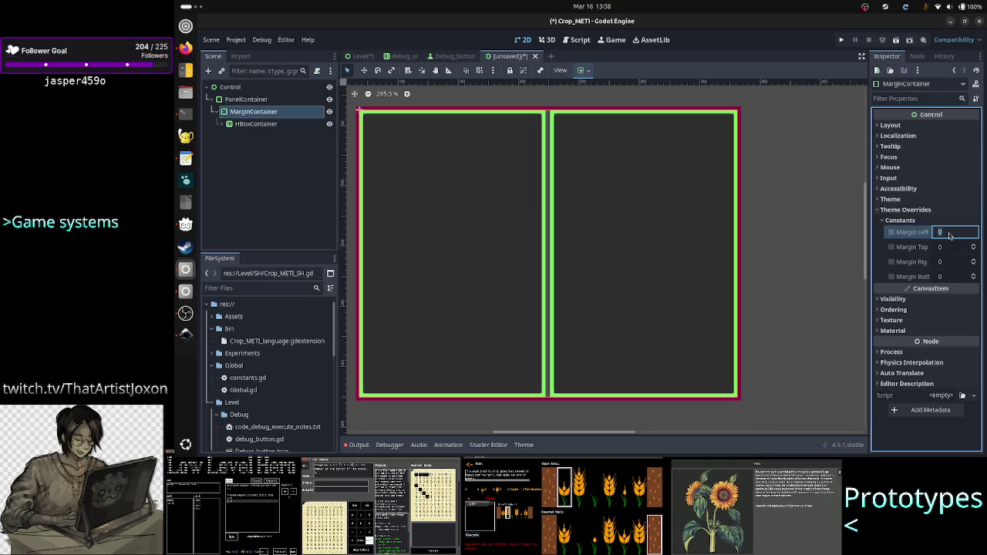
{"action": "type", "text": "3"}
{"action": "left_click", "coordinate": [948, 246]}
{"action": "type", "text": "3"}
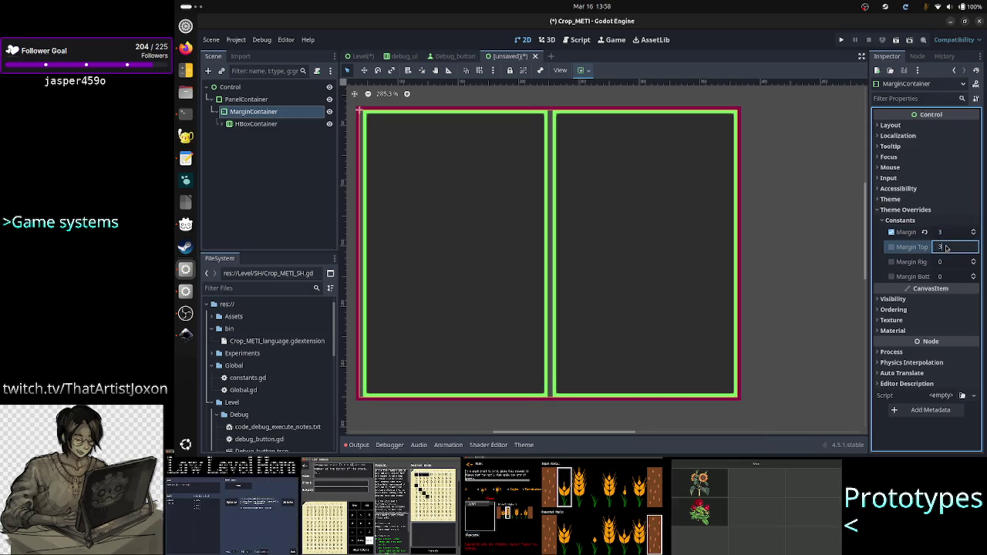
{"action": "left_click", "coordinate": [944, 263]}
{"action": "type", "text": "3"}
{"action": "left_click", "coordinate": [945, 276]}
{"action": "type", "text": "3"}
{"action": "key", "text": "Return"}
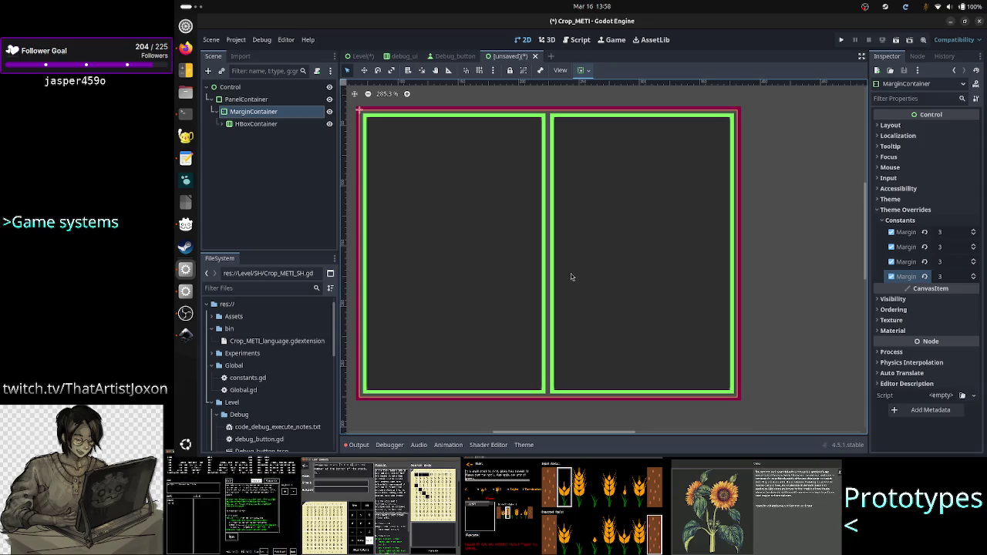
Set the HBoxContainer's Separation constant override to 3
{"action": "left_click", "coordinate": [229, 124]}
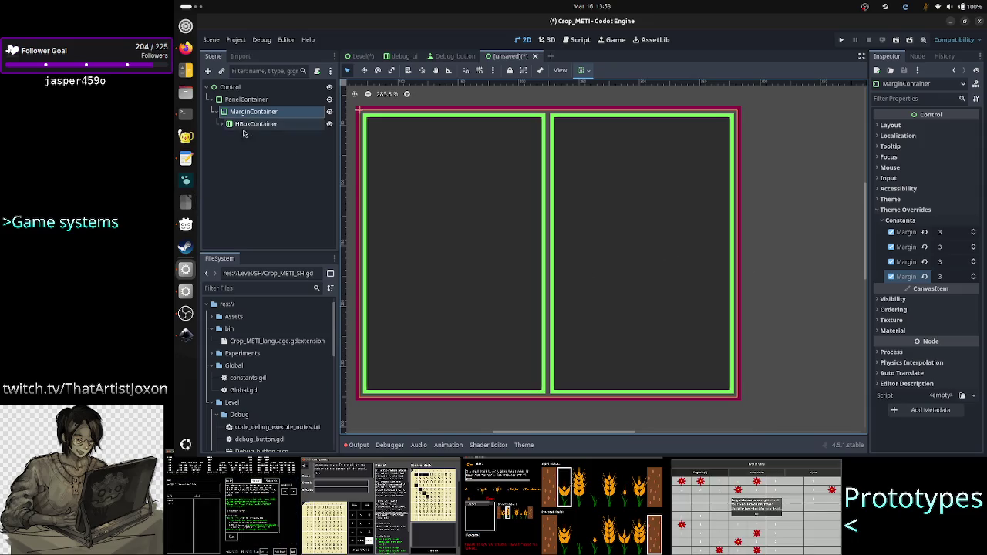
{"action": "left_click", "coordinate": [251, 128]}
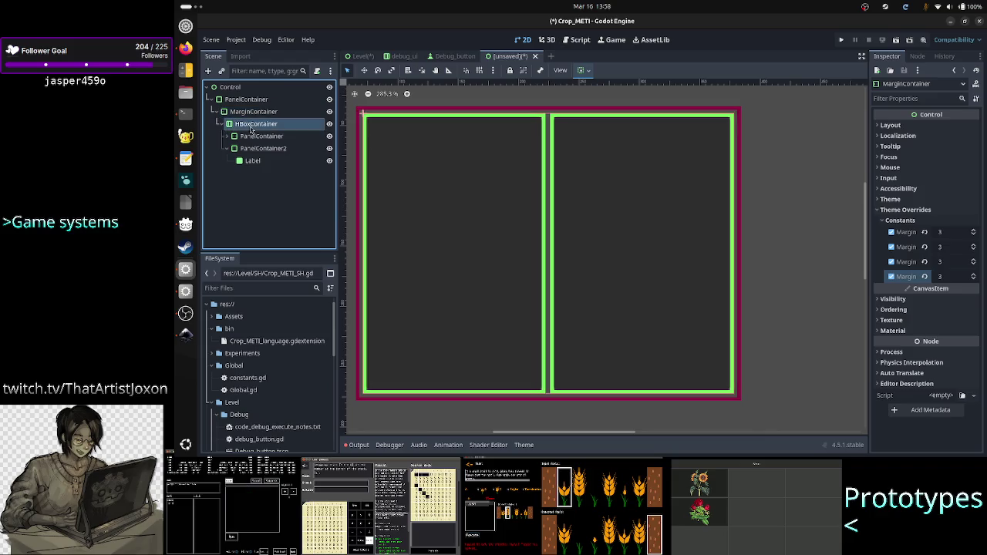
{"action": "left_click", "coordinate": [917, 311]}
{"action": "left_click", "coordinate": [953, 334]}
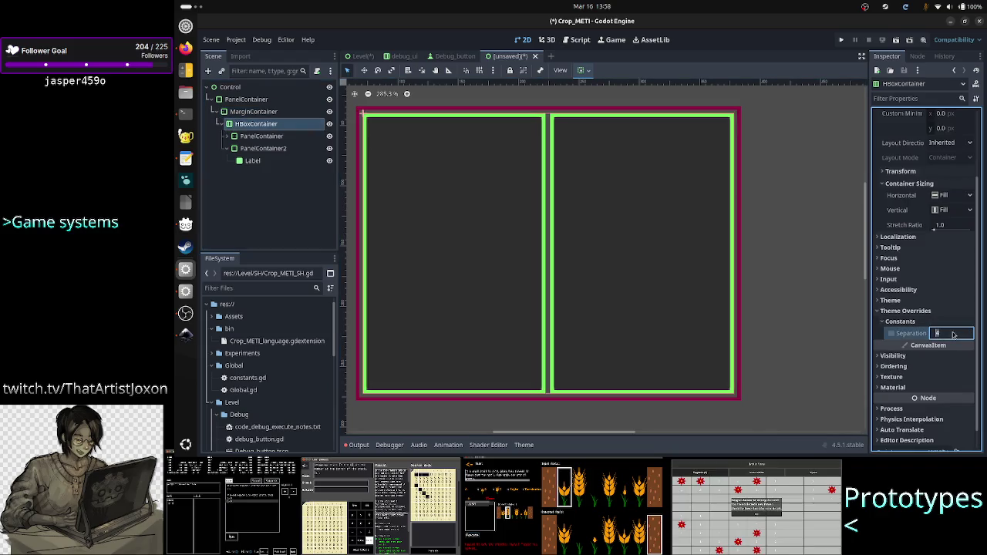
{"action": "type", "text": "3"}
{"action": "key", "text": "Return"}
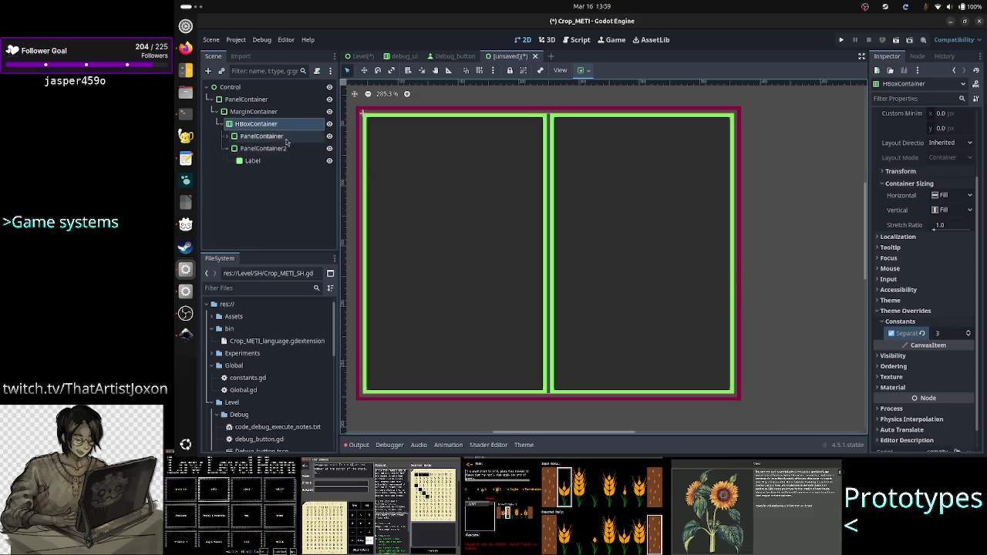
Expand the MarginContainer and HBoxContainer branches to list both panels
{"action": "left_click", "coordinate": [221, 124]}
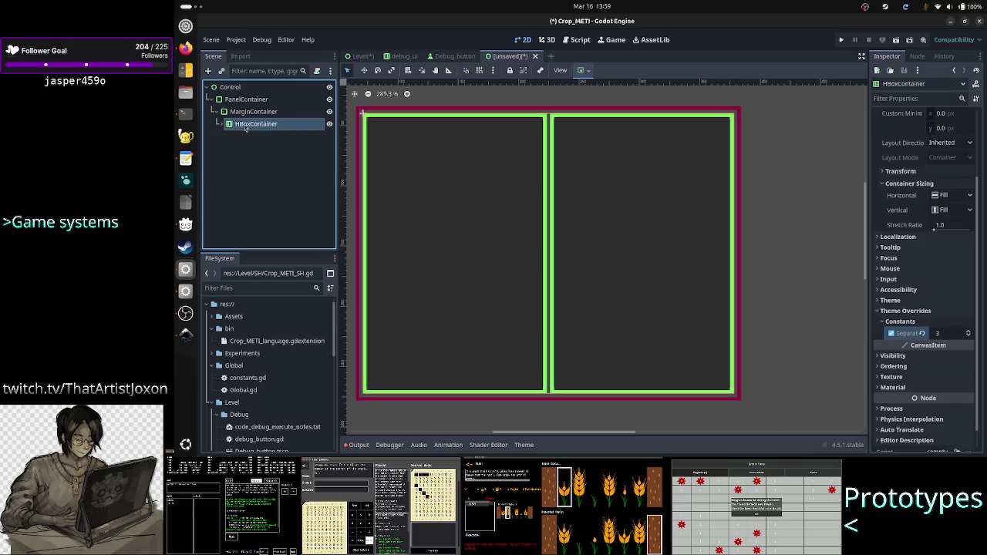
{"action": "left_click", "coordinate": [784, 258]}
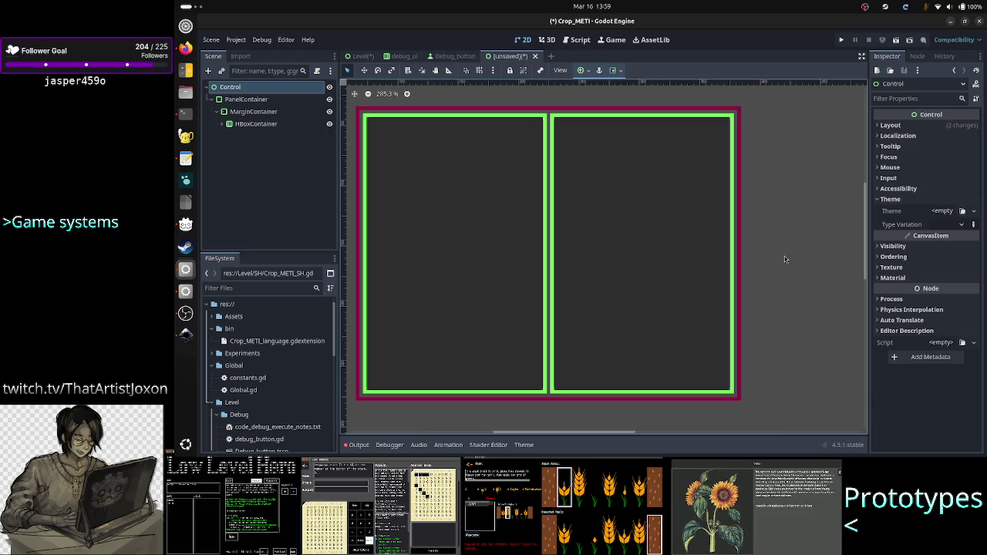
{"action": "left_click", "coordinate": [219, 112]}
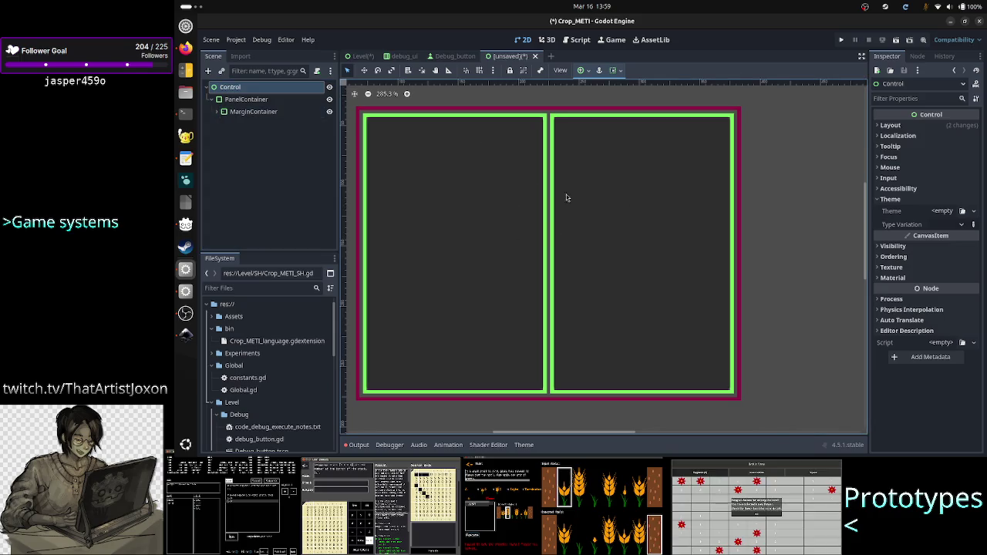
{"action": "left_click", "coordinate": [219, 112]}
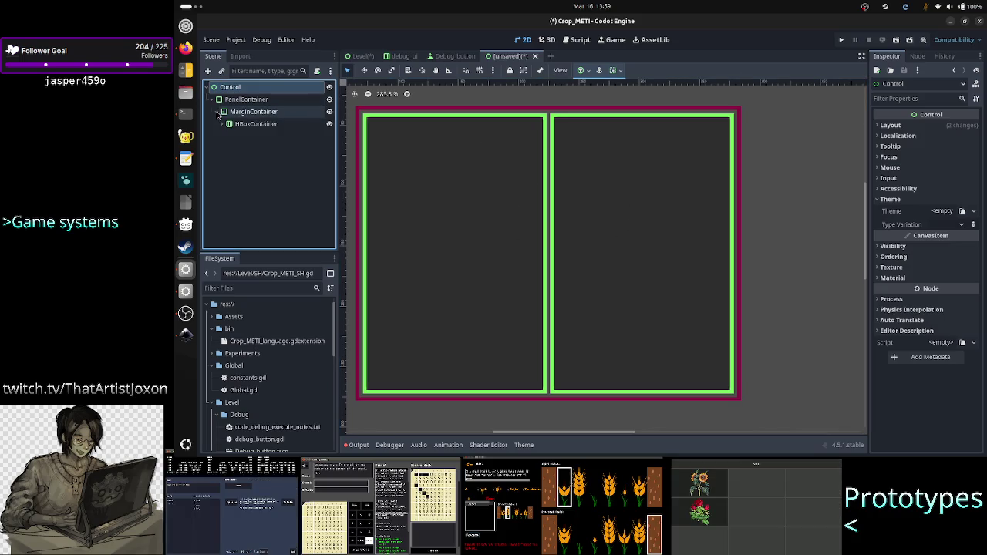
{"action": "left_click", "coordinate": [219, 124]}
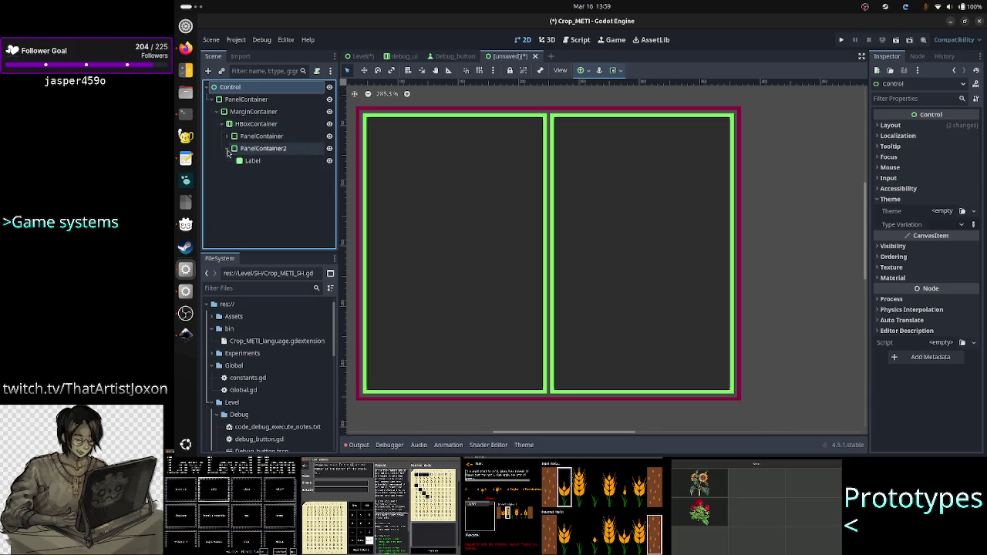
Expand the first PanelContainer to show its Label, try node selections, then deselect
{"action": "left_click", "coordinate": [233, 139]}
{"action": "mouse_move", "coordinate": [252, 161]}
{"action": "left_mouse_down"}
{"action": "mouse_move", "coordinate": [248, 168]}
{"action": "mouse_move", "coordinate": [229, 139]}
{"action": "left_mouse_up"}
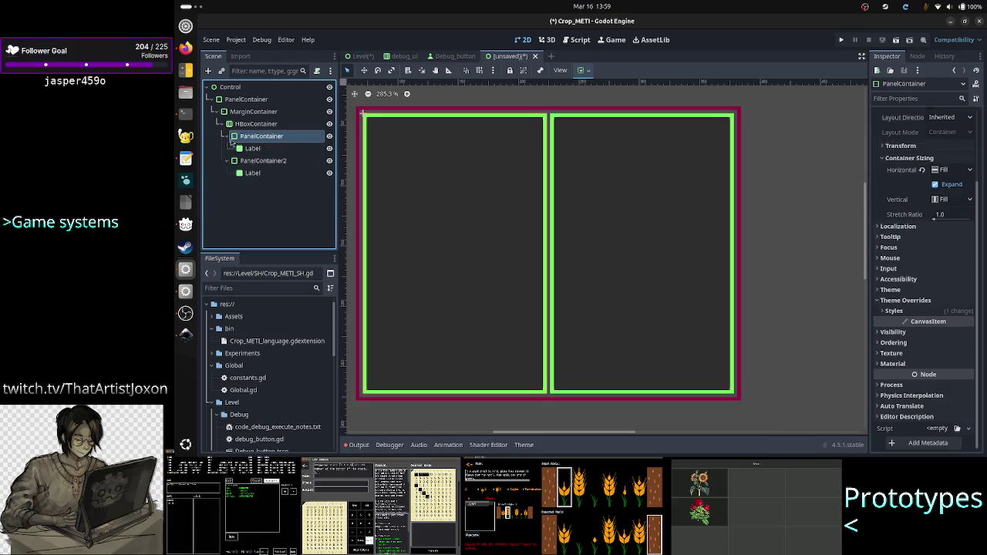
{"action": "key", "text": "Up"}
{"action": "key", "text": "Up"}
{"action": "key", "text": "Up"}
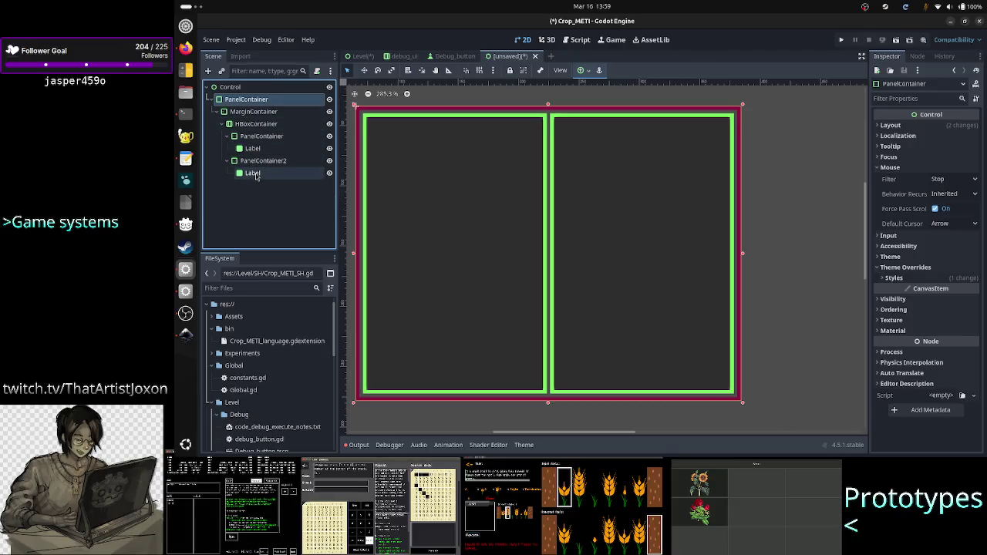
{"action": "left_click", "coordinate": [255, 174], "text": "shift"}
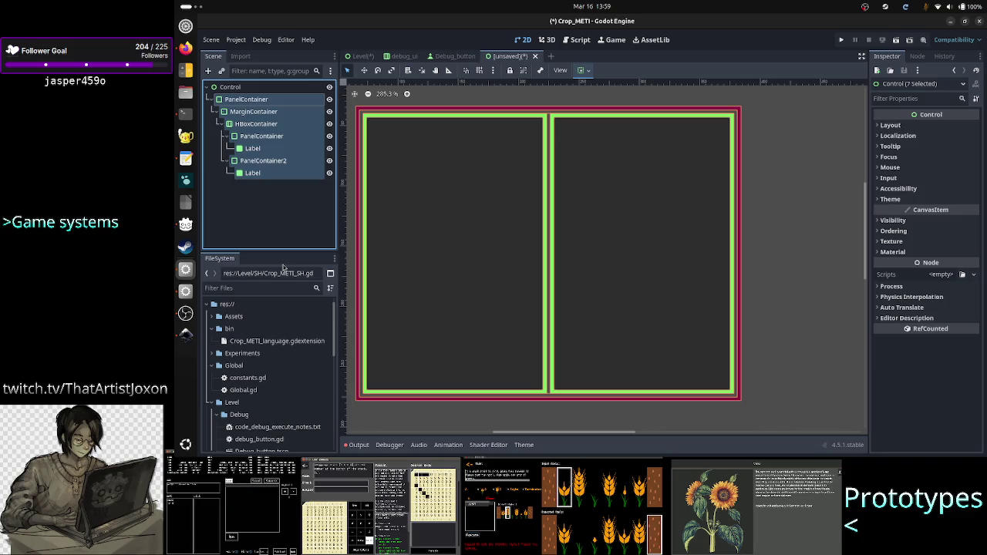
{"action": "left_click", "coordinate": [258, 198]}
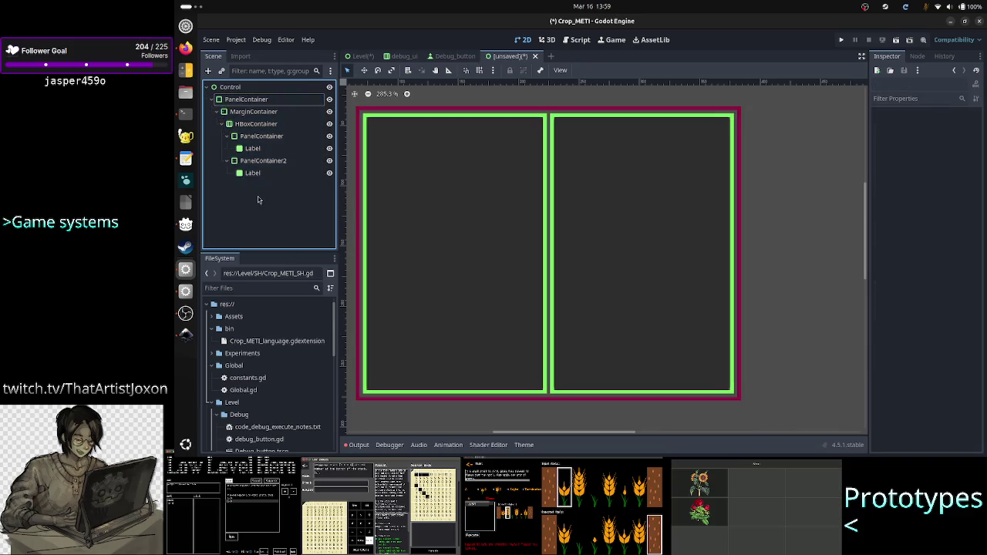
{"action": "left_click", "coordinate": [260, 174]}
{"action": "left_click", "coordinate": [267, 150]}
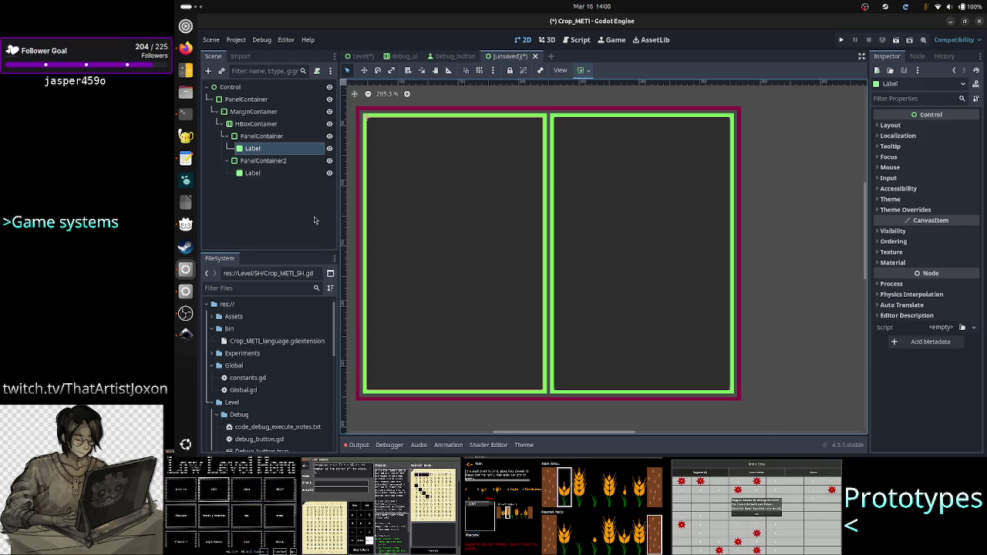
{"action": "left_click", "coordinate": [293, 200]}
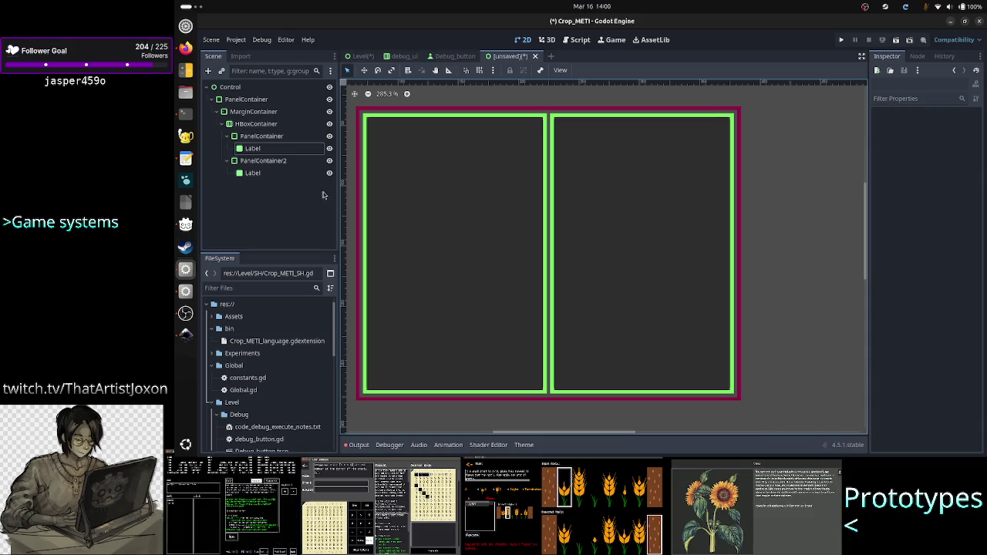
Toggle PanelContainer2's visibility off and back on with its eye icon
{"action": "left_click", "coordinate": [263, 164]}
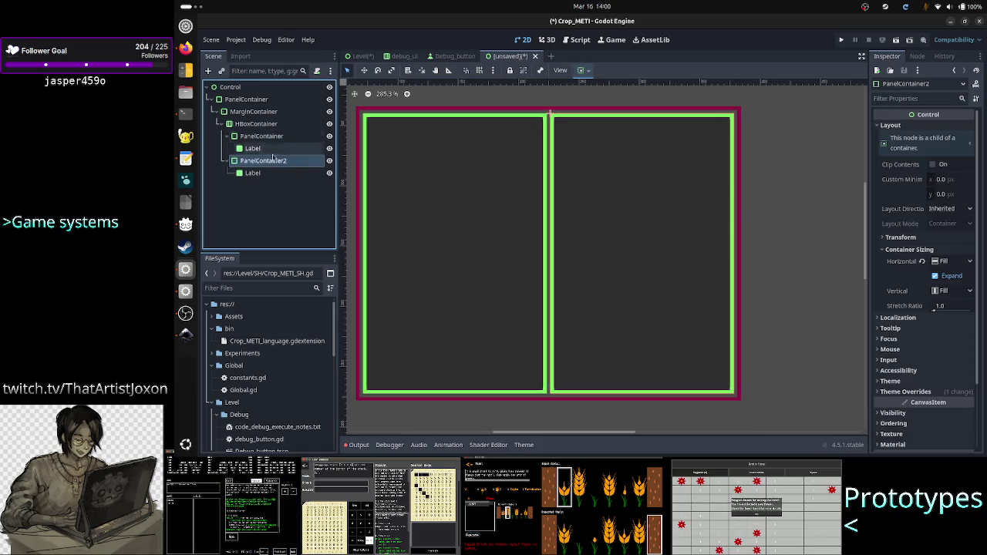
{"action": "right_click", "coordinate": [286, 165]}
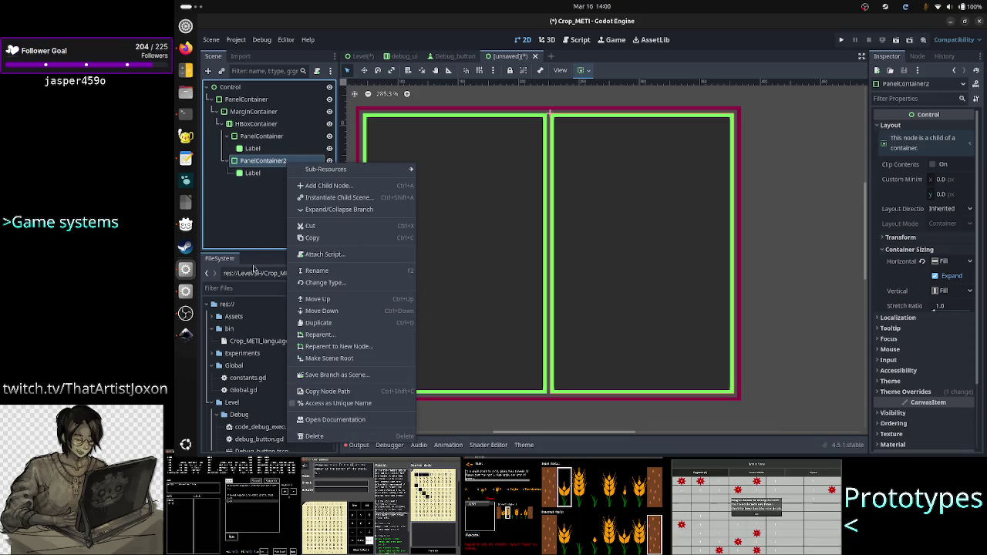
{"action": "left_click", "coordinate": [330, 162]}
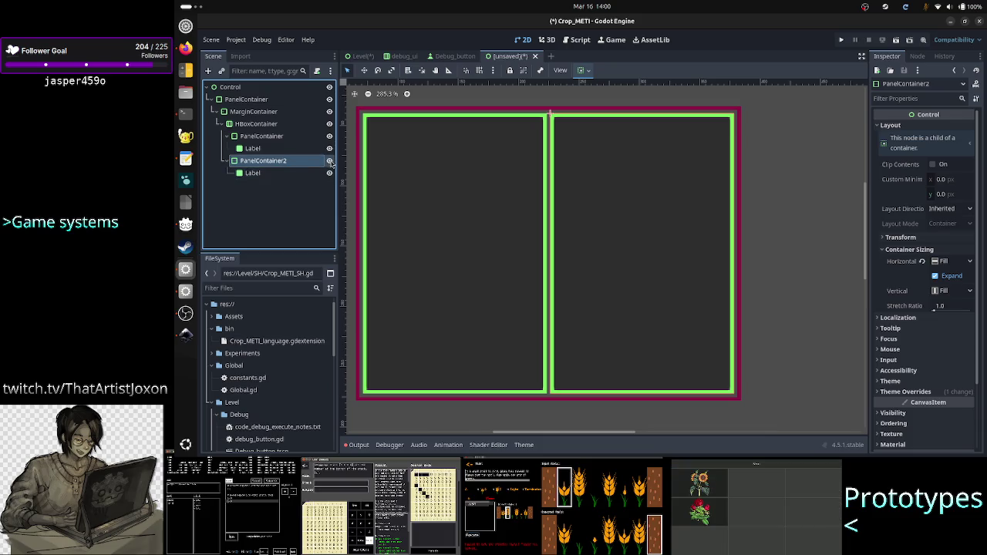
{"action": "left_click", "coordinate": [330, 162]}
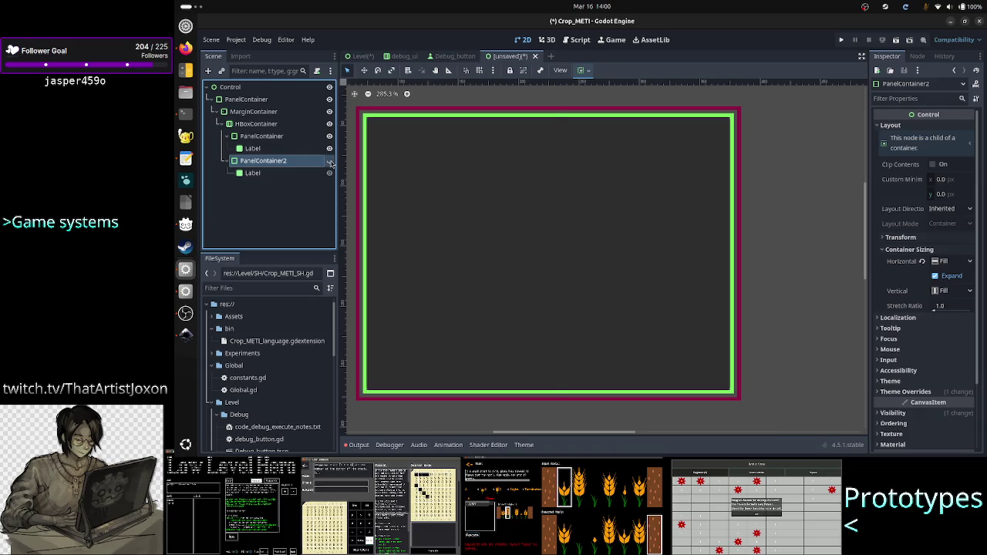
{"action": "left_click", "coordinate": [329, 161]}
{"action": "left_click", "coordinate": [275, 185]}
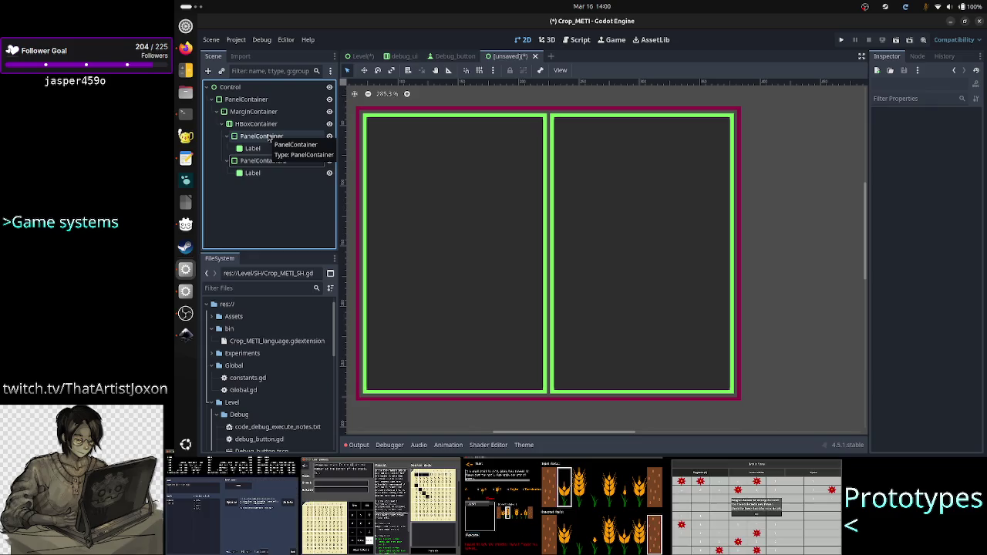
Hide both panels and try selecting several containers together
{"action": "left_click", "coordinate": [330, 137]}
{"action": "left_click", "coordinate": [330, 160]}
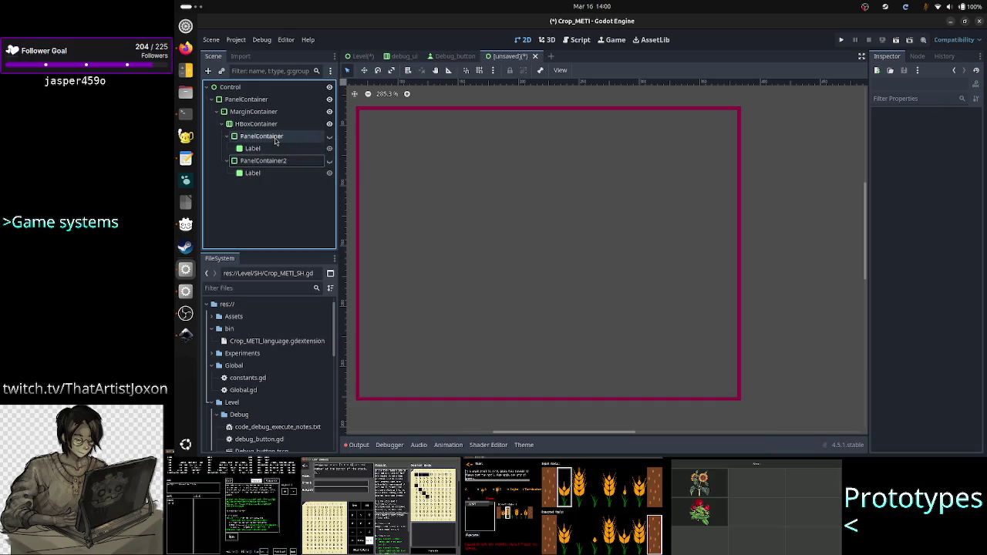
{"action": "left_click", "coordinate": [272, 139]}
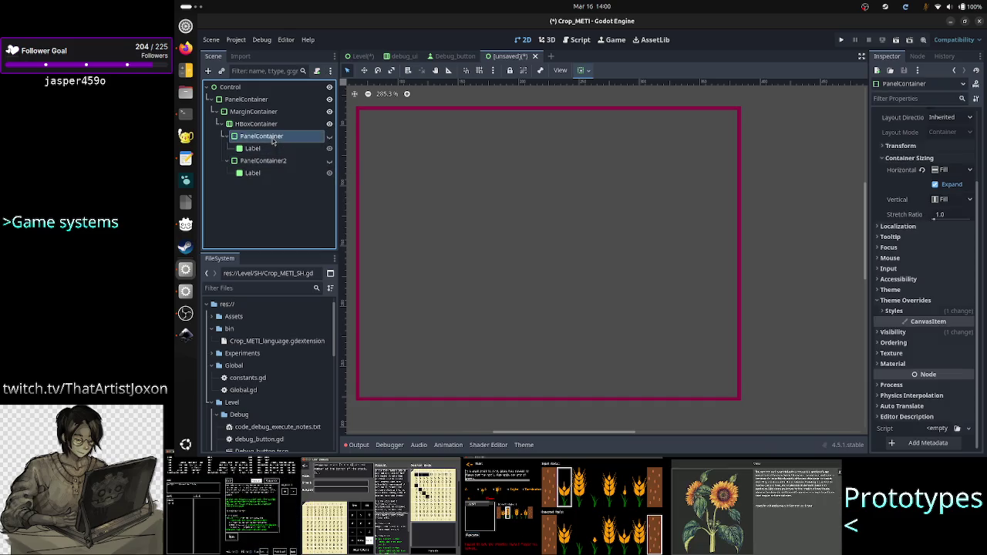
{"action": "left_click", "coordinate": [268, 161], "text": "shift"}
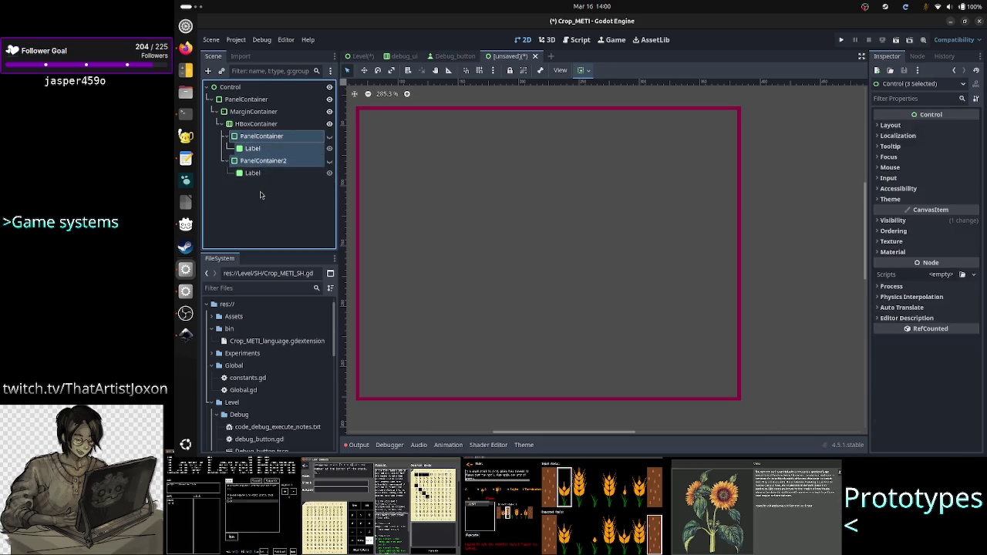
{"action": "left_click", "coordinate": [260, 195]}
{"action": "left_click", "coordinate": [255, 124]}
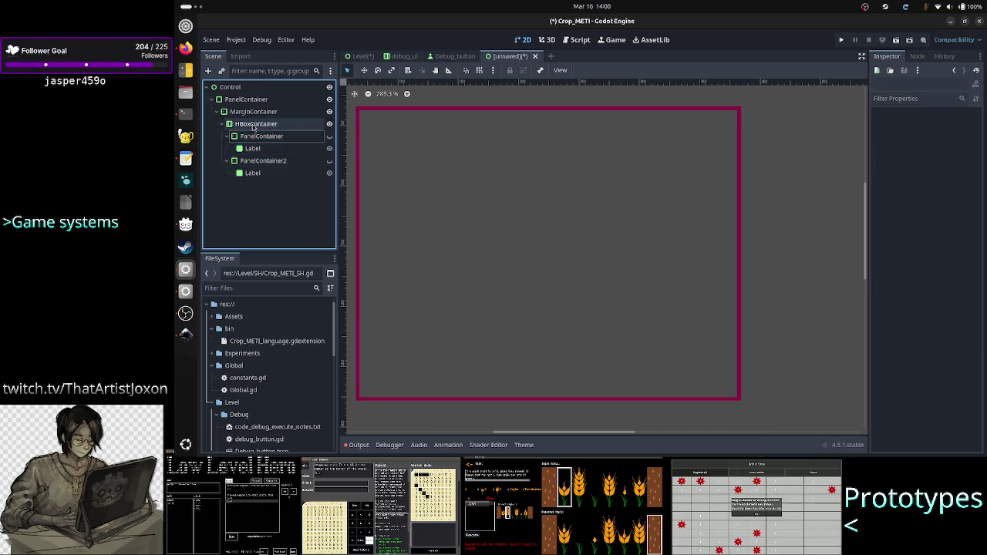
{"action": "left_click", "coordinate": [248, 101], "text": "shift"}
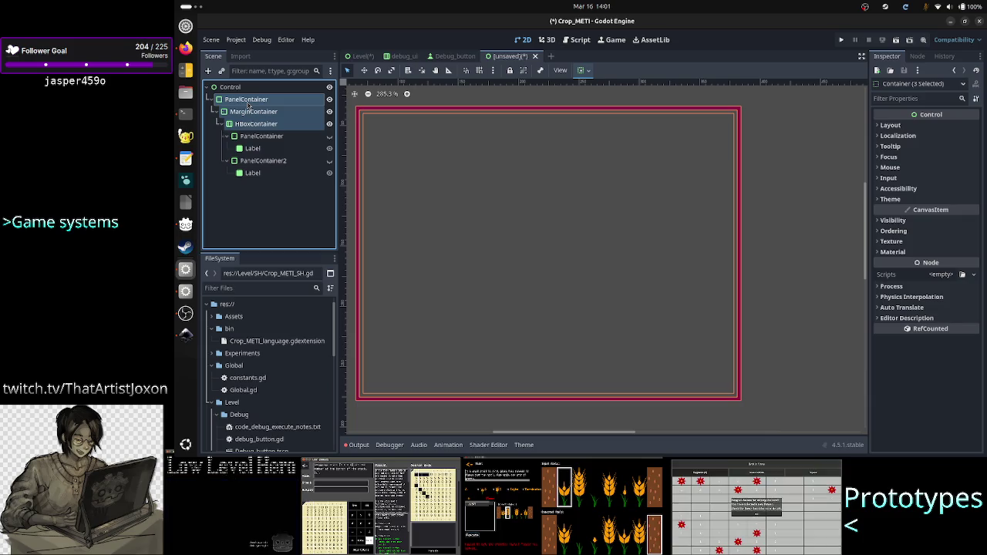
{"action": "left_click", "coordinate": [259, 196]}
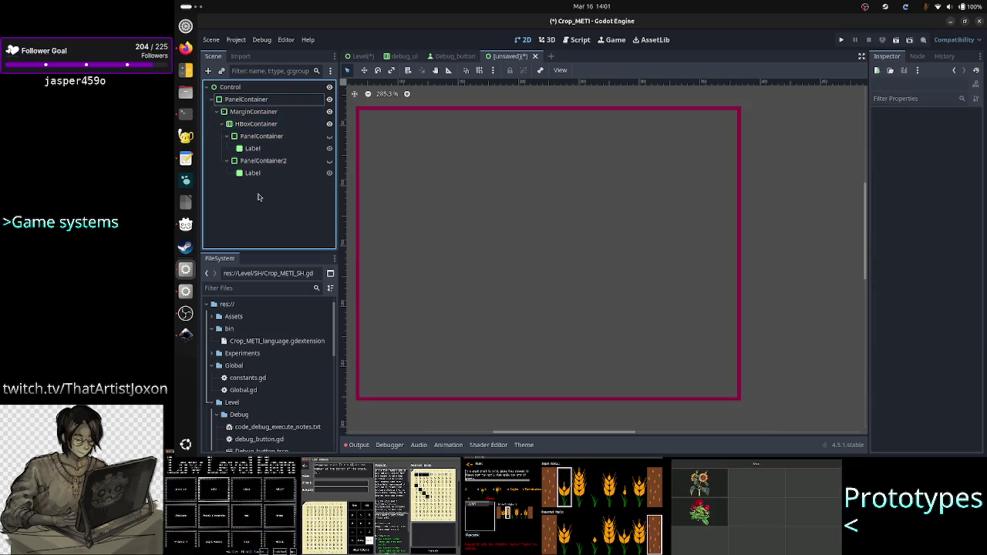
Show both panels again, then hide only PanelContainer2
{"action": "left_click", "coordinate": [330, 136]}
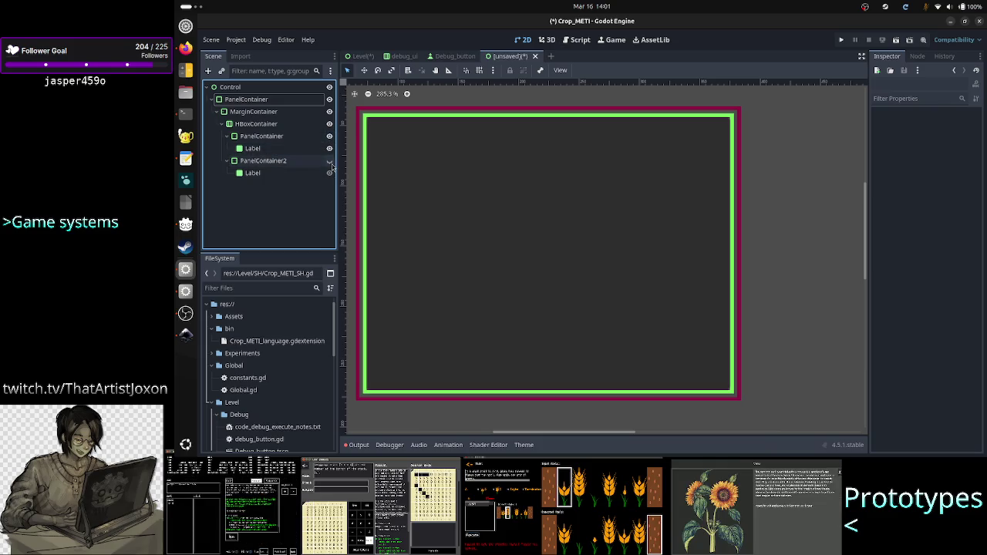
{"action": "left_click", "coordinate": [329, 160]}
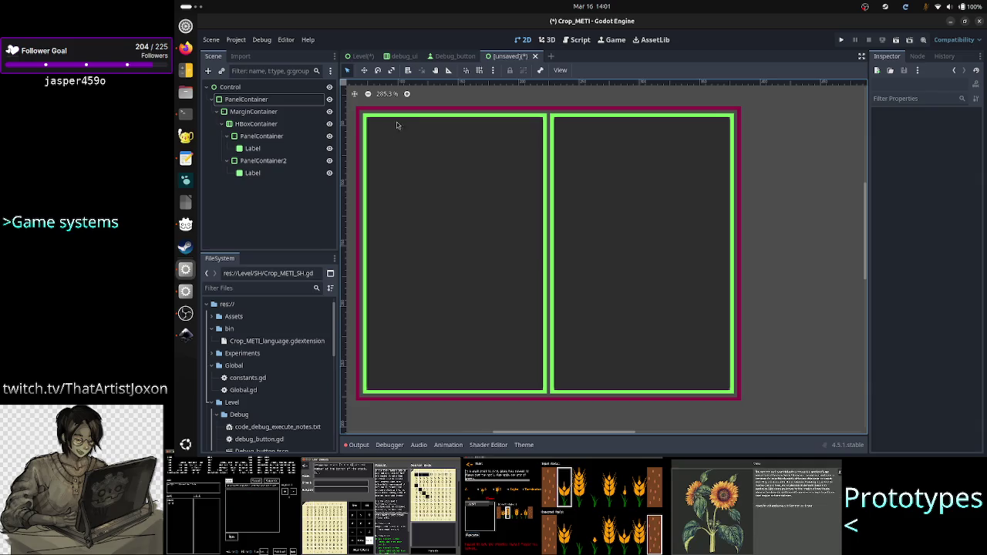
{"action": "left_click", "coordinate": [329, 160]}
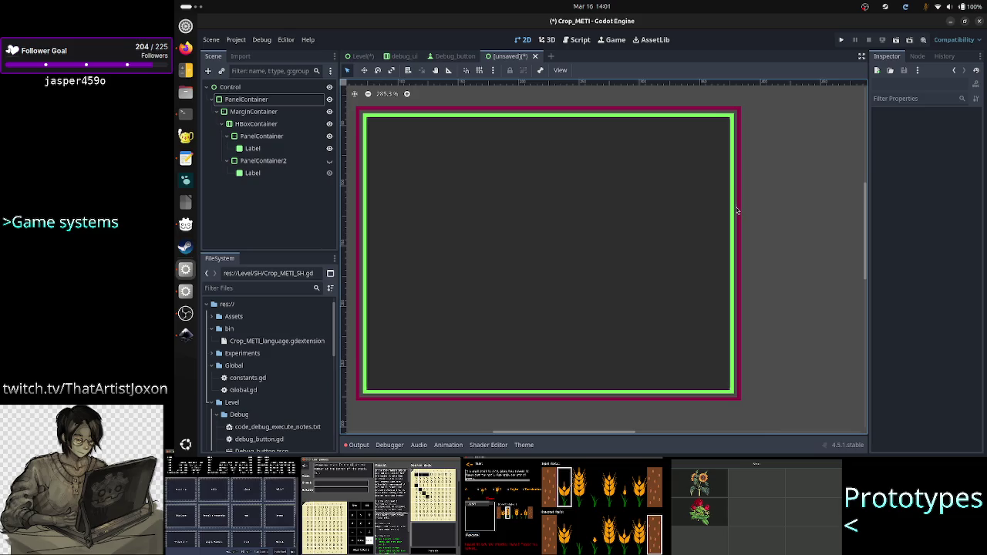
{"action": "scroll", "coordinate": [735, 207], "scroll_direction": "up", "scroll_amount": 6}
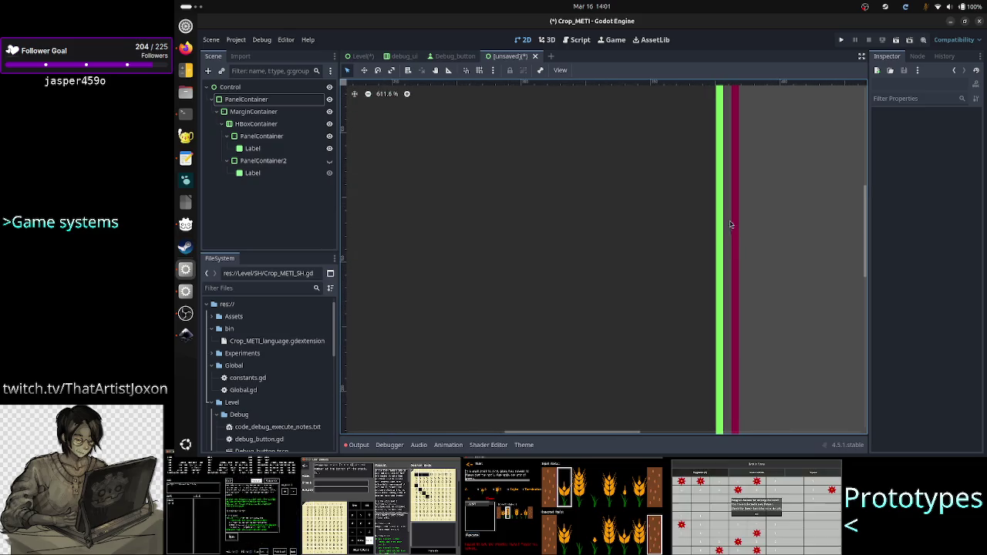
{"action": "left_click", "coordinate": [253, 111]}
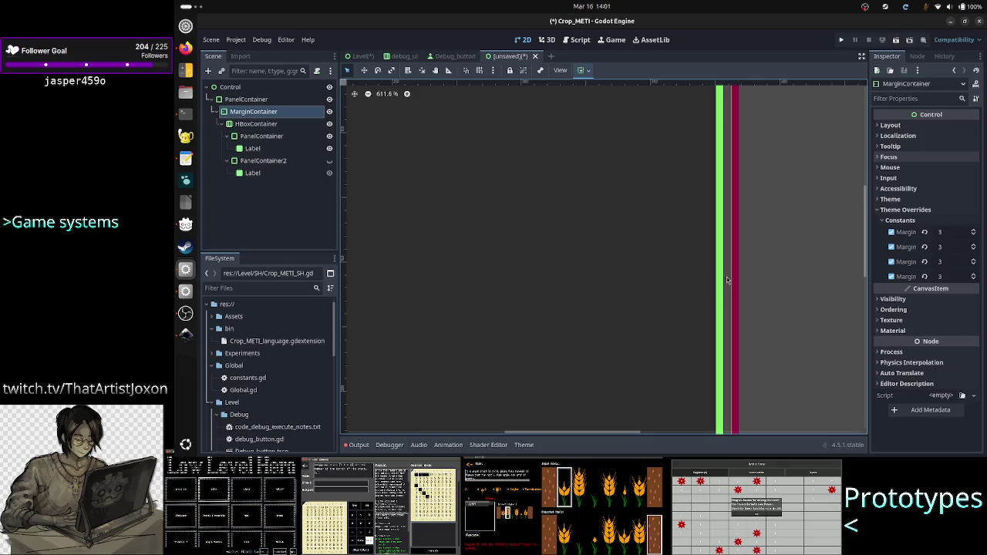
{"action": "left_click", "coordinate": [246, 99]}
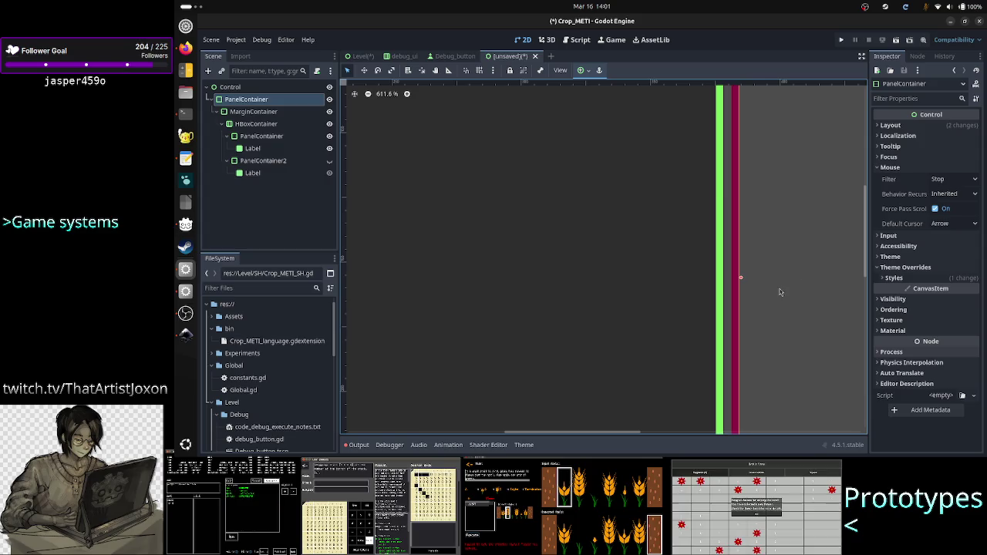
{"action": "left_click", "coordinate": [261, 112]}
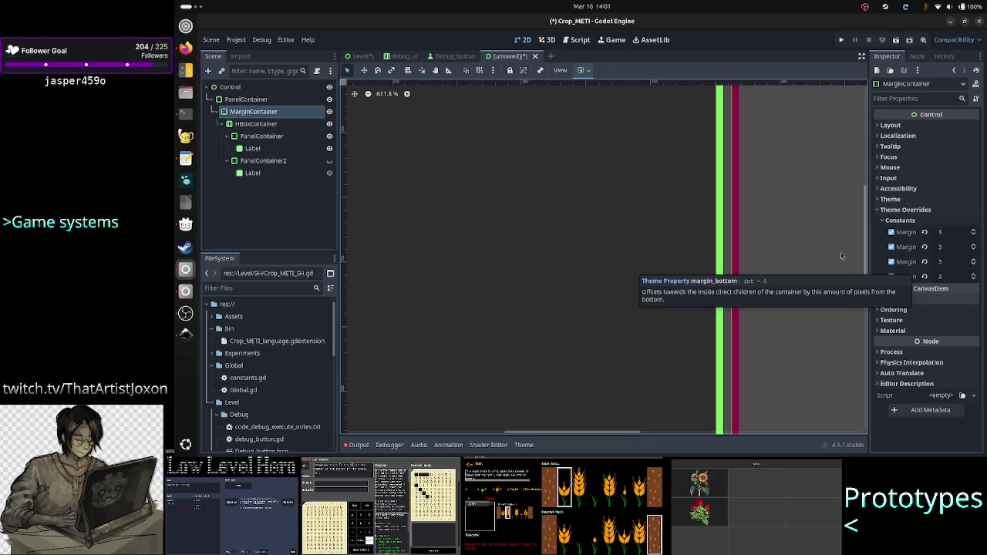
{"action": "left_click", "coordinate": [271, 124]}
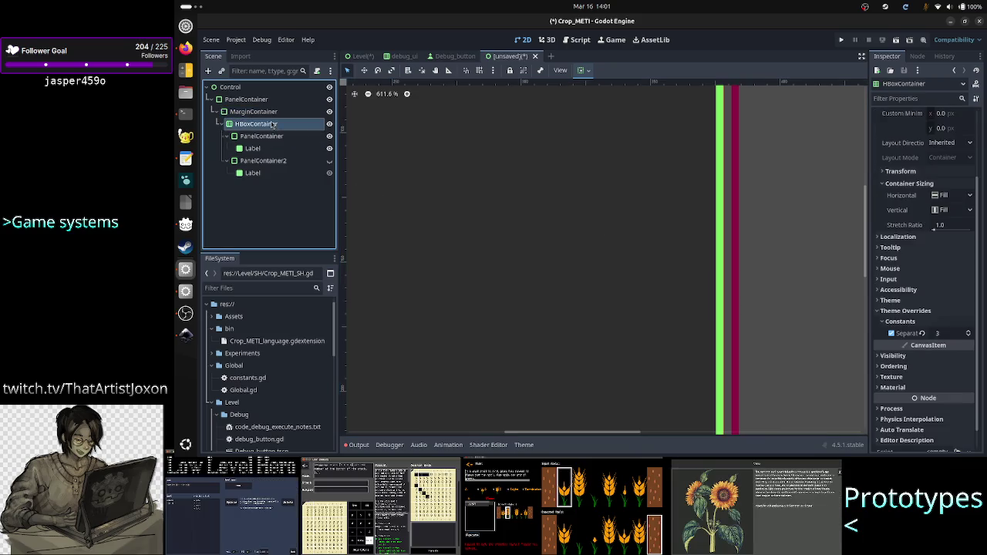
{"action": "left_click", "coordinate": [265, 136]}
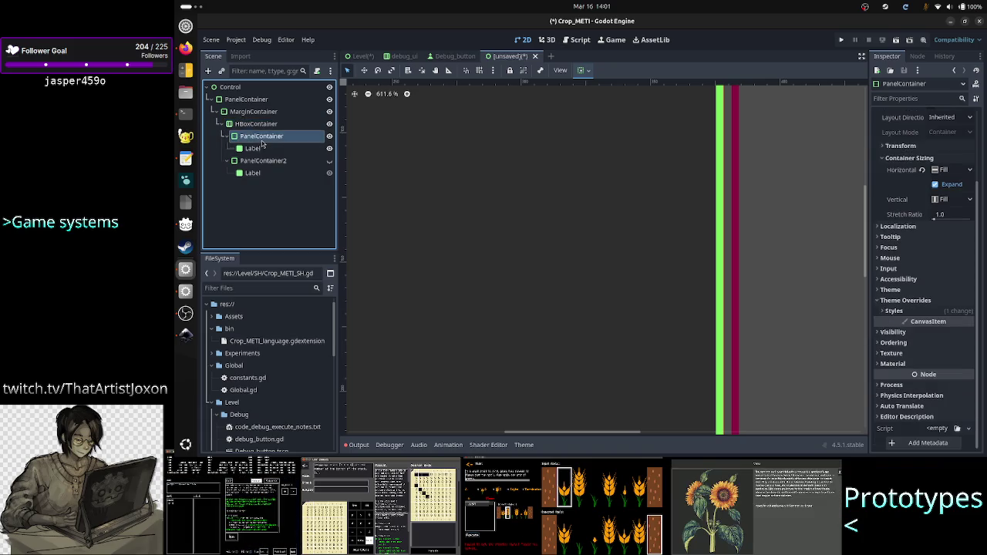
{"action": "left_click", "coordinate": [918, 311]}
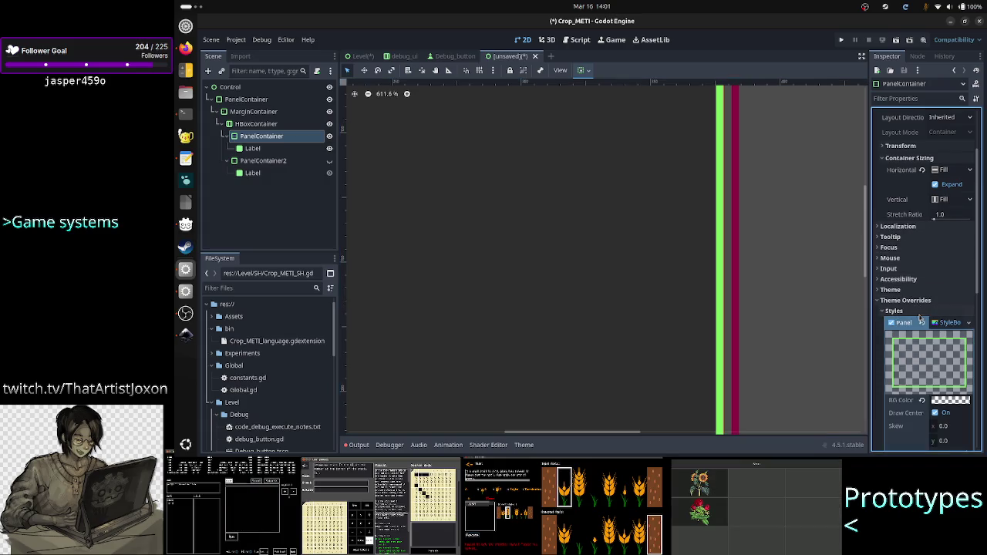
{"action": "scroll", "coordinate": [928, 377], "scroll_direction": "down", "scroll_amount": 3}
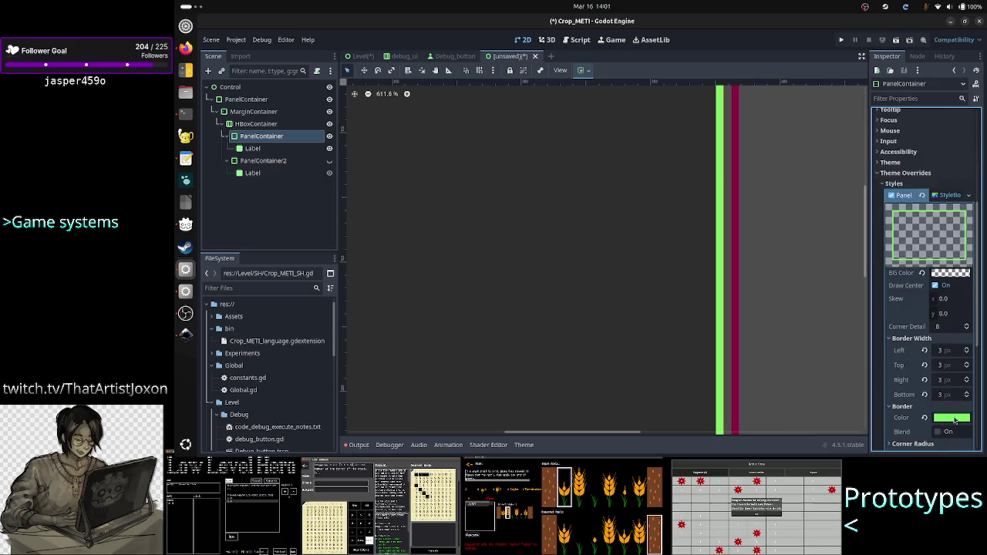
{"action": "left_click", "coordinate": [941, 423]}
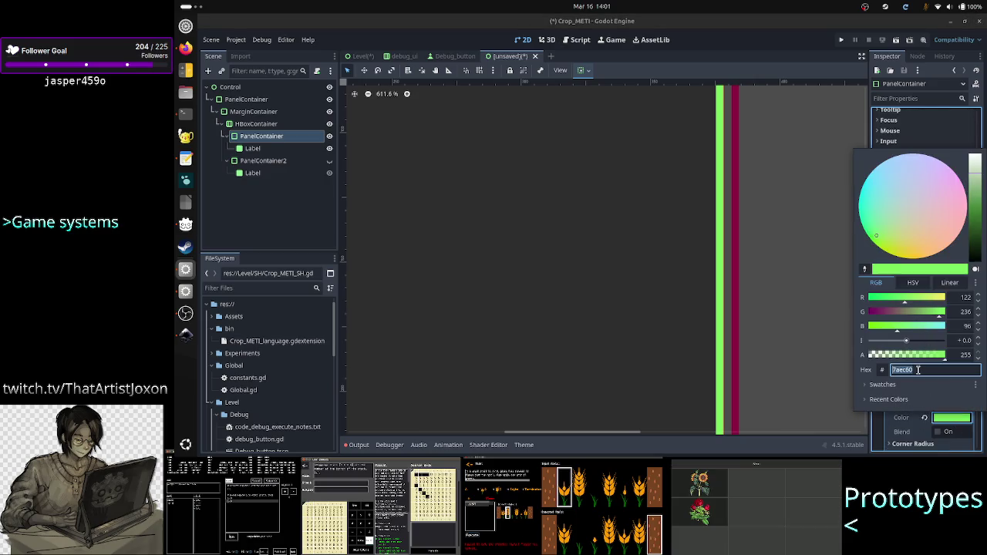
{"action": "key", "text": "Escape"}
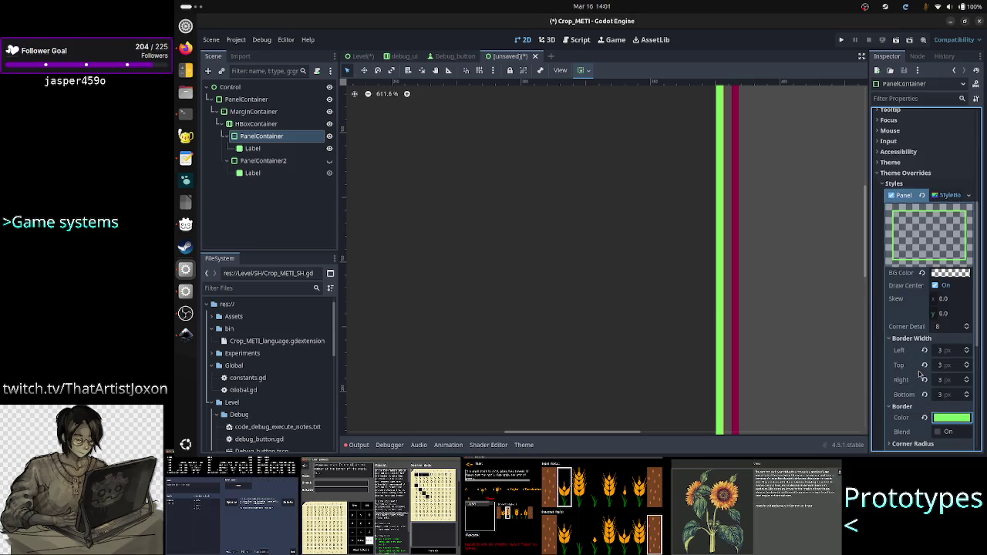
{"action": "left_click", "coordinate": [269, 102]}
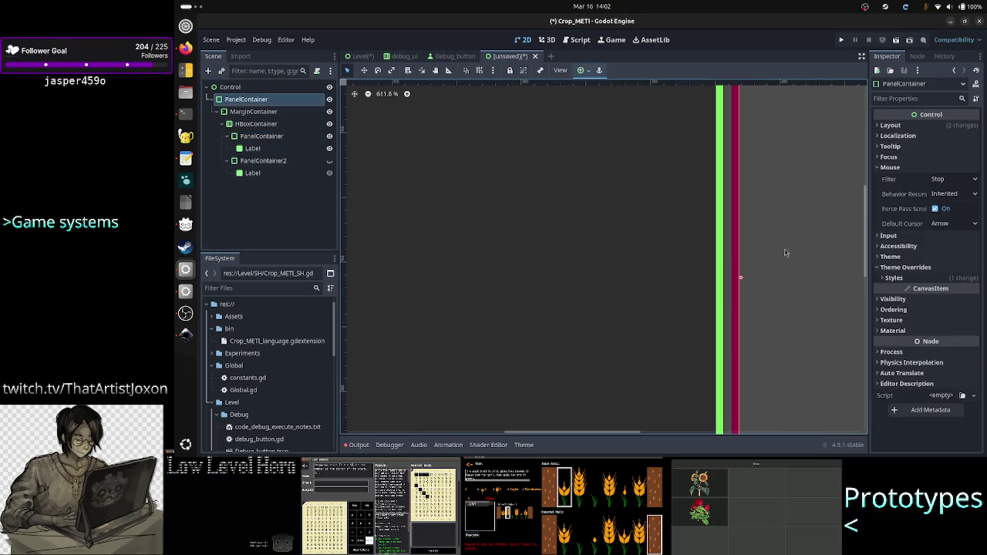
Try pasting 7aec60 over the outer panel's border colour in its style overrides
{"action": "left_click", "coordinate": [921, 279]}
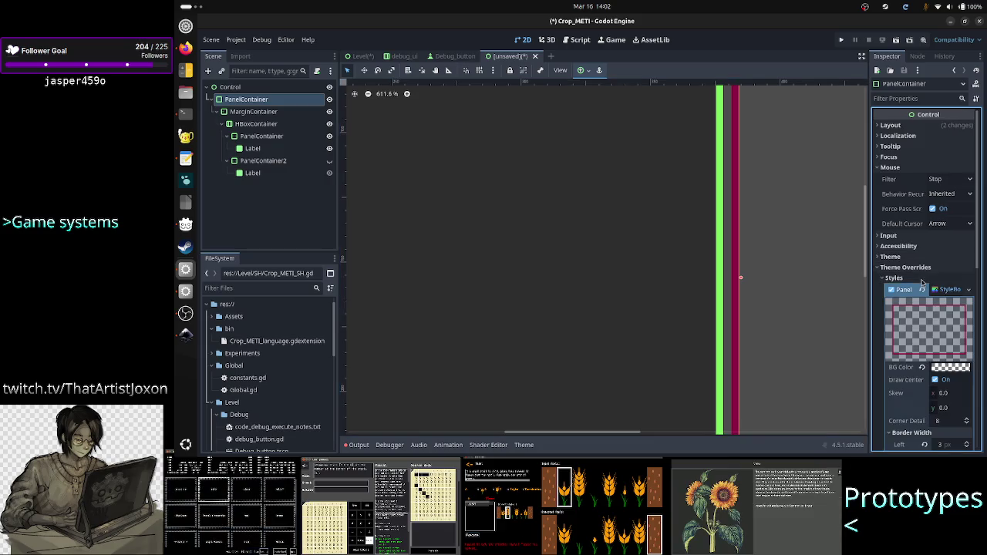
{"action": "scroll", "coordinate": [925, 366], "scroll_direction": "down", "scroll_amount": 4}
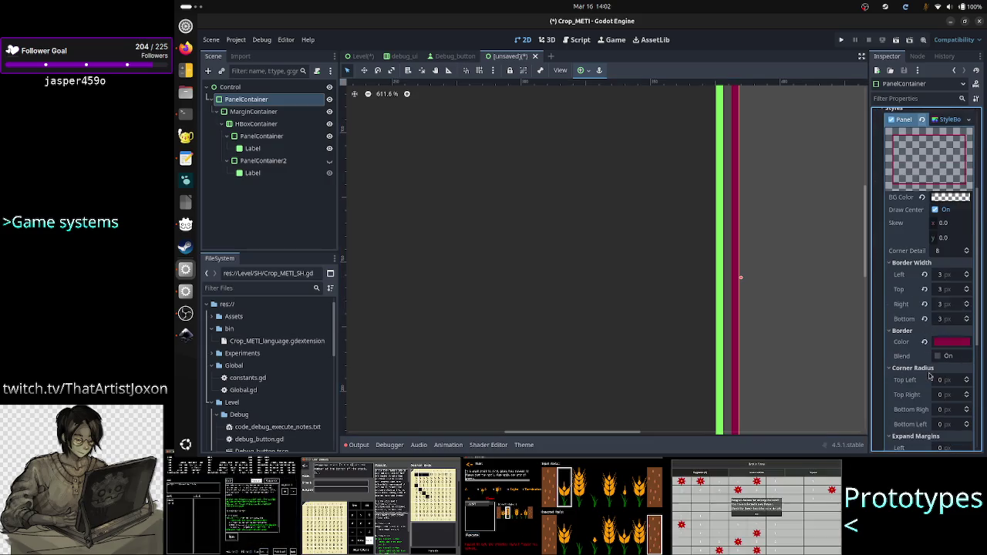
{"action": "left_click", "coordinate": [951, 341]}
{"action": "type", "text": "7aec60"}
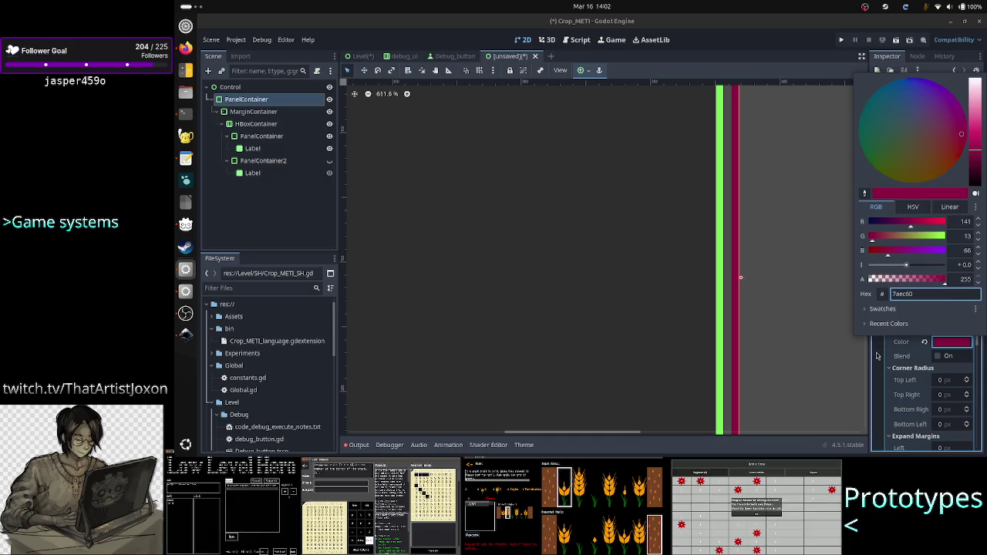
{"action": "left_click", "coordinate": [955, 341]}
{"action": "left_click", "coordinate": [954, 341]}
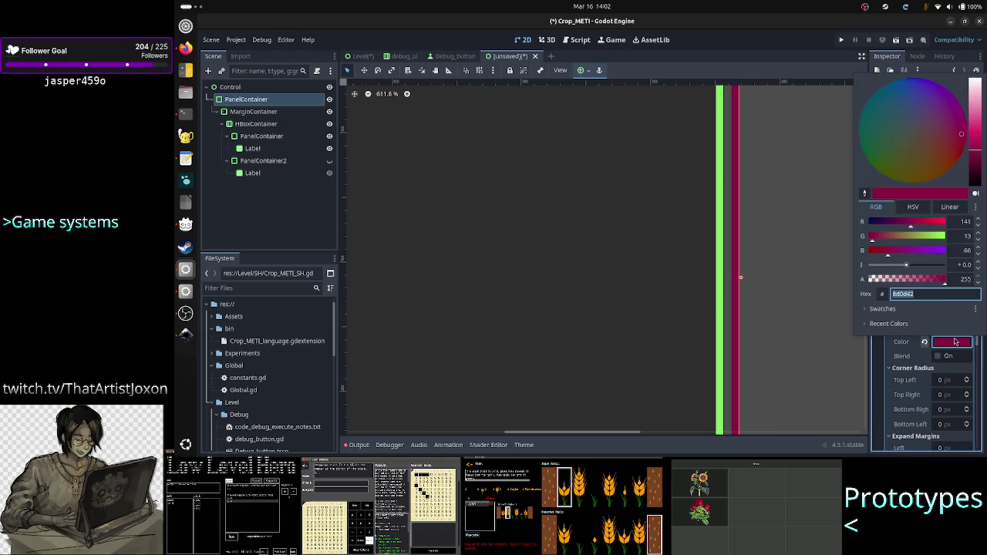
{"action": "key", "text": "BackSpace"}
{"action": "type", "text": "7aec60"}
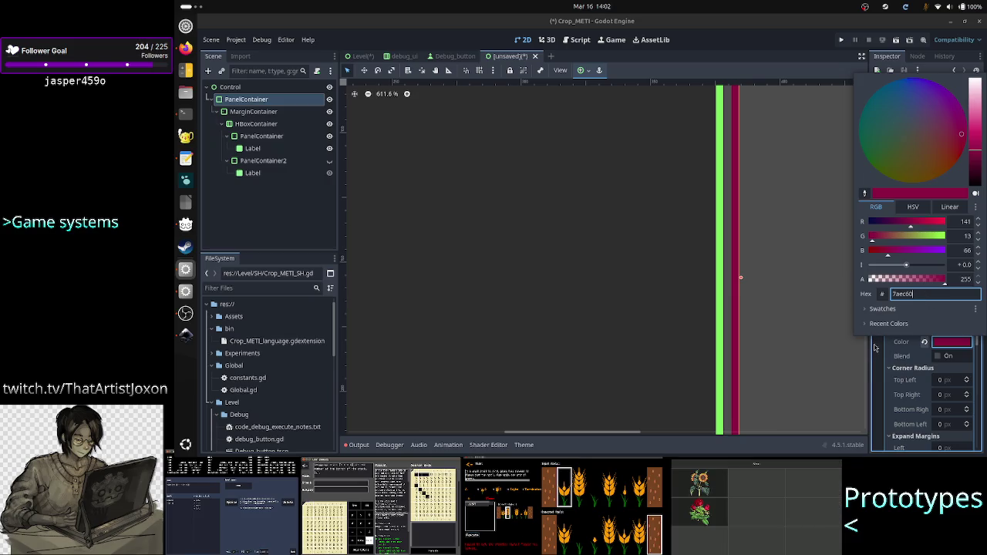
{"action": "key", "text": "Escape"}
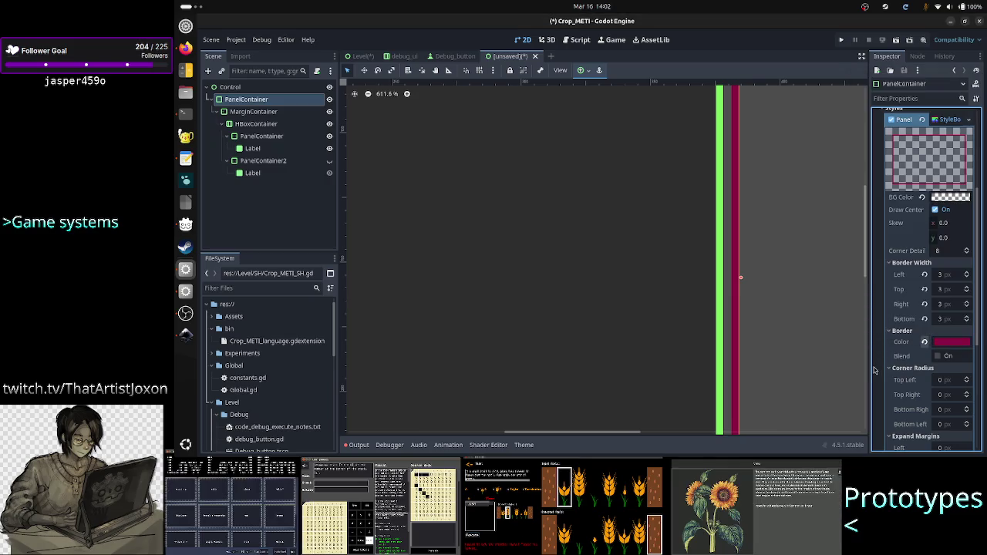
Check the inner PanelContainer's border colour hex value, 7aec60
{"action": "left_click", "coordinate": [261, 136]}
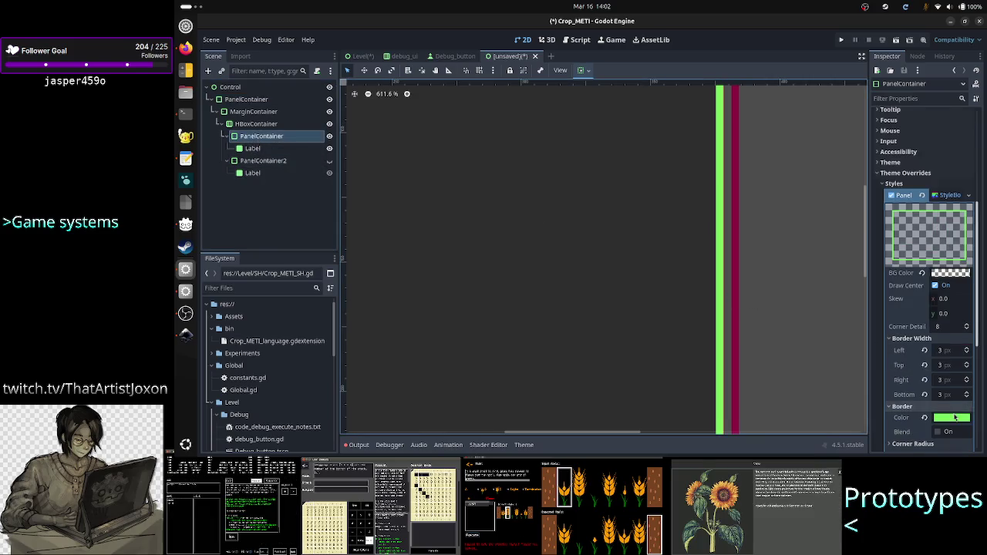
{"action": "left_click", "coordinate": [952, 417]}
{"action": "left_click", "coordinate": [915, 370]}
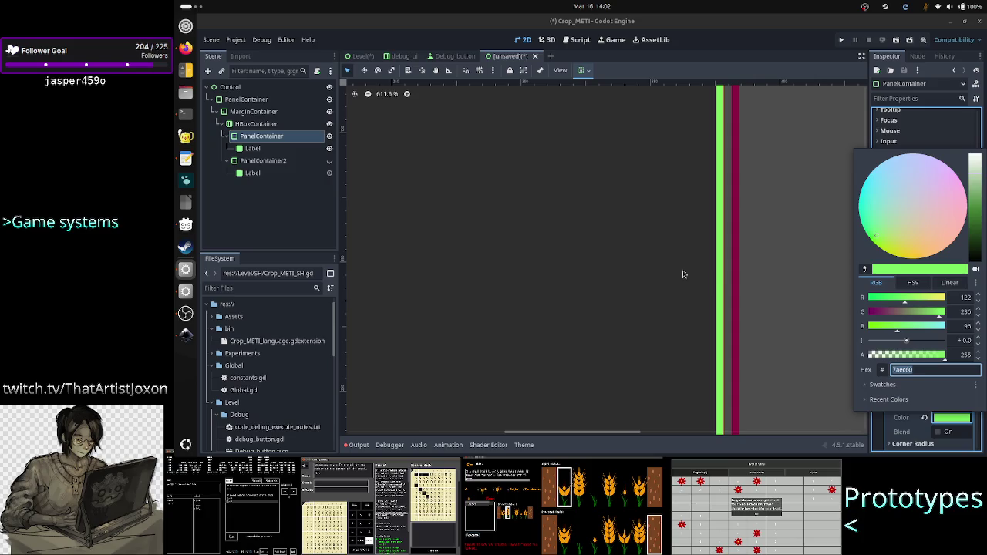
{"action": "left_click", "coordinate": [239, 101]}
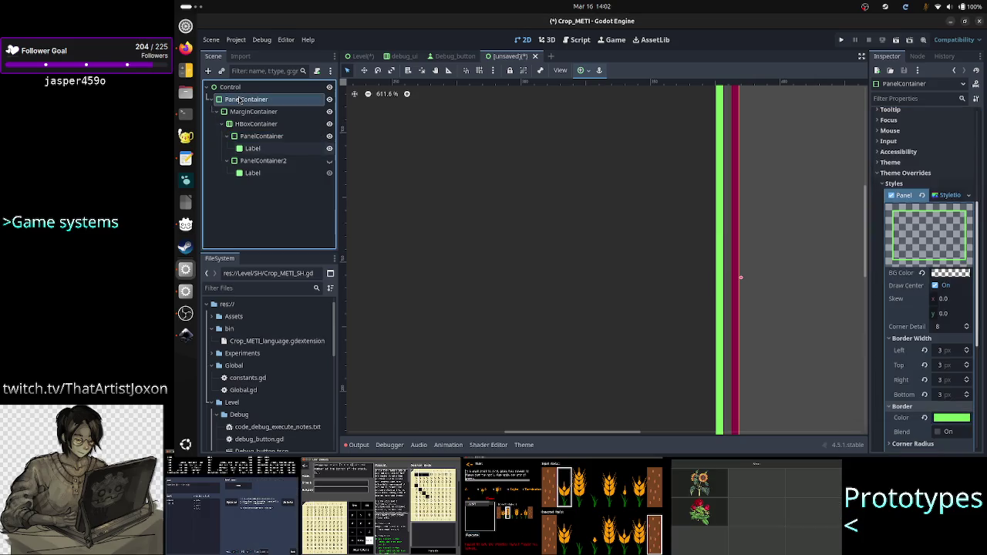
{"action": "left_click", "coordinate": [239, 100]}
Replace the outer border hex 8d0d42 with 7aec60 and apply it
{"action": "left_click", "coordinate": [956, 344]}
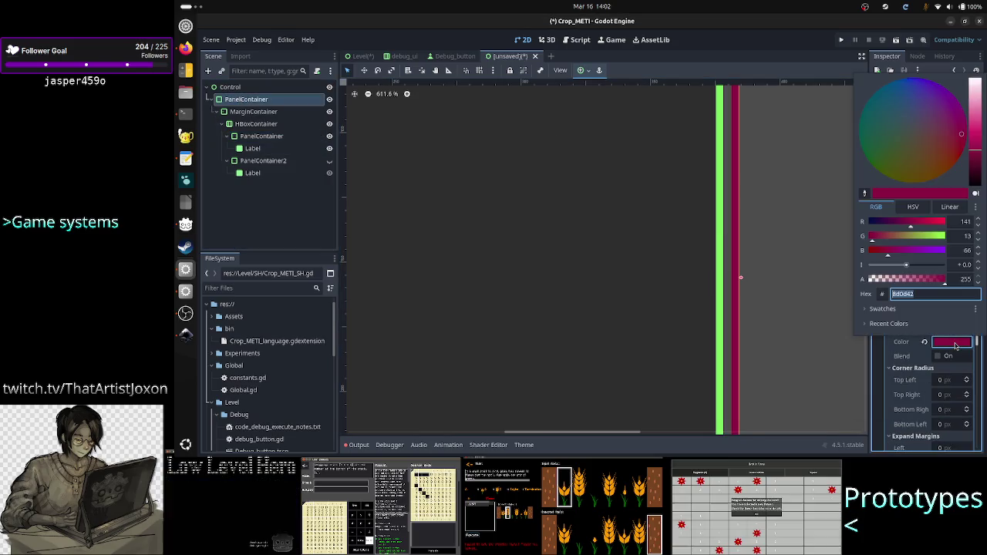
{"action": "left_click", "coordinate": [927, 294]}
{"action": "key", "text": "BackSpace"}
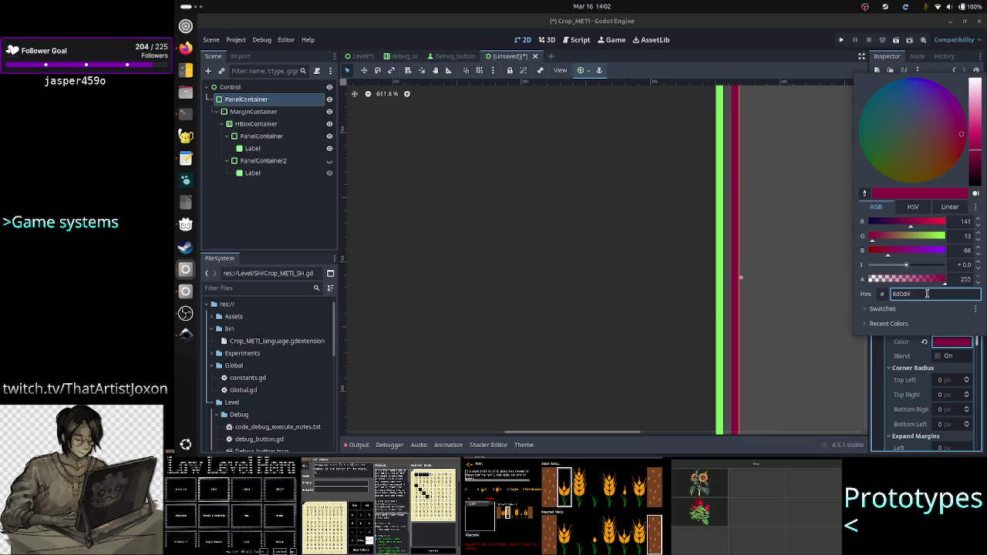
{"action": "key", "text": "BackSpace"}
{"action": "key", "text": "BackSpace"}
{"action": "key", "text": "BackSpace"}
{"action": "type", "text": "7aec60"}
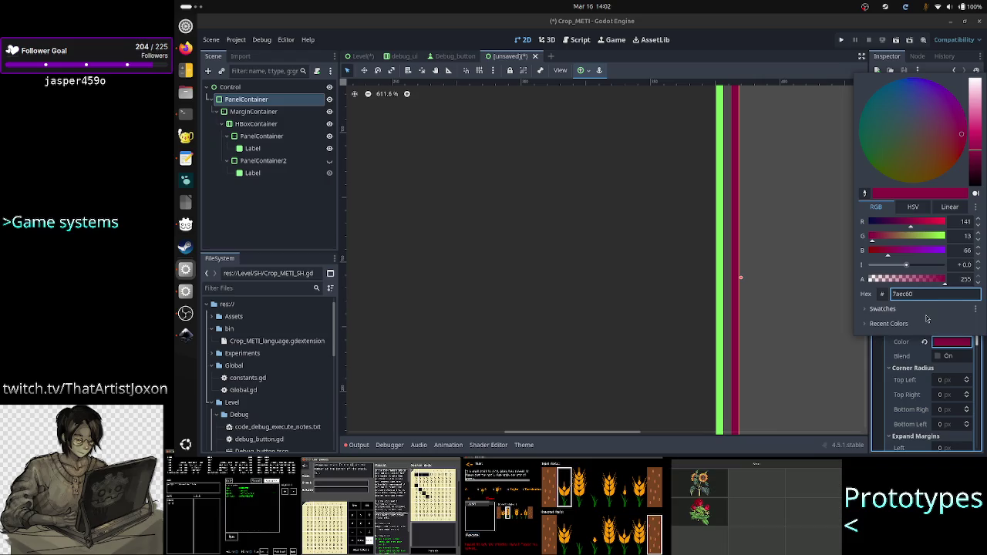
{"action": "key", "text": "Return"}
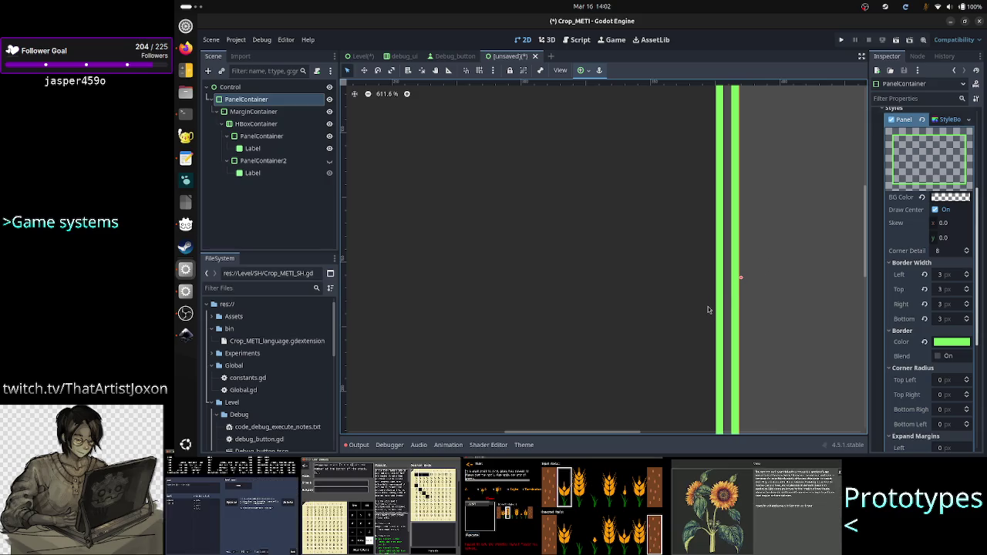
Zoom the canvas to about 313% and pan to the corner of the nested green-bordered panels
{"action": "scroll", "coordinate": [730, 311], "scroll_direction": "down", "scroll_amount": 5}
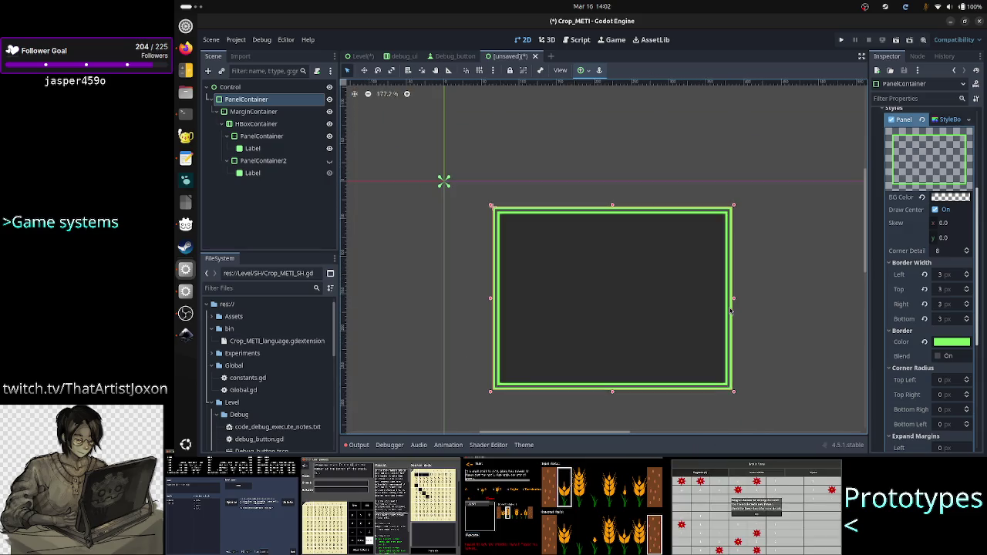
{"action": "scroll", "coordinate": [730, 311], "scroll_direction": "up", "scroll_amount": 1}
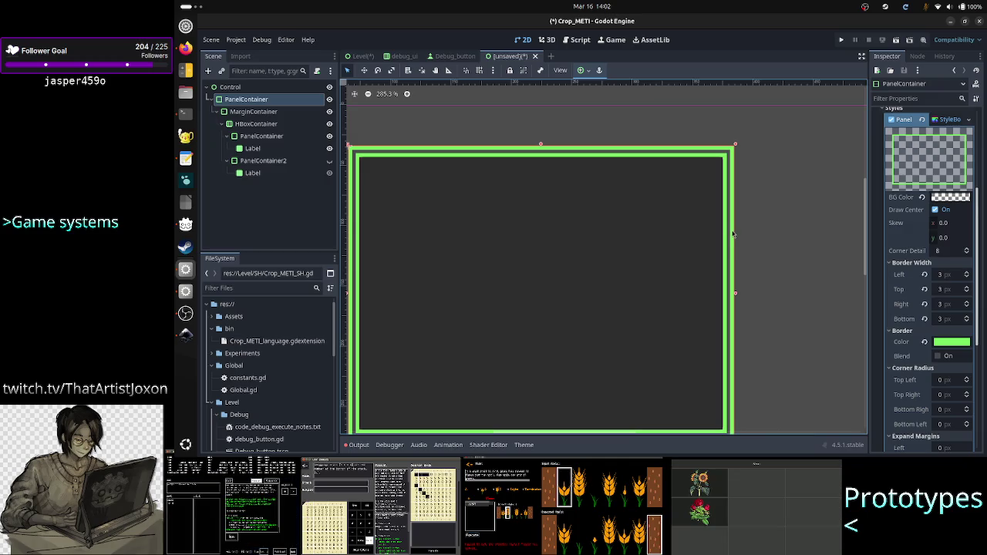
{"action": "scroll", "coordinate": [732, 233], "scroll_direction": "up", "scroll_amount": 8}
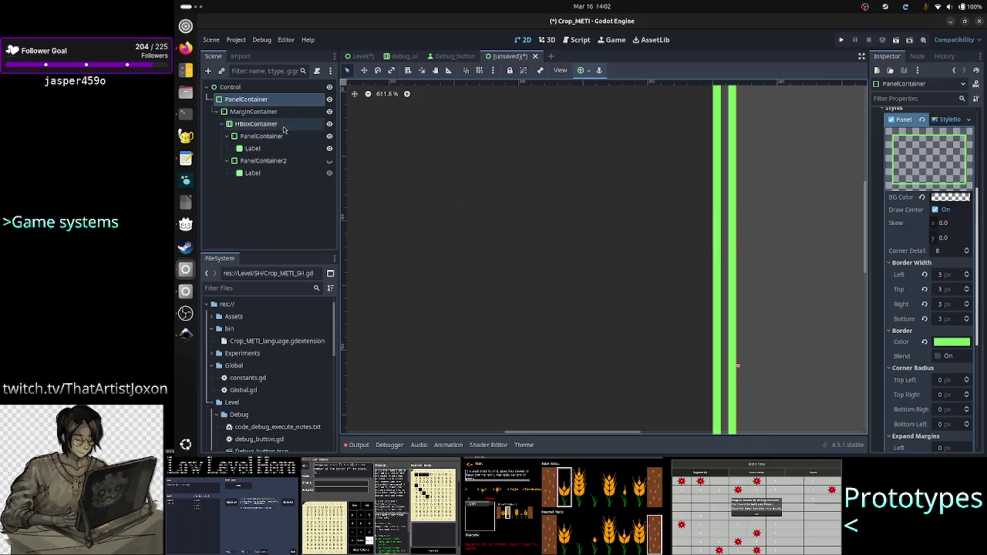
{"action": "left_click", "coordinate": [258, 112]}
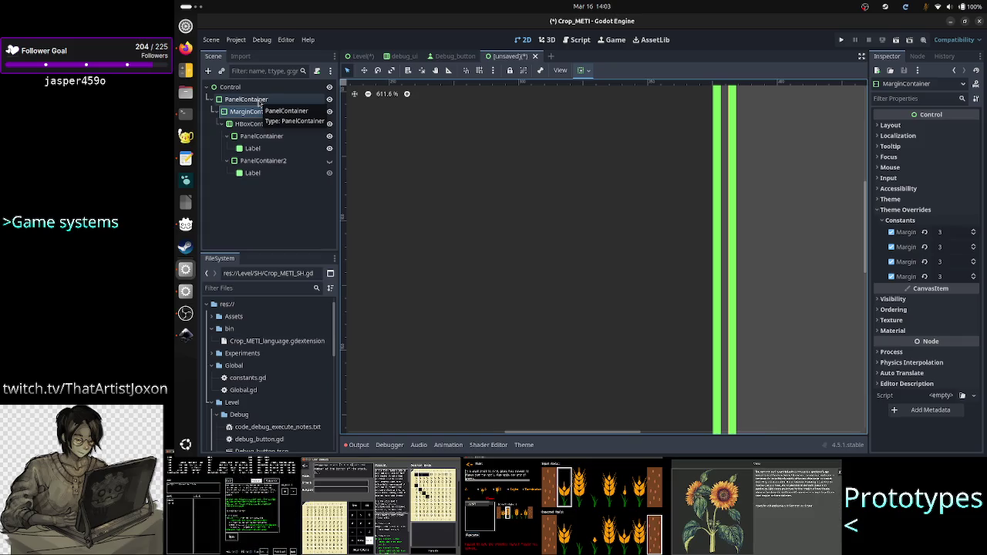
{"action": "scroll", "coordinate": [470, 186], "scroll_direction": "down", "scroll_amount": 6}
{"action": "scroll", "coordinate": [470, 189], "scroll_direction": "down", "scroll_amount": 1}
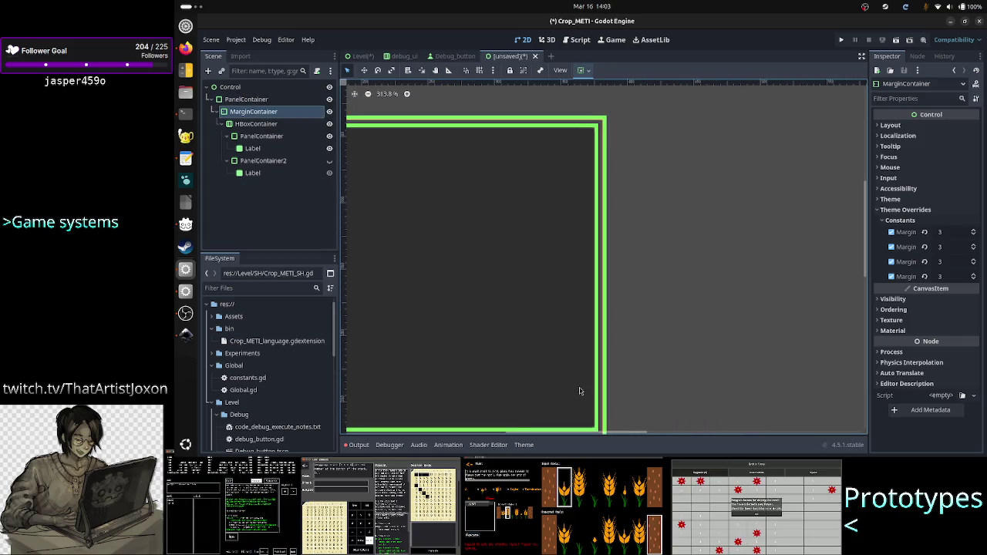
{"action": "mouse_move", "coordinate": [602, 433]}
{"action": "left_mouse_down"}
{"action": "mouse_move", "coordinate": [563, 438]}
{"action": "mouse_move", "coordinate": [577, 435]}
{"action": "left_mouse_up"}
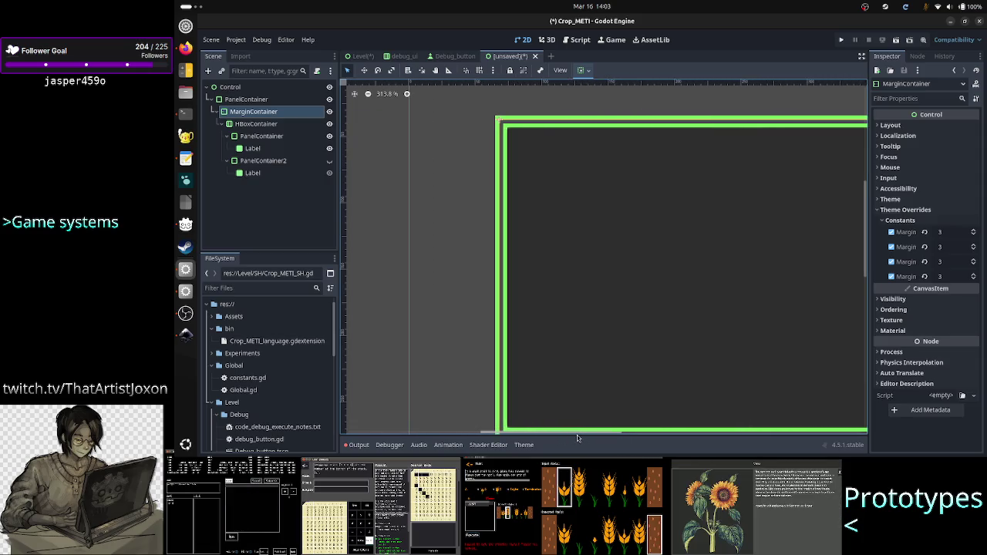
Change the MarginContainer's node type to PanelContainer, searching 'panelco' in Change Type
{"action": "right_click", "coordinate": [262, 114]}
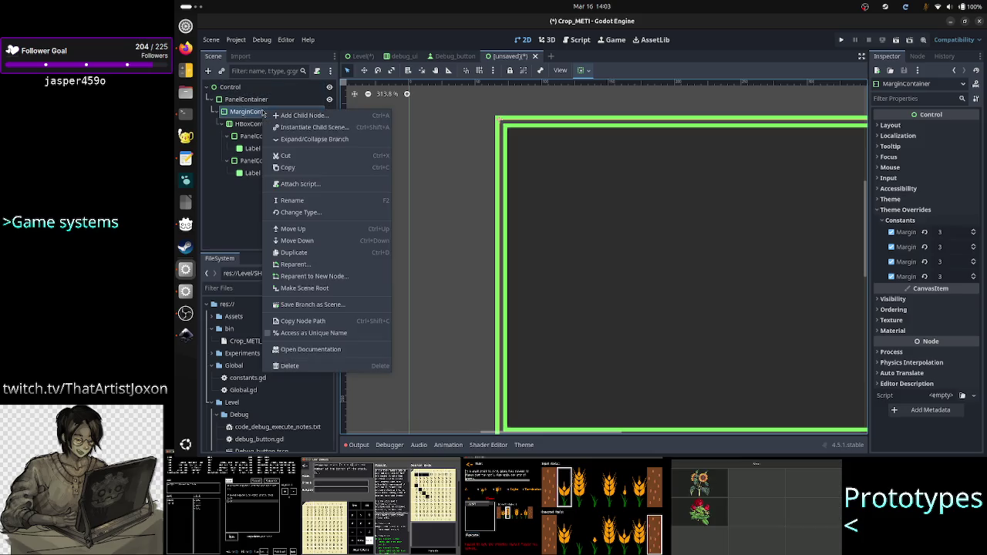
{"action": "left_click", "coordinate": [313, 212]}
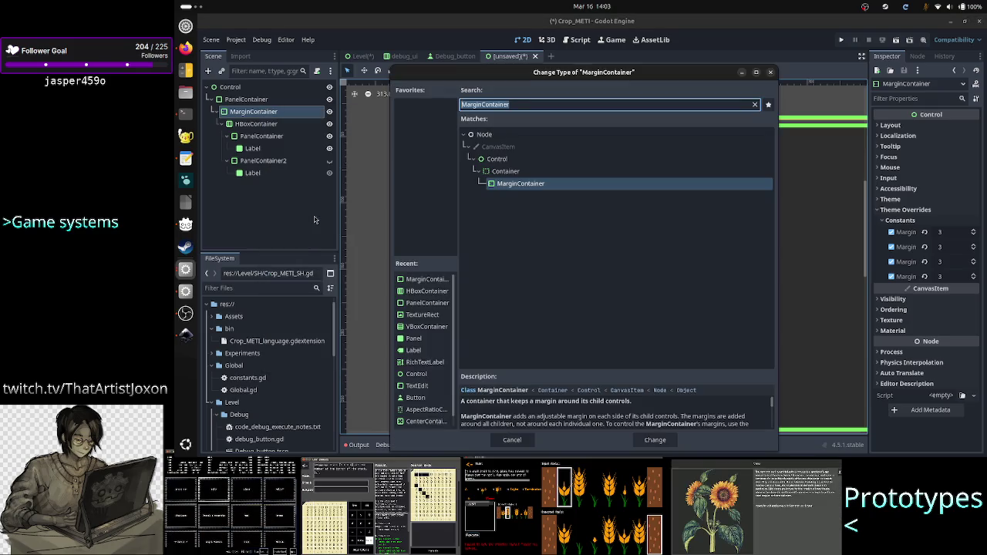
{"action": "type", "text": "pae"}
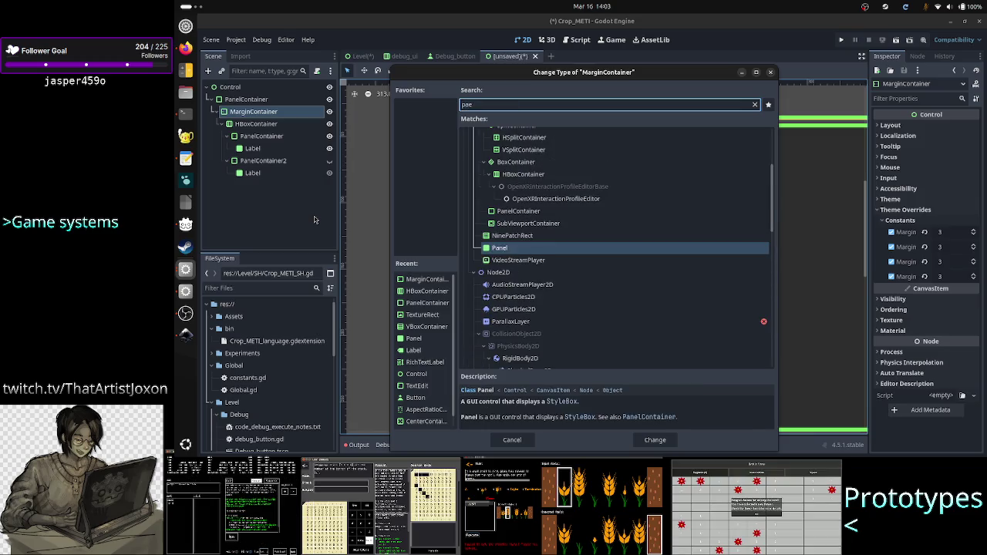
{"action": "key", "text": "BackSpace"}
{"action": "type", "text": "nel"}
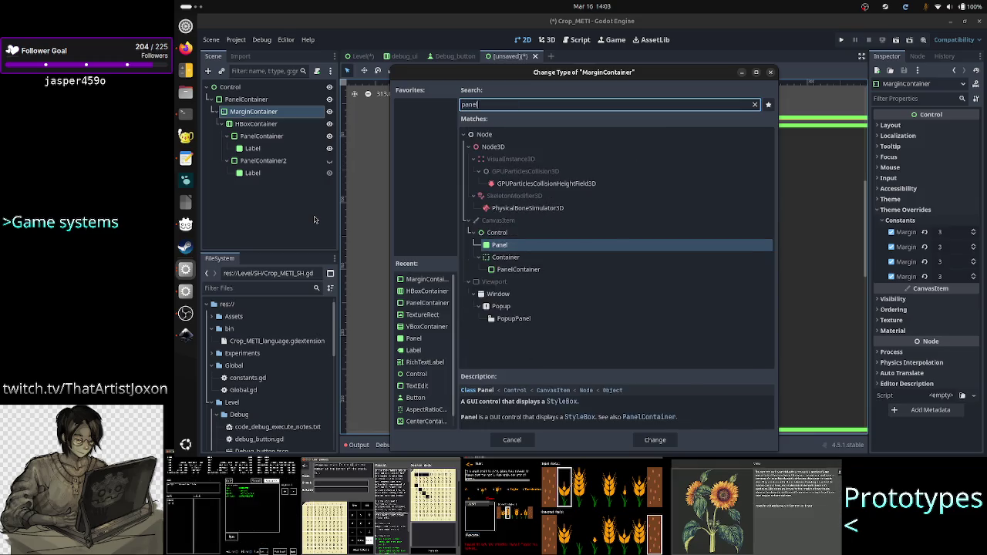
{"action": "type", "text": "co"}
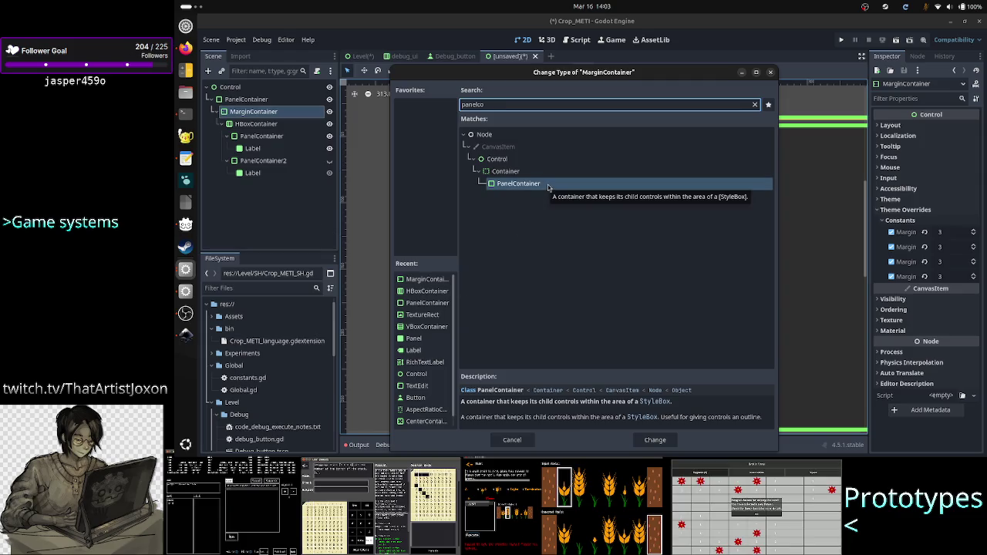
{"action": "key", "text": "Return"}
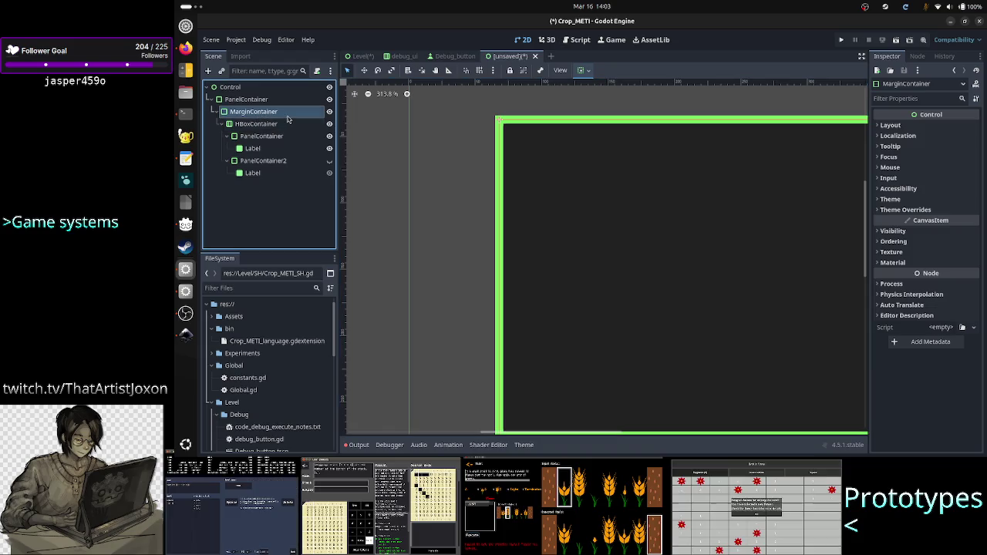
Rename the converted PanelContainer to Between_panel
{"action": "double_click", "coordinate": [287, 117]}
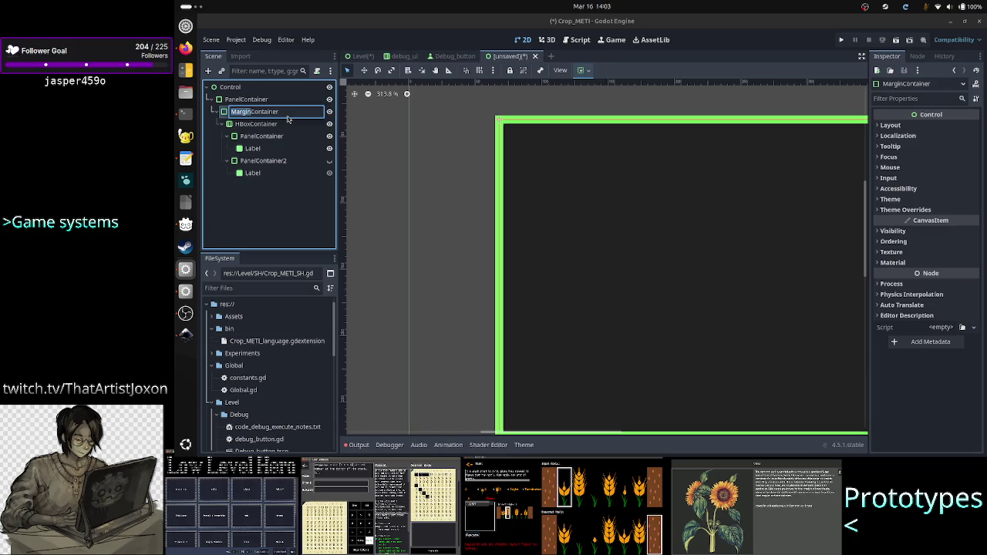
{"action": "type", "text": "PanelCon"}
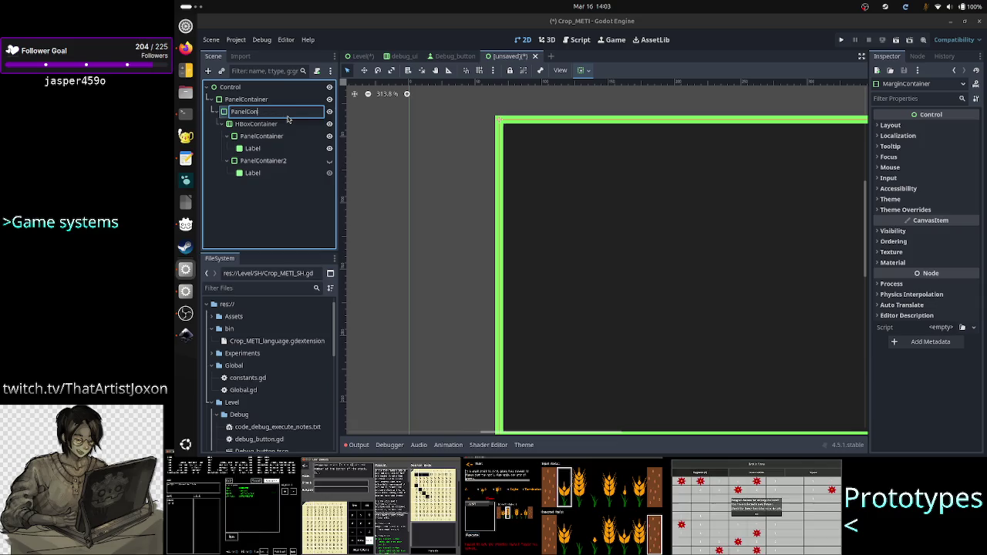
{"action": "key", "text": "ctrl+BackSpace"}
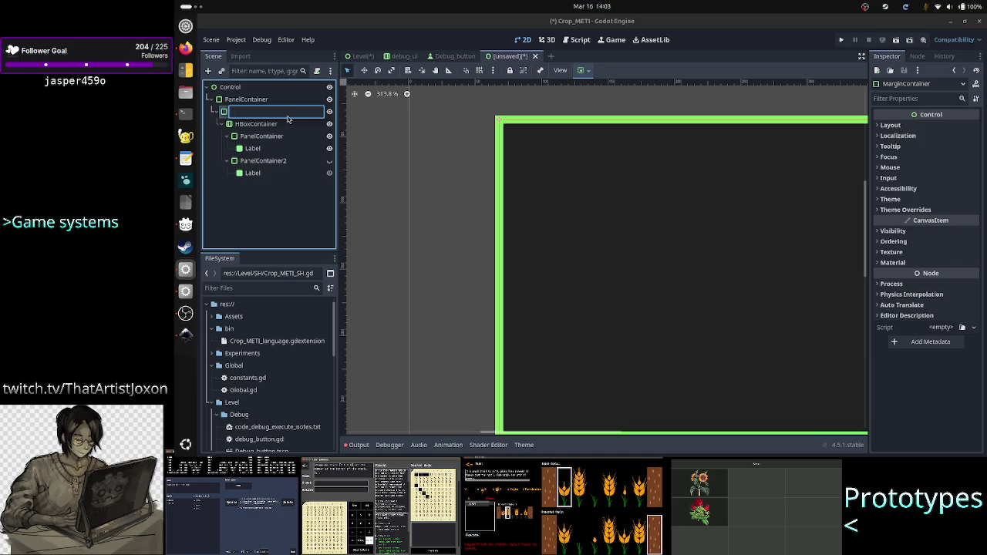
{"action": "type", "text": "Inf"}
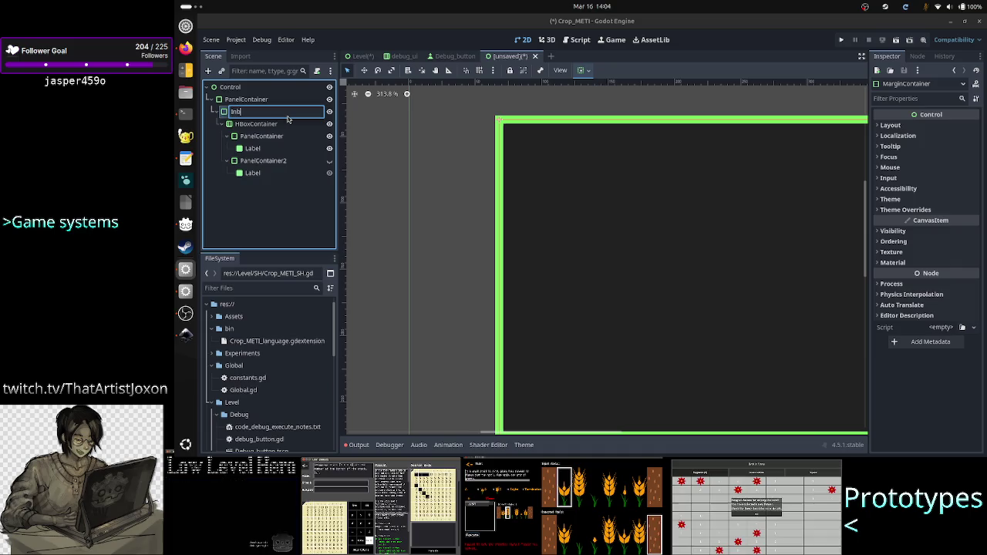
{"action": "type", "text": "B"}
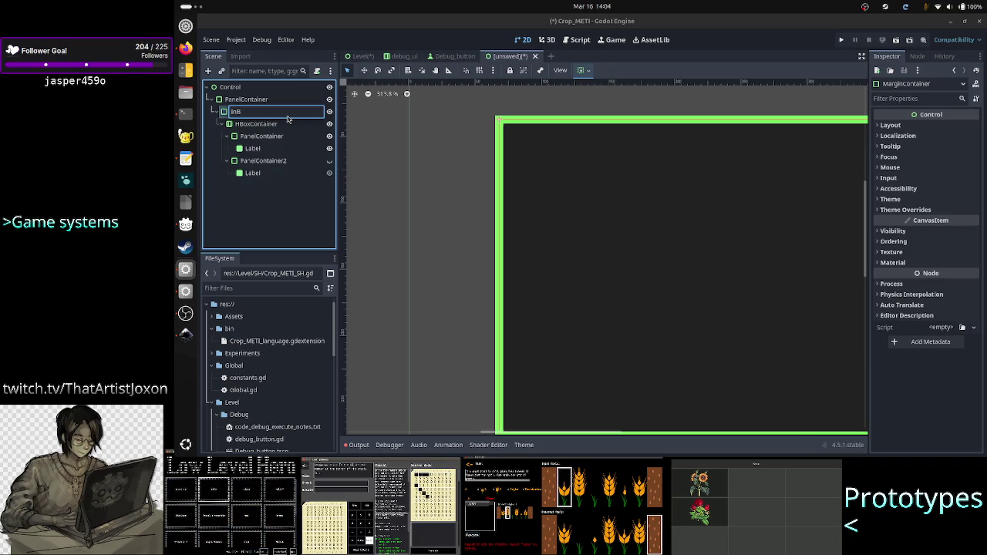
{"action": "key", "text": "BackSpace"}
{"action": "key", "text": "BackSpace"}
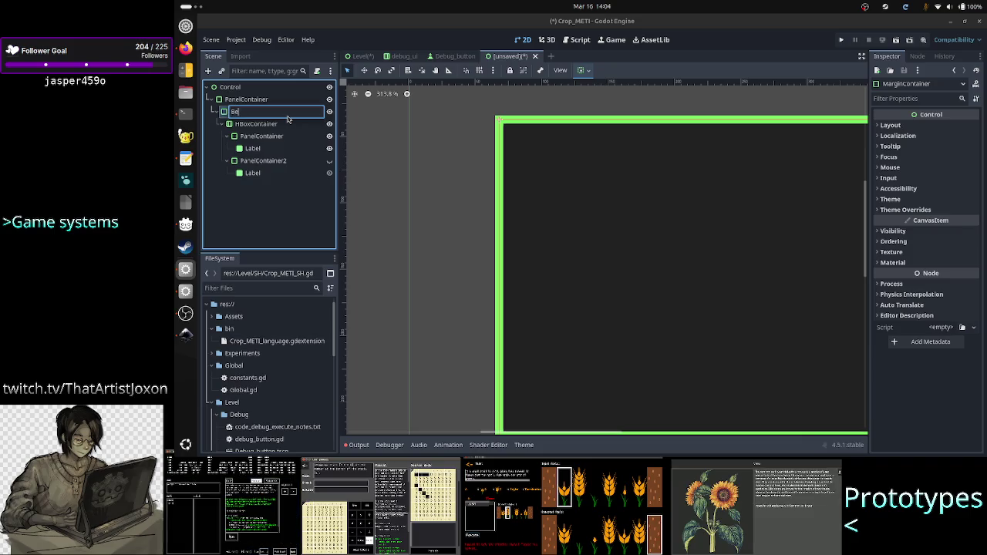
{"action": "type", "text": "tween_panel"}
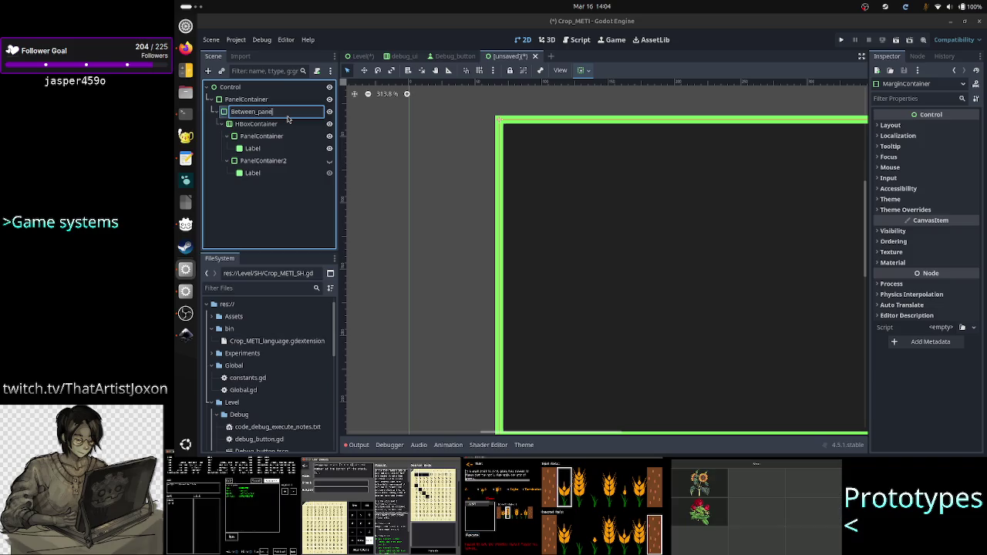
{"action": "key", "text": "Return"}
{"action": "left_click_drag", "start_coordinate": [287, 114], "coordinate": [282, 112]}
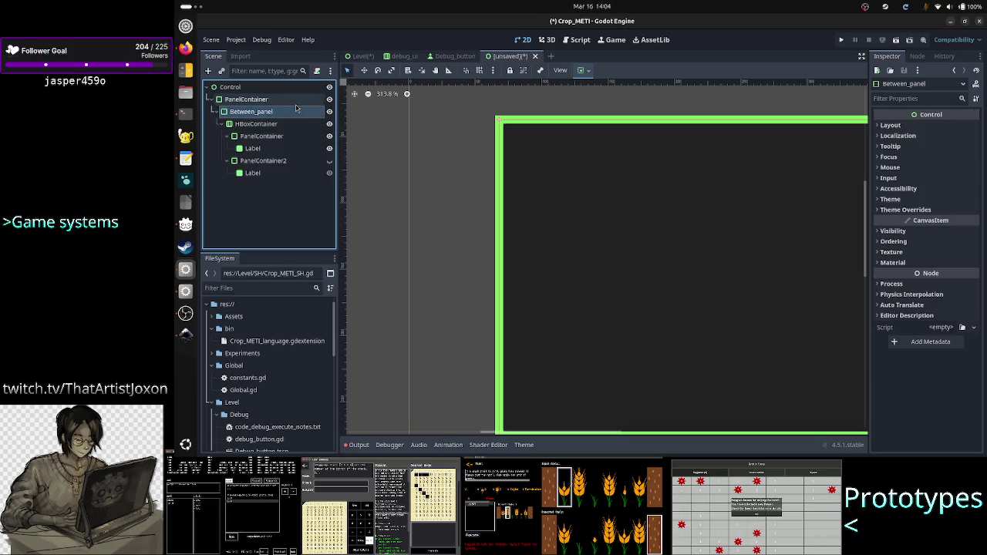
Rename the outer PanelContainer to Outer_panel and the first inner panel to Inner_panel_1
{"action": "left_click", "coordinate": [295, 104]}
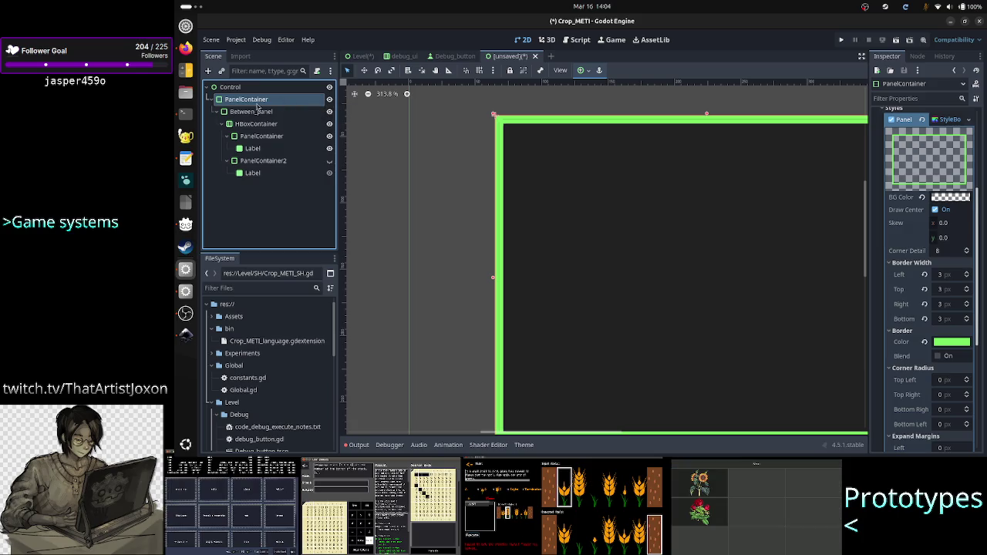
{"action": "double_click", "coordinate": [250, 102]}
{"action": "type", "text": "Outer_p"}
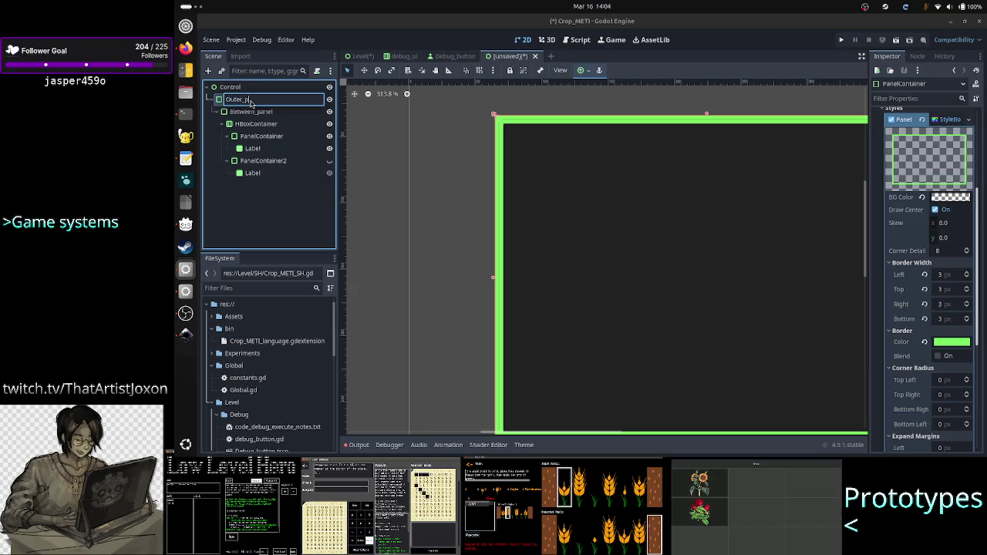
{"action": "type", "text": "anel"}
{"action": "key", "text": "Return"}
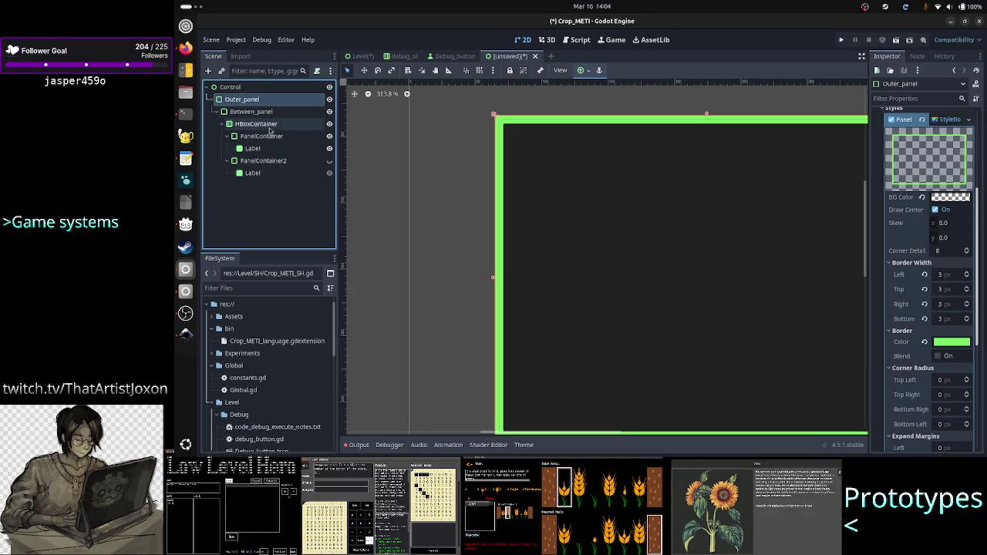
{"action": "double_click", "coordinate": [266, 136]}
{"action": "type", "text": "Inner_panel"}
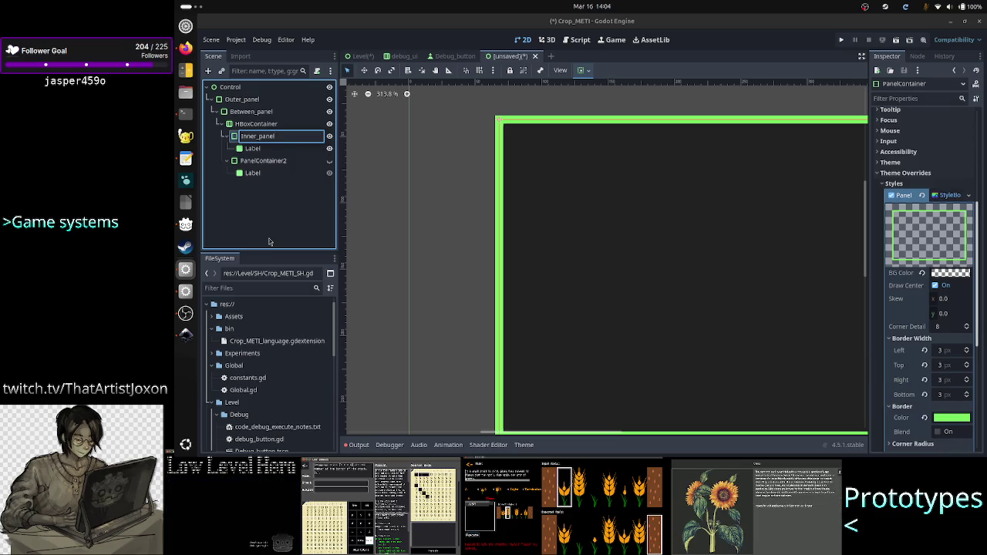
{"action": "type", "text": "_1"}
{"action": "key", "text": "Return"}
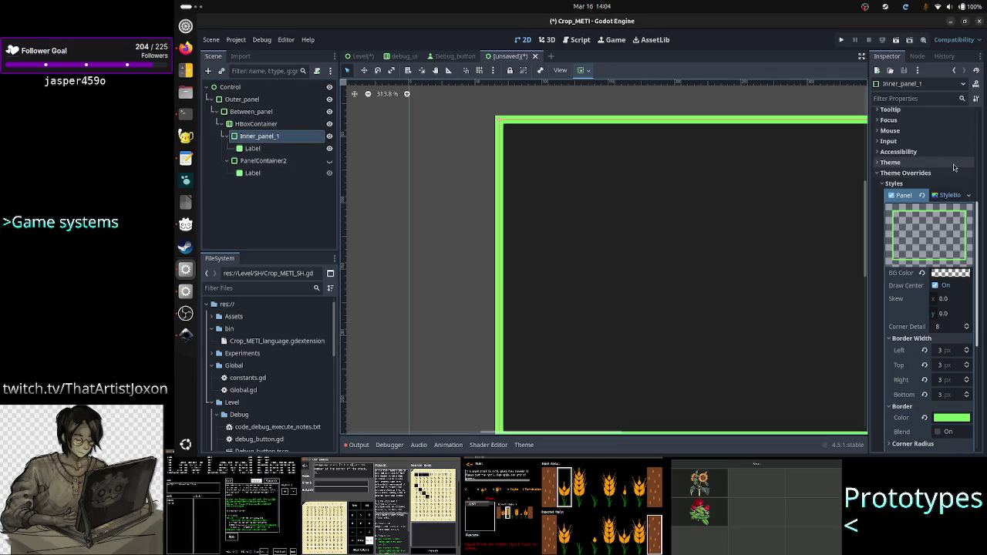
{"action": "scroll", "coordinate": [954, 167], "scroll_direction": "up", "scroll_amount": 3}
{"action": "scroll", "coordinate": [954, 167], "scroll_direction": "up", "scroll_amount": 2}
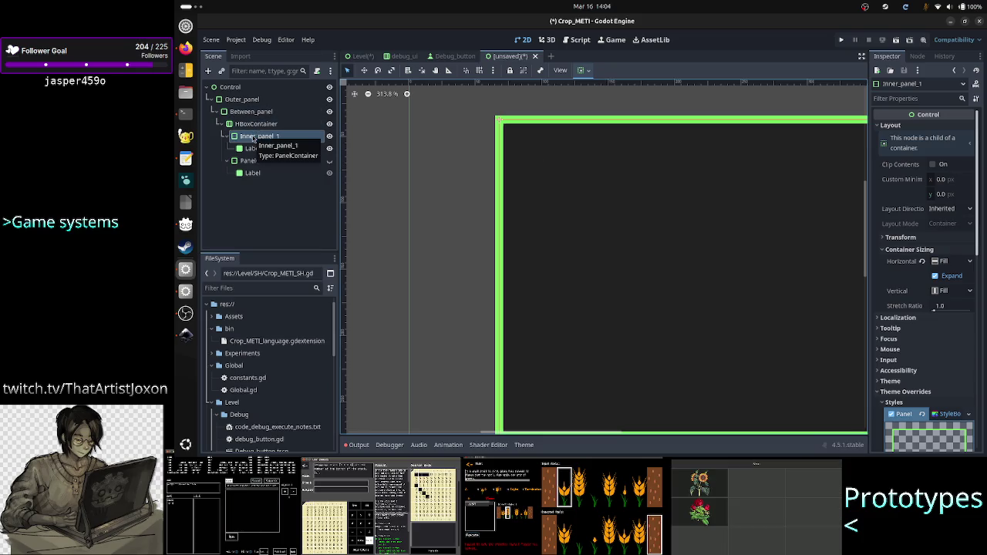
Rename PanelContainer2 to Inner_pannel_2
{"action": "left_click", "coordinate": [275, 163]}
{"action": "left_click", "coordinate": [275, 163]}
{"action": "type", "text": "In"}
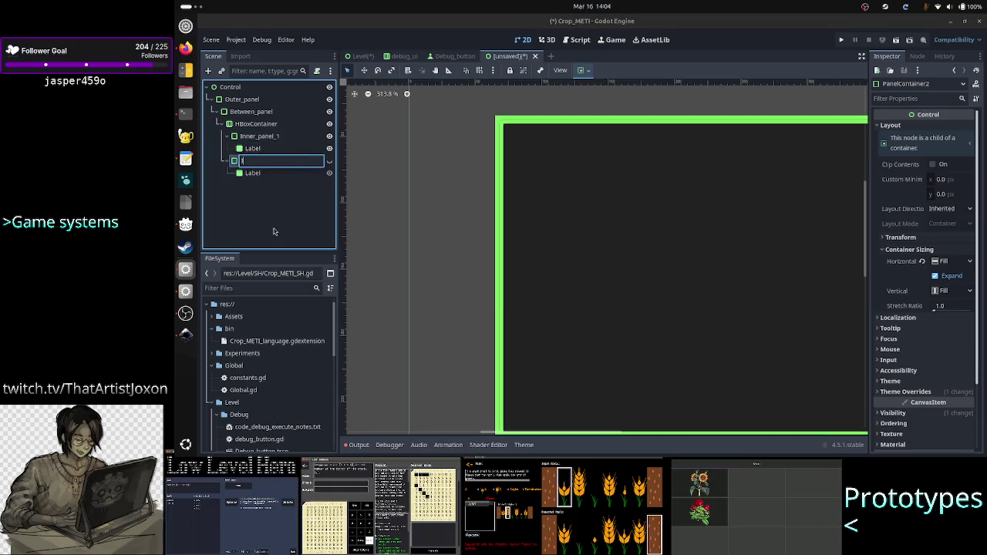
{"action": "type", "text": "ner_"}
{"action": "type", "text": "pannel"}
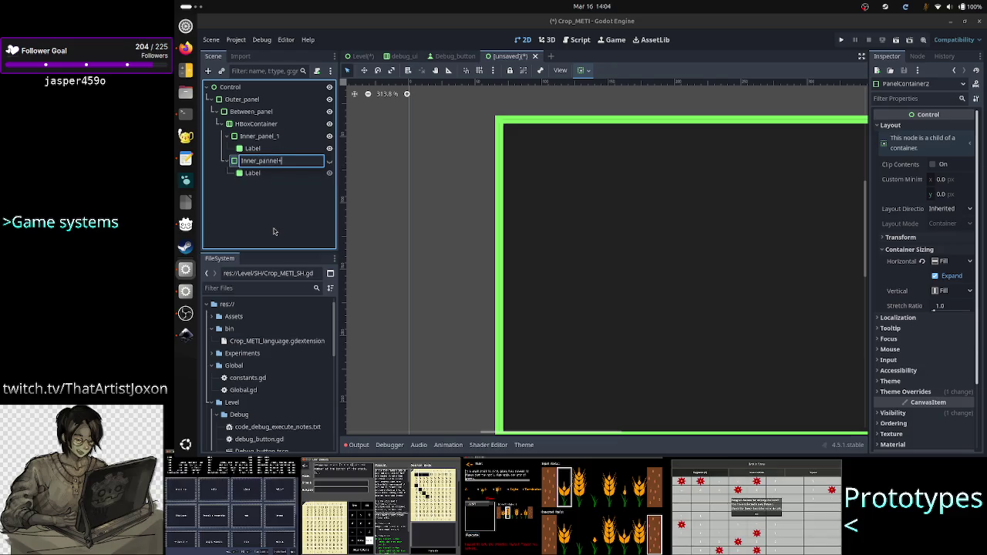
{"action": "type", "text": "_"}
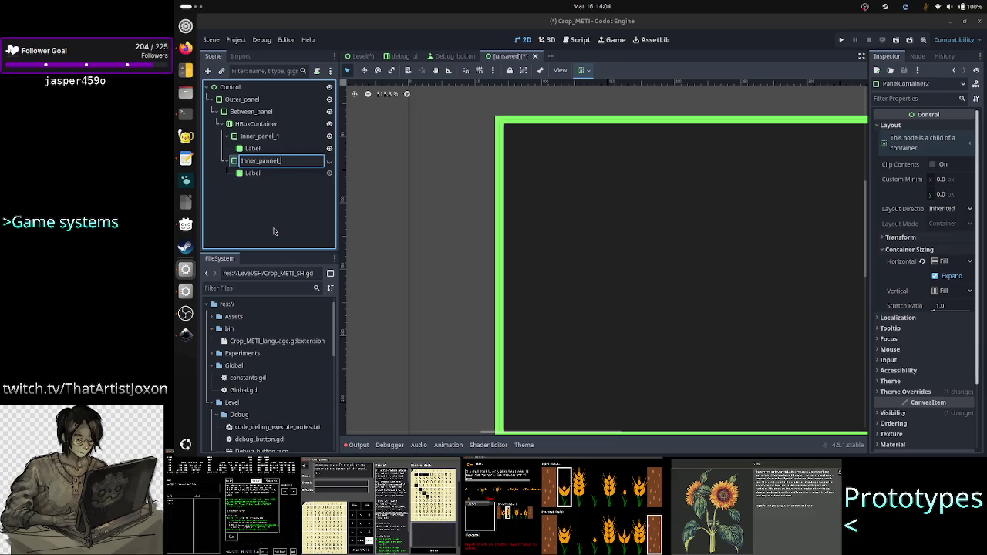
{"action": "type", "text": "2_2"}
{"action": "key", "text": "Return"}
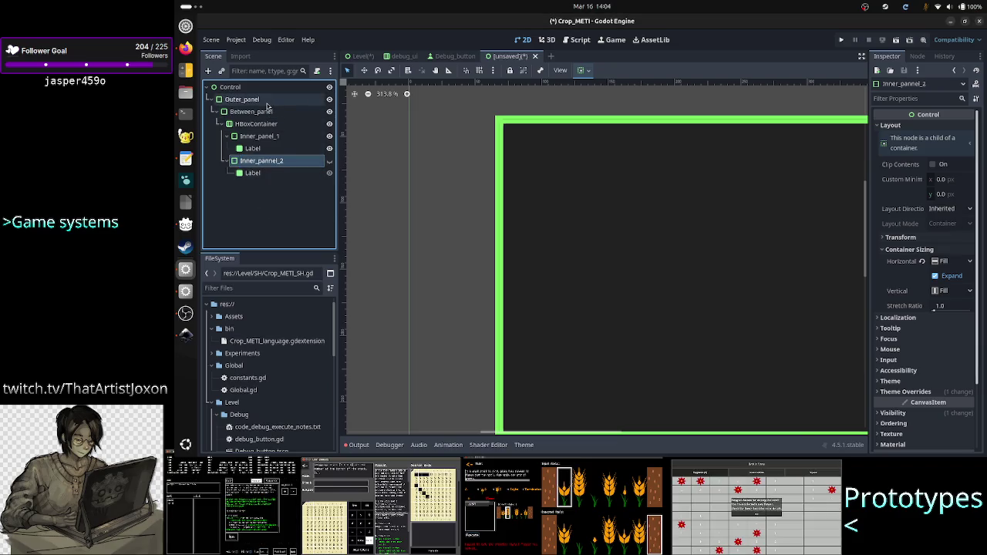
Compare the panel nodes in the Inspector, ending with Between_panel's properties shown
{"action": "left_click", "coordinate": [242, 100]}
{"action": "left_click", "coordinate": [256, 113]}
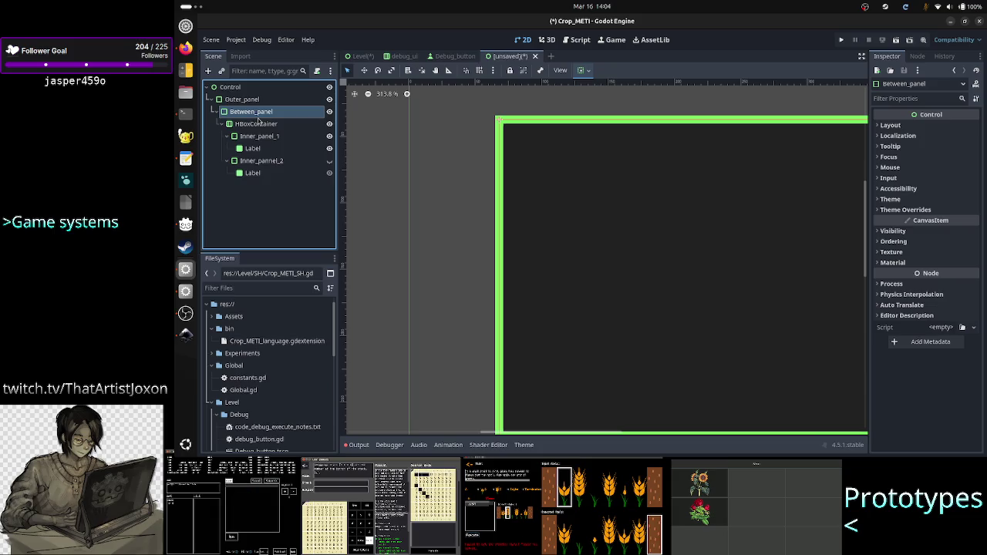
{"action": "left_click", "coordinate": [258, 101]}
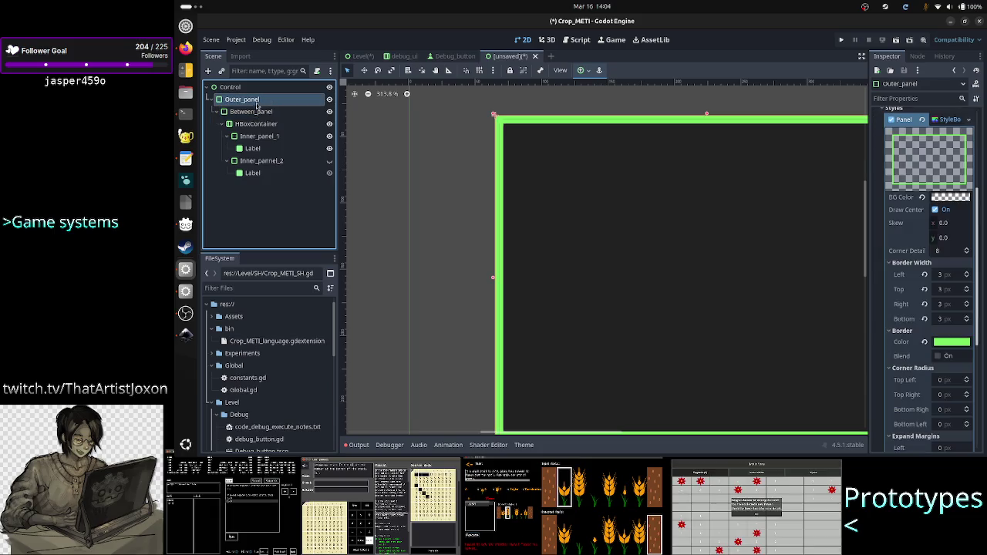
{"action": "left_click", "coordinate": [257, 136]}
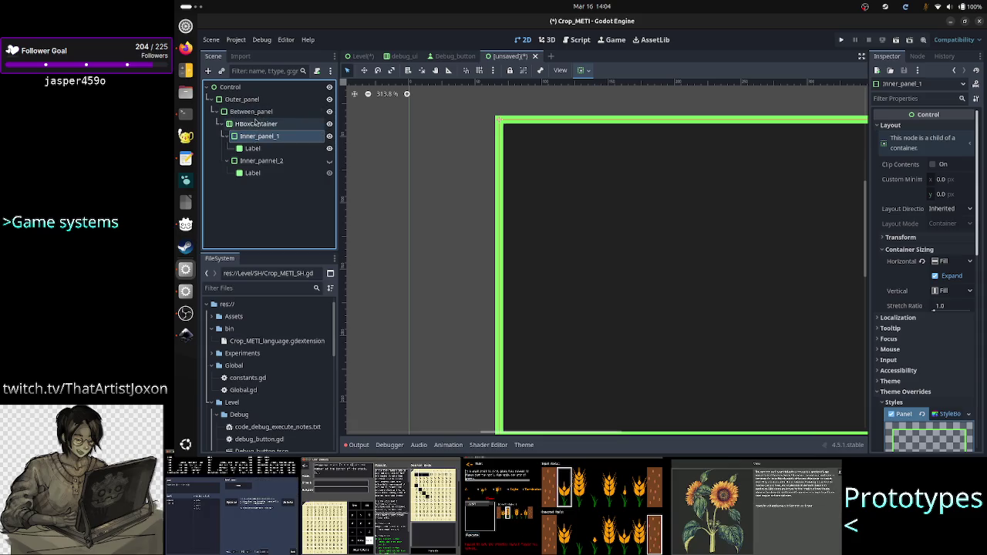
{"action": "left_click", "coordinate": [257, 111]}
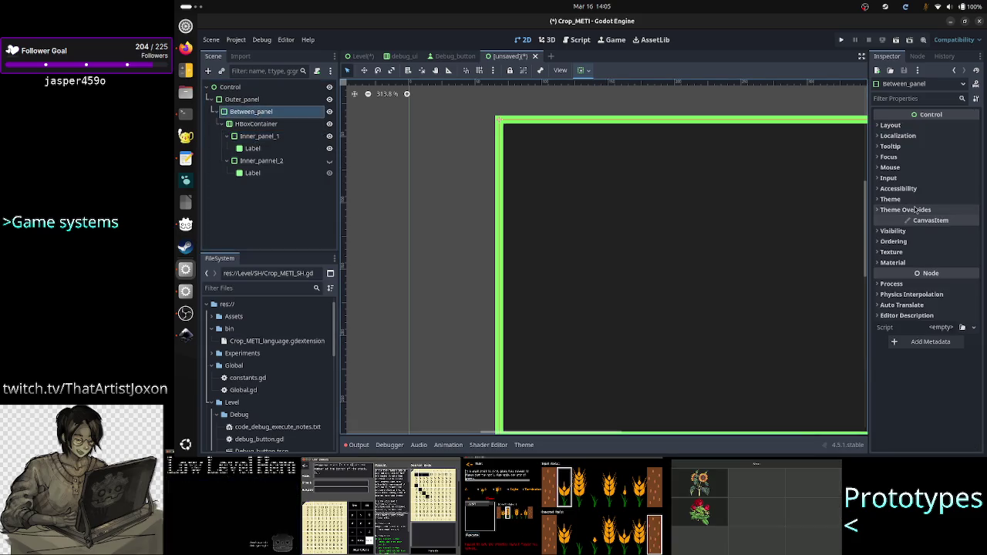
Give Between_panel a new StyleBoxFlat panel override with eb6b6f background, then show Inner_pannel_2
{"action": "left_click", "coordinate": [905, 210]}
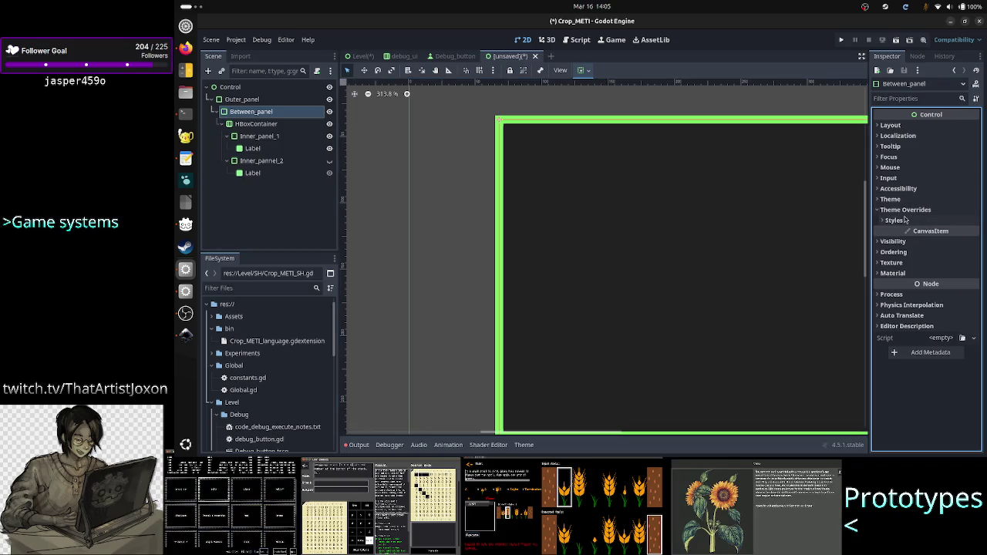
{"action": "left_click", "coordinate": [906, 221]}
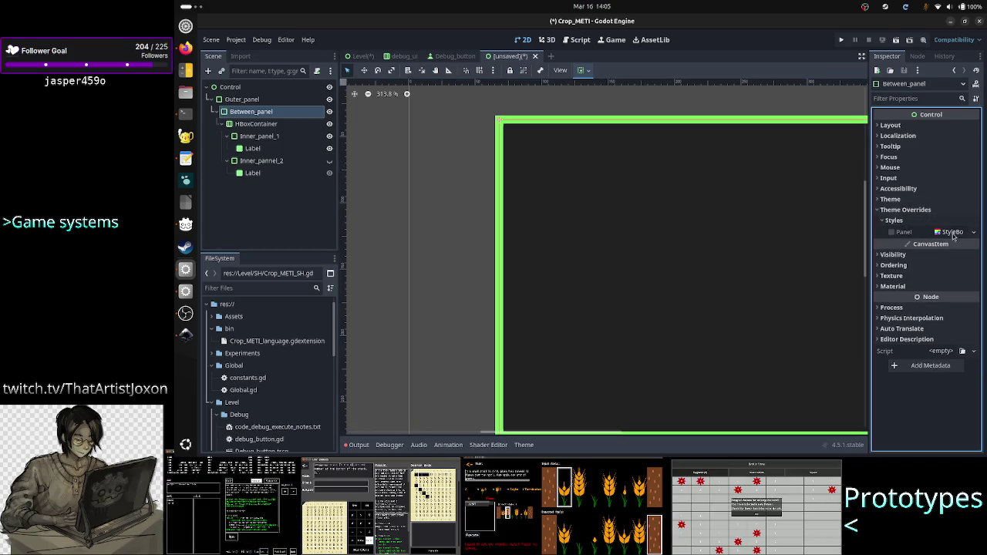
{"action": "left_click", "coordinate": [975, 233]}
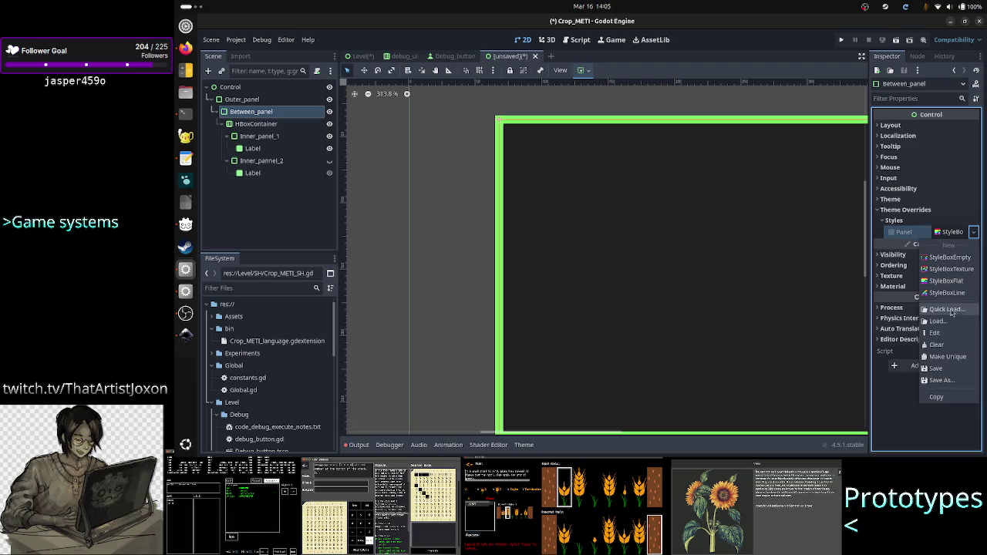
{"action": "left_click", "coordinate": [947, 280]}
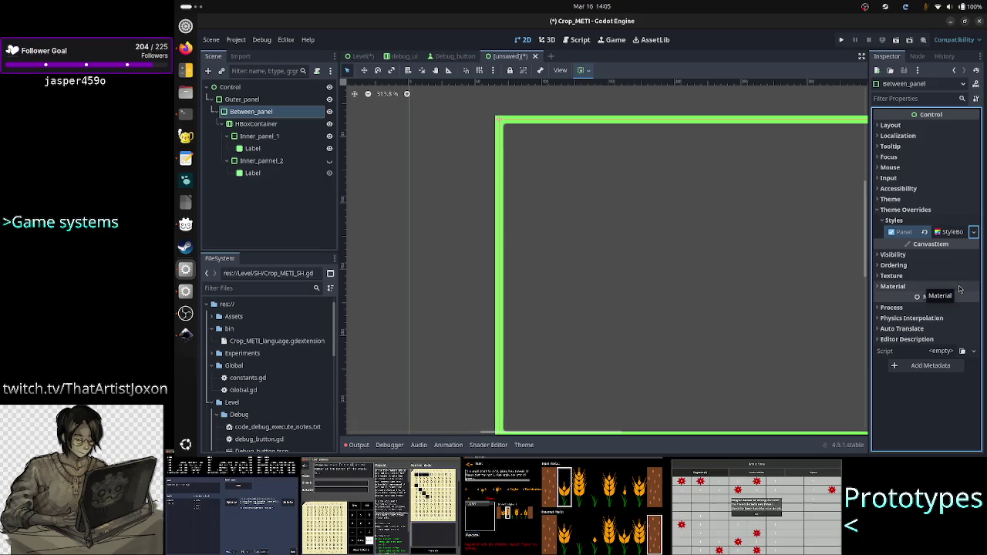
{"action": "left_click", "coordinate": [953, 231]}
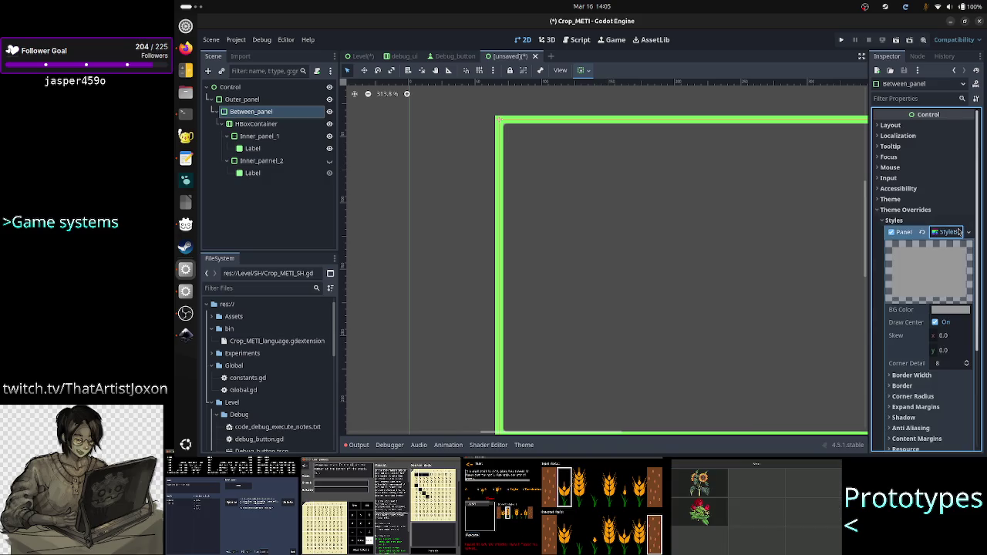
{"action": "left_click", "coordinate": [950, 310]}
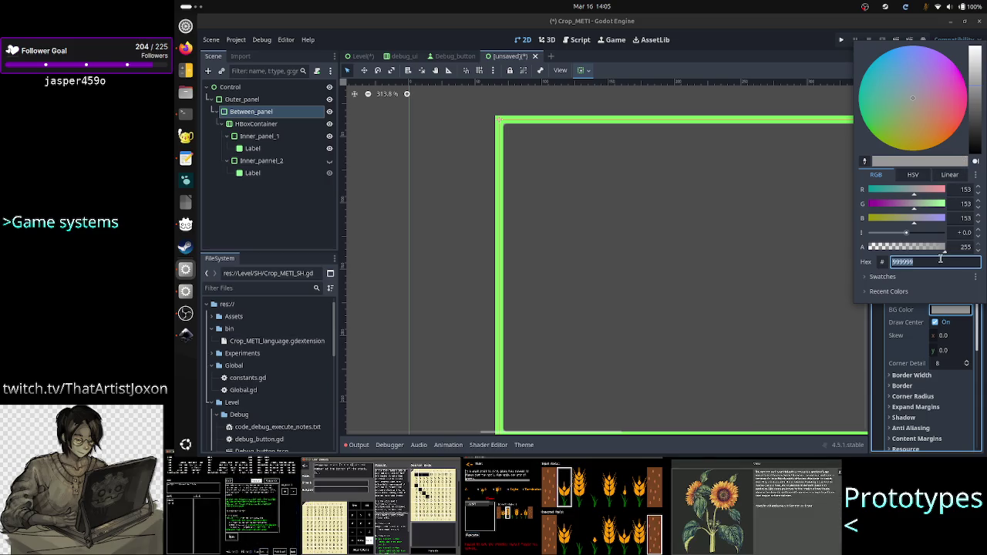
{"action": "left_click", "coordinate": [952, 116]}
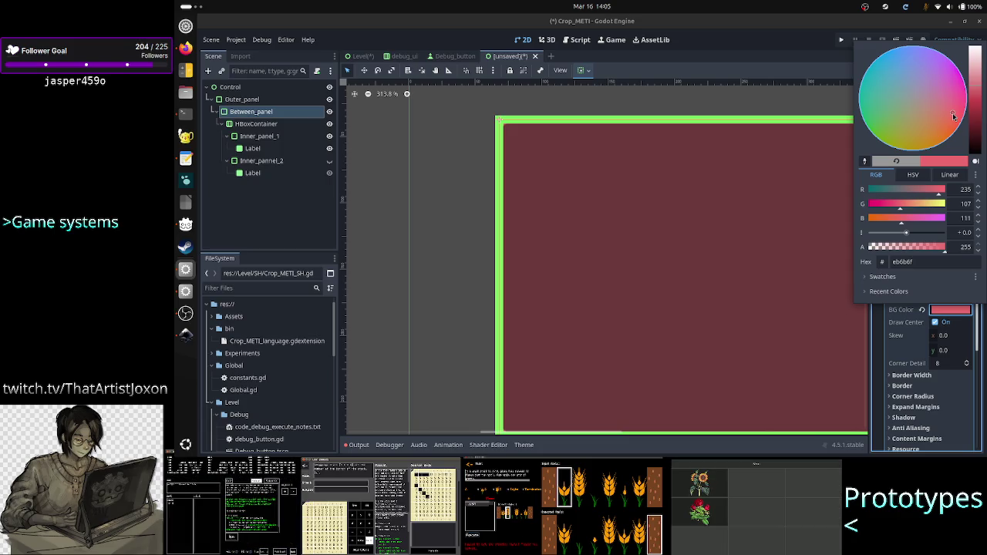
{"action": "left_click", "coordinate": [452, 216]}
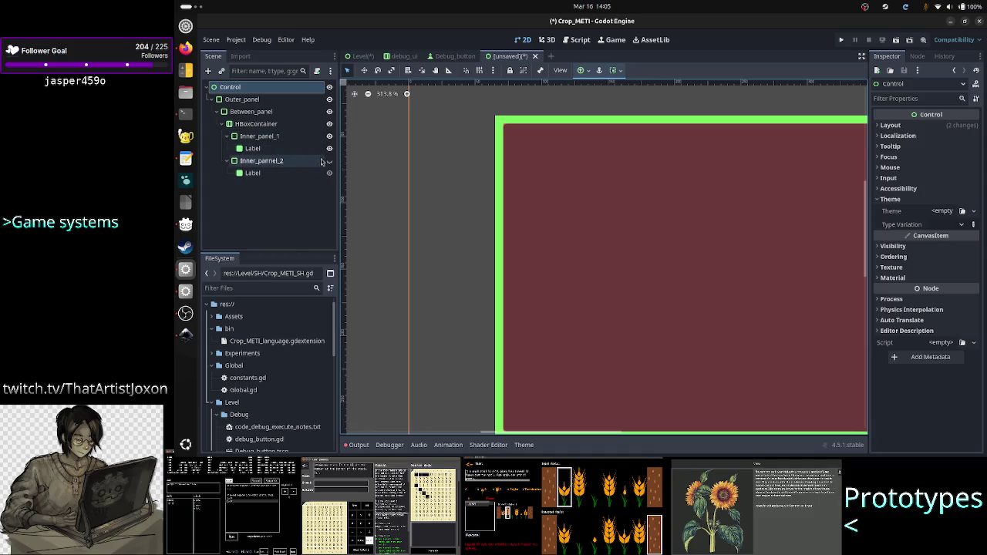
{"action": "left_click", "coordinate": [329, 162]}
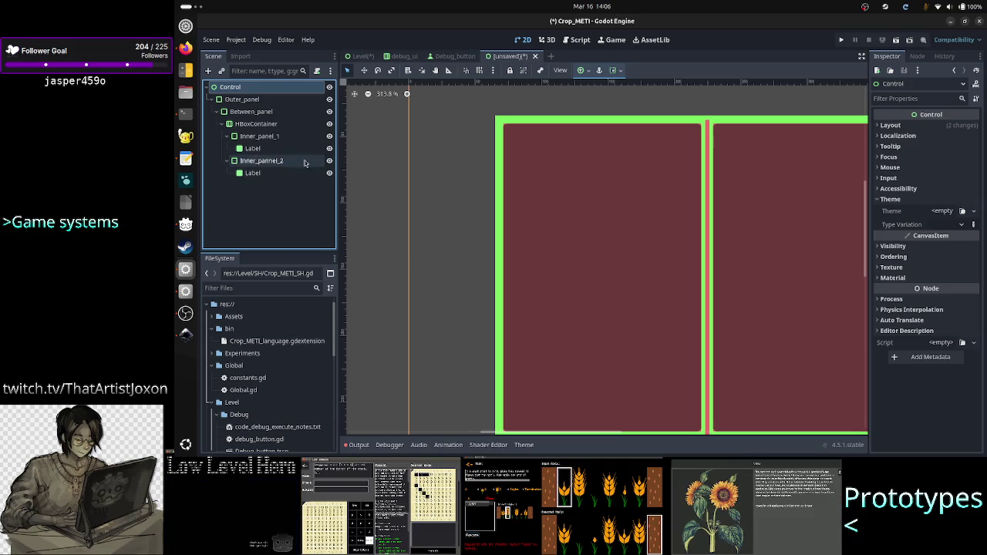
Check Inner_panel_1's background colour without changing it
{"action": "left_click", "coordinate": [272, 149]}
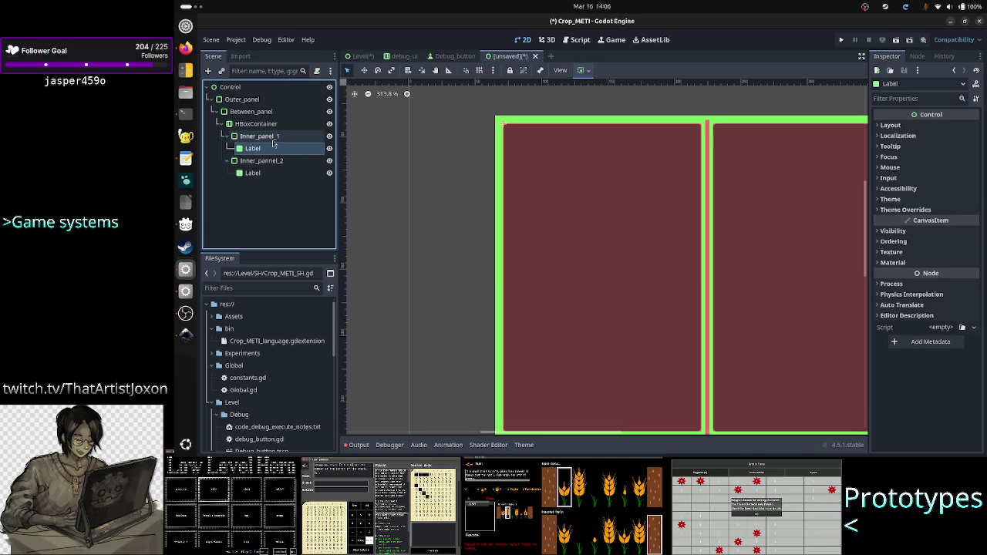
{"action": "left_click", "coordinate": [276, 137]}
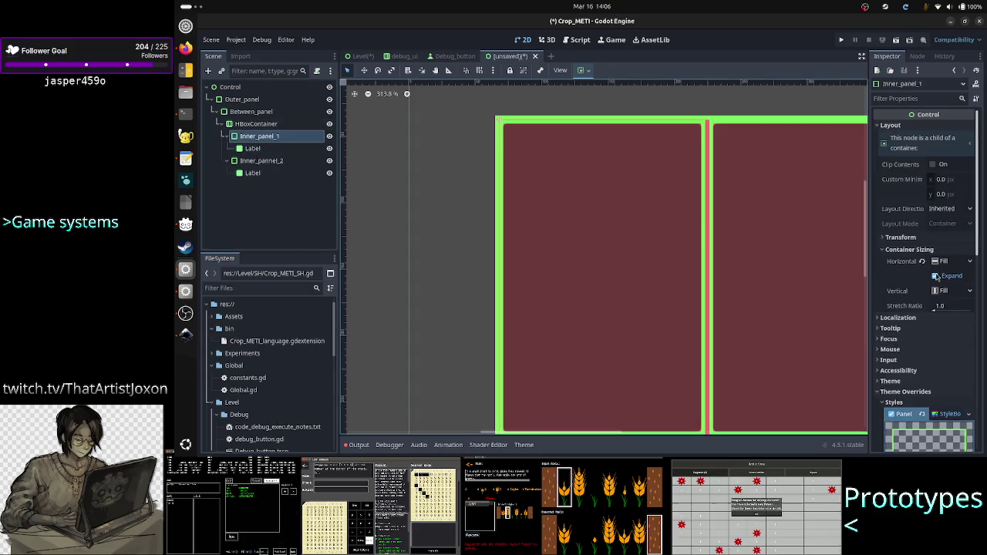
{"action": "scroll", "coordinate": [929, 340], "scroll_direction": "down", "scroll_amount": 3}
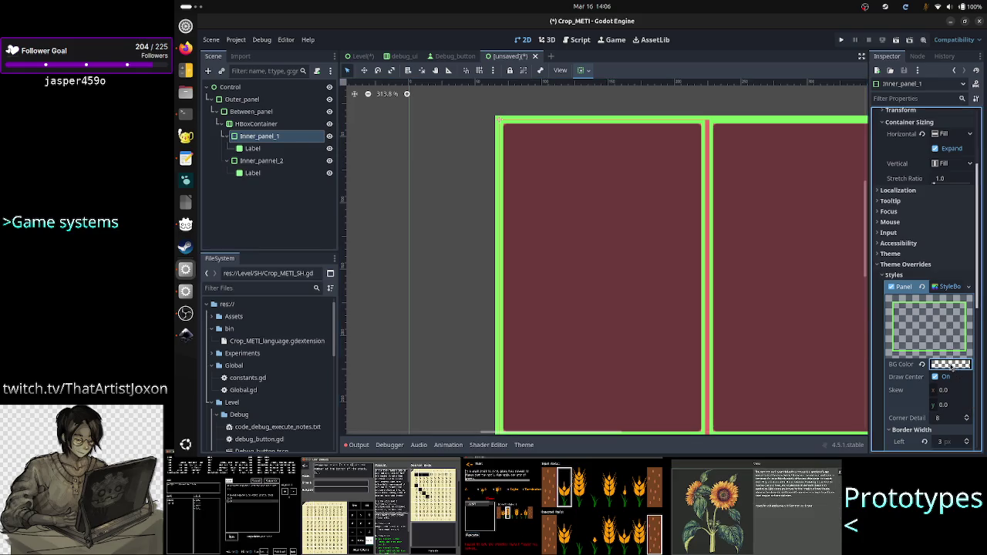
{"action": "left_click", "coordinate": [951, 367]}
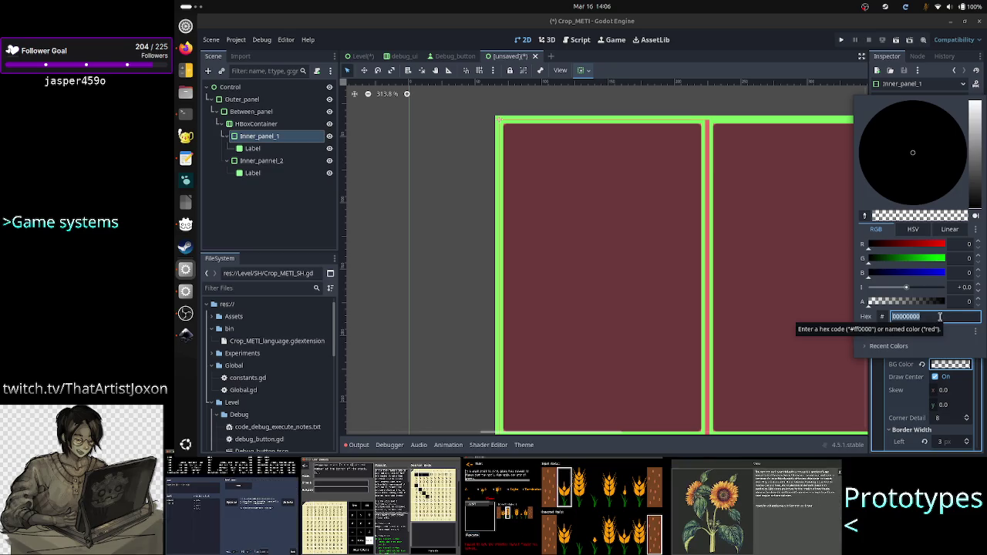
{"action": "left_click", "coordinate": [954, 368]}
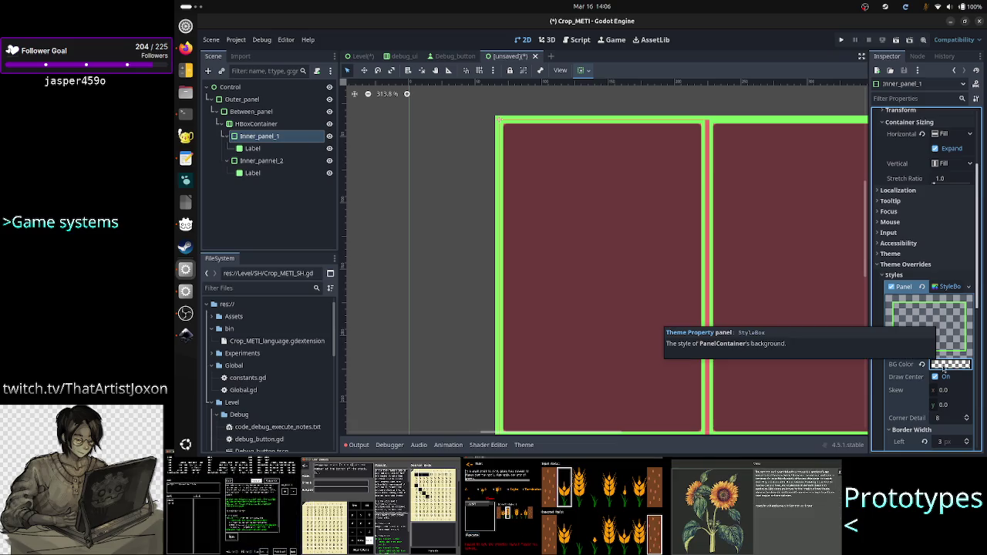
{"action": "scroll", "coordinate": [937, 332], "scroll_direction": "down", "scroll_amount": 5}
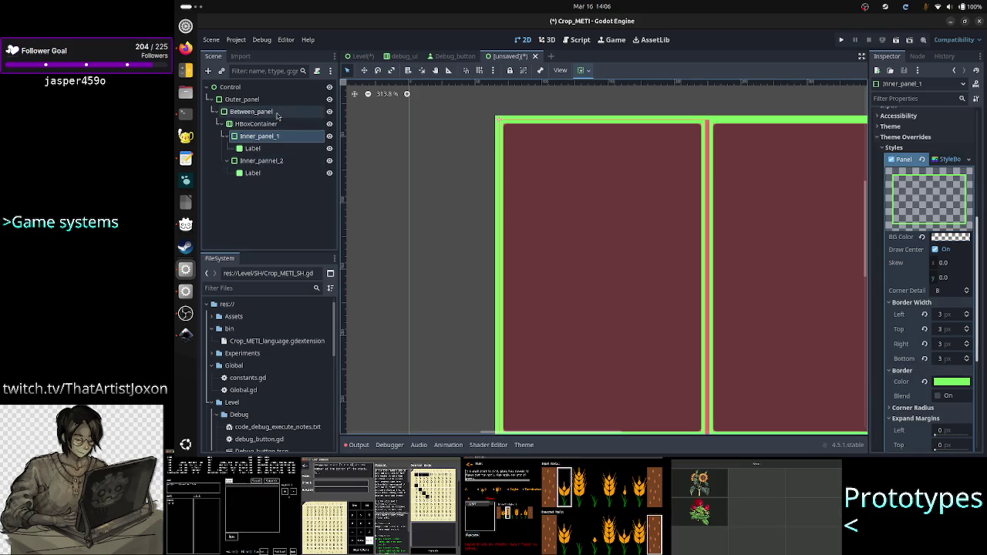
Set Between_panel's background colour R, G, B and alpha all to 0
{"action": "left_click", "coordinate": [255, 112]}
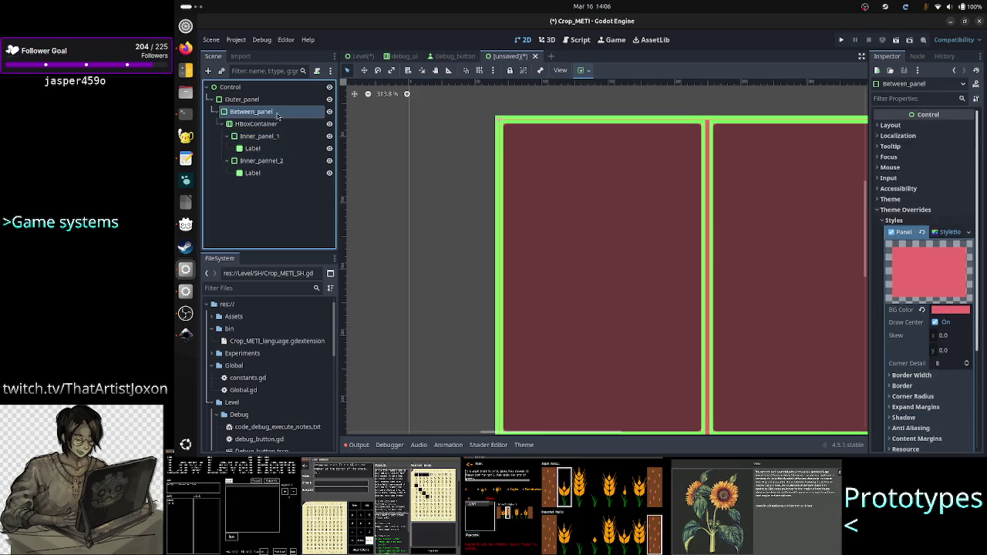
{"action": "left_click", "coordinate": [944, 310]}
{"action": "left_click", "coordinate": [965, 189]}
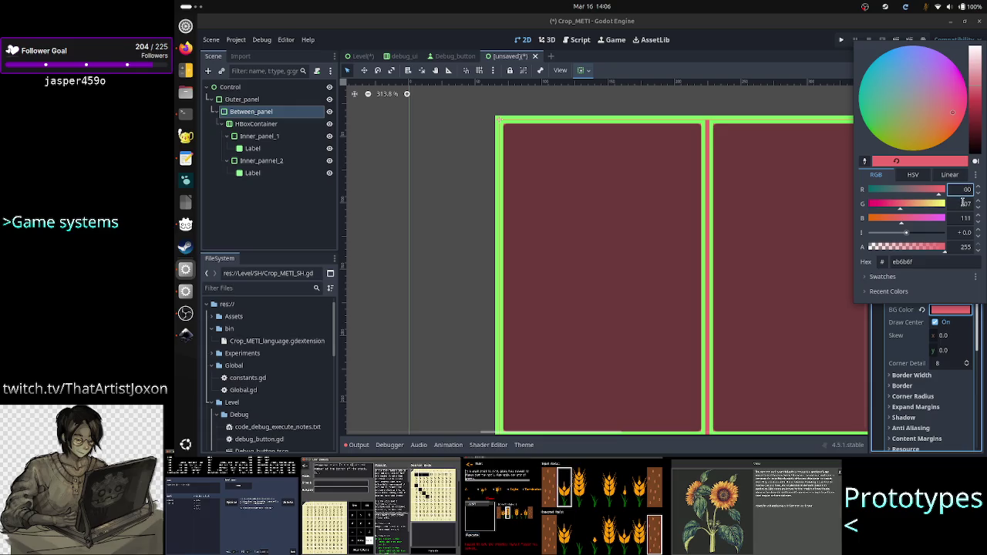
{"action": "type", "text": "0"}
{"action": "left_click", "coordinate": [968, 204]}
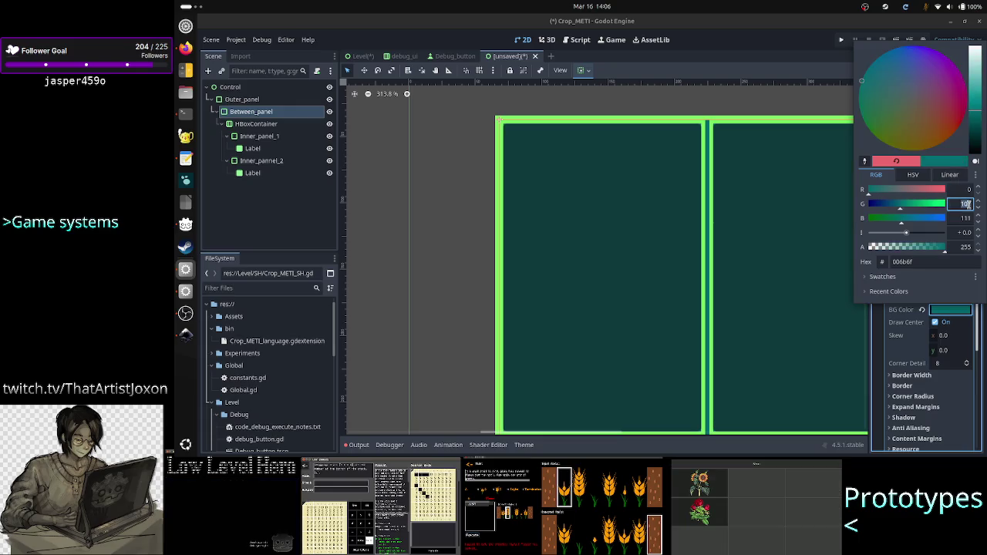
{"action": "type", "text": "0"}
{"action": "left_click", "coordinate": [964, 218]}
{"action": "type", "text": "0"}
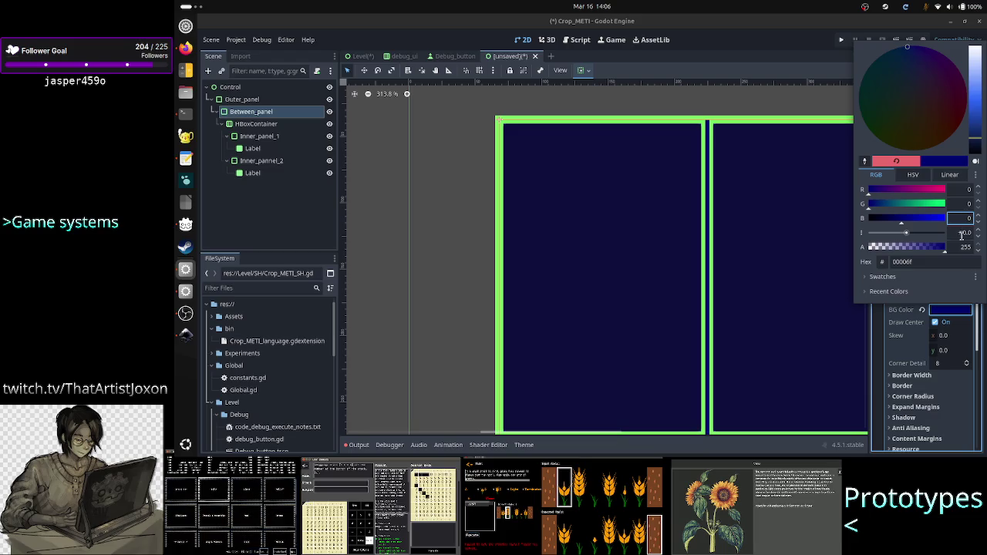
{"action": "left_click", "coordinate": [963, 247]}
{"action": "key", "text": "Return"}
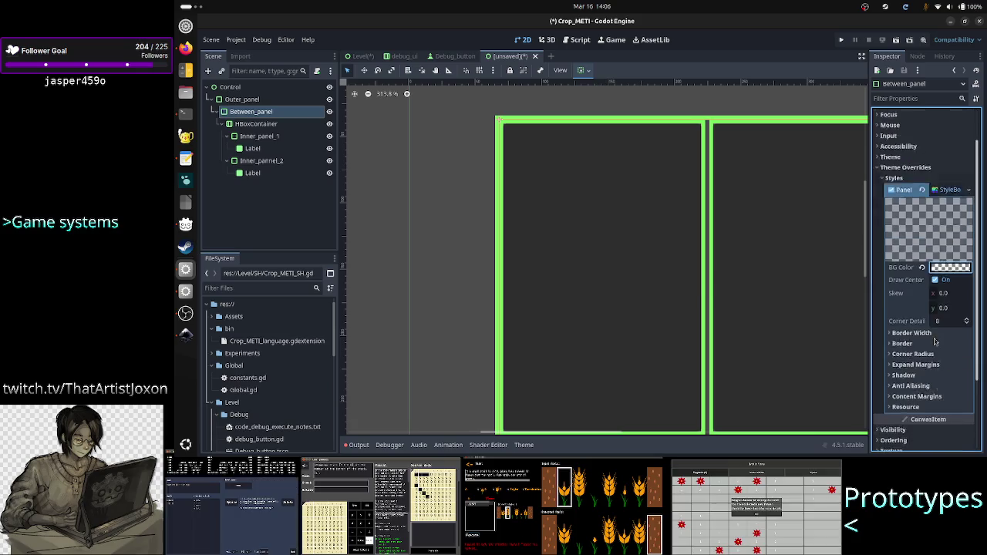
{"action": "scroll", "coordinate": [947, 265], "scroll_direction": "down", "scroll_amount": 4}
Set Between_panel's left, top, right and bottom border widths to 3 px
{"action": "left_click", "coordinate": [945, 249]}
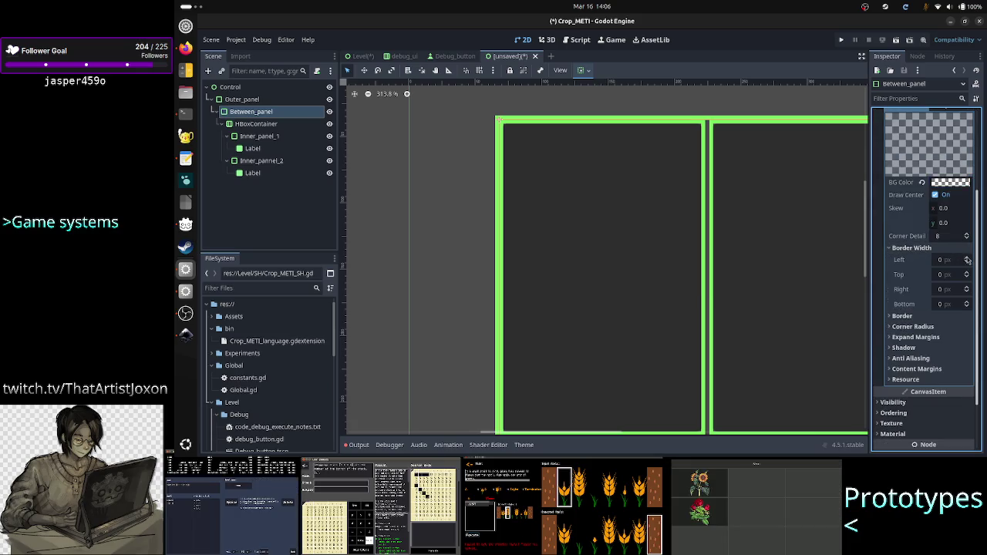
{"action": "left_click", "coordinate": [967, 259]}
{"action": "left_click", "coordinate": [967, 258]}
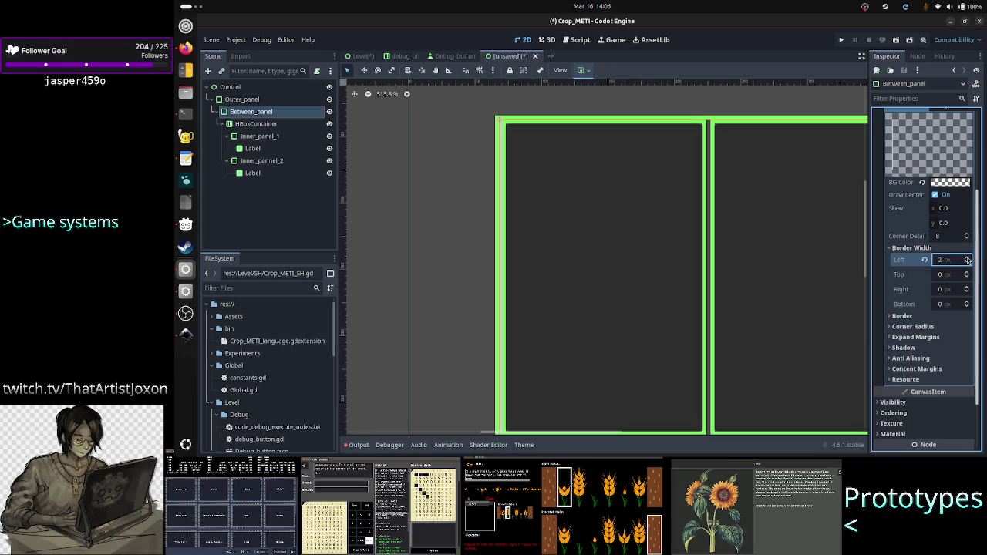
{"action": "left_click", "coordinate": [967, 258]}
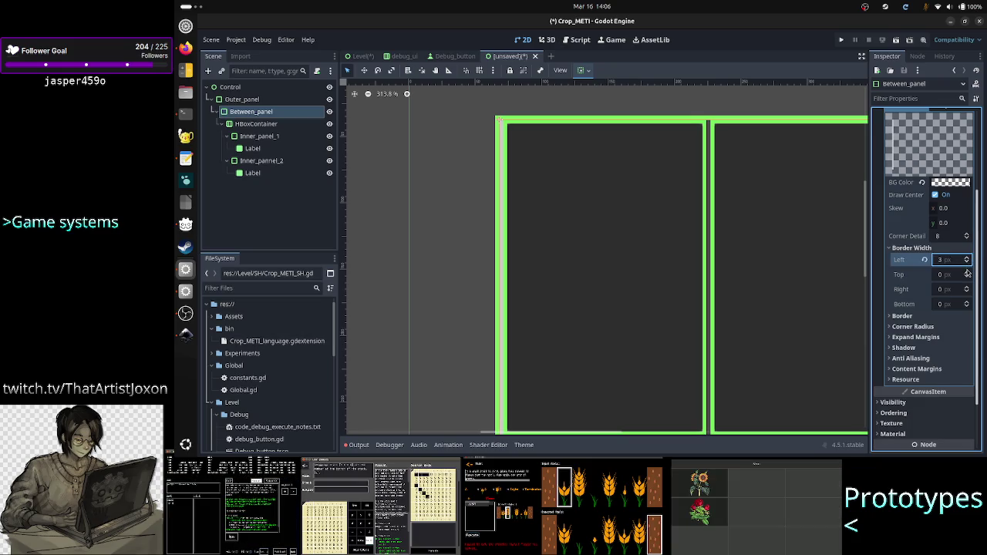
{"action": "left_click", "coordinate": [966, 272]}
{"action": "left_click", "coordinate": [967, 272]}
{"action": "left_click", "coordinate": [966, 272]}
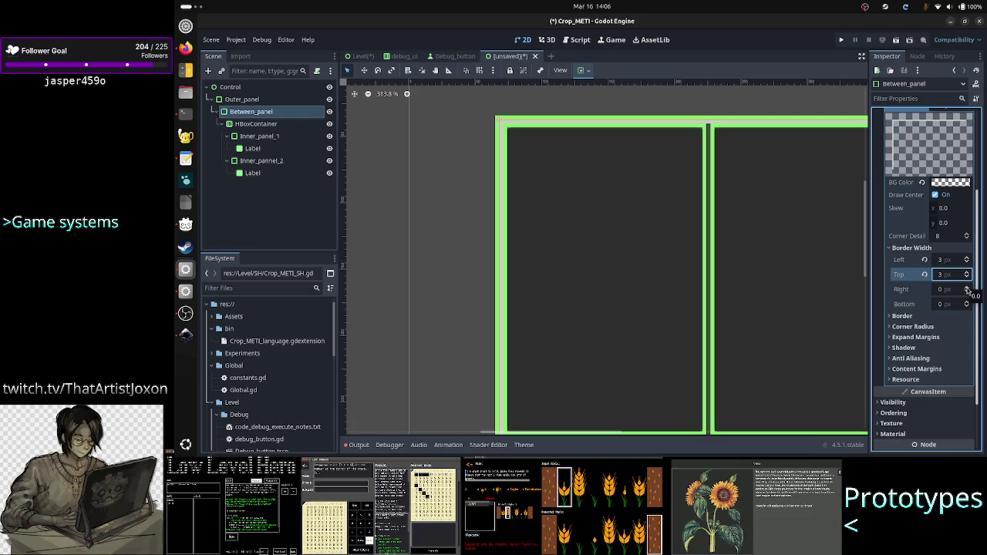
{"action": "left_click", "coordinate": [967, 288]}
{"action": "left_click", "coordinate": [967, 288]}
{"action": "left_click", "coordinate": [967, 288]}
{"action": "left_click", "coordinate": [966, 303]}
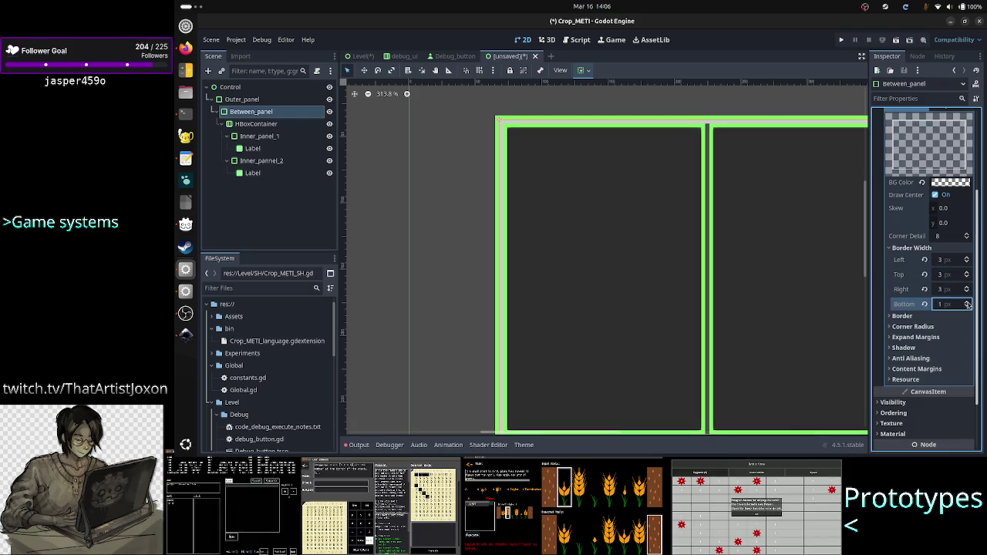
{"action": "left_click", "coordinate": [967, 303]}
{"action": "left_click", "coordinate": [967, 302]}
Make Between_panel's border colour transparent black with R, G, B and alpha at 0
{"action": "left_click", "coordinate": [929, 316]}
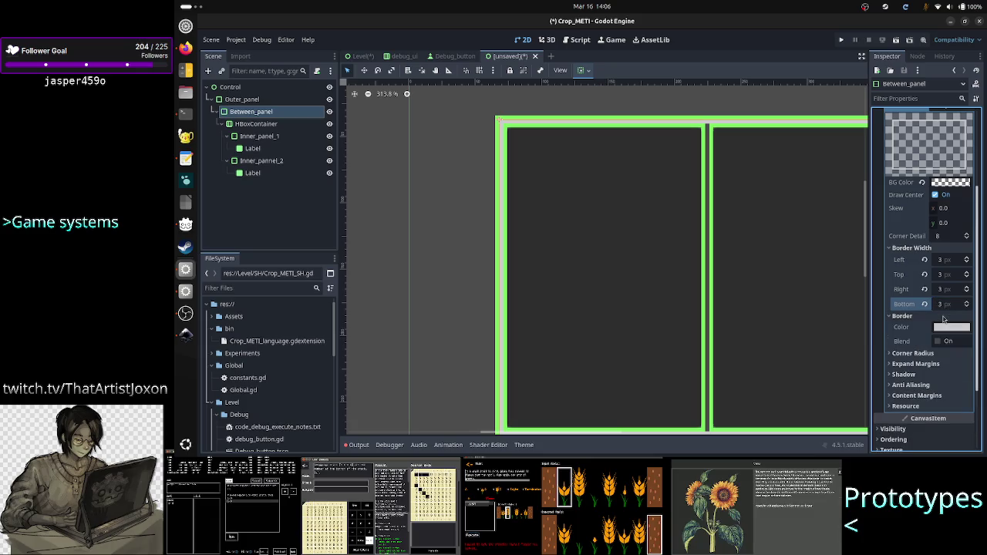
{"action": "left_click", "coordinate": [949, 327]}
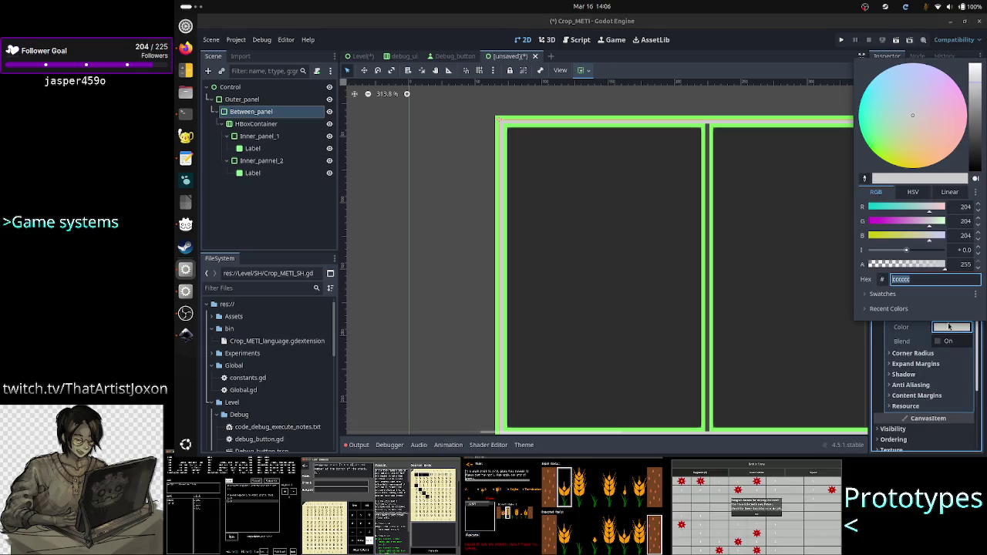
{"action": "left_click", "coordinate": [964, 208]}
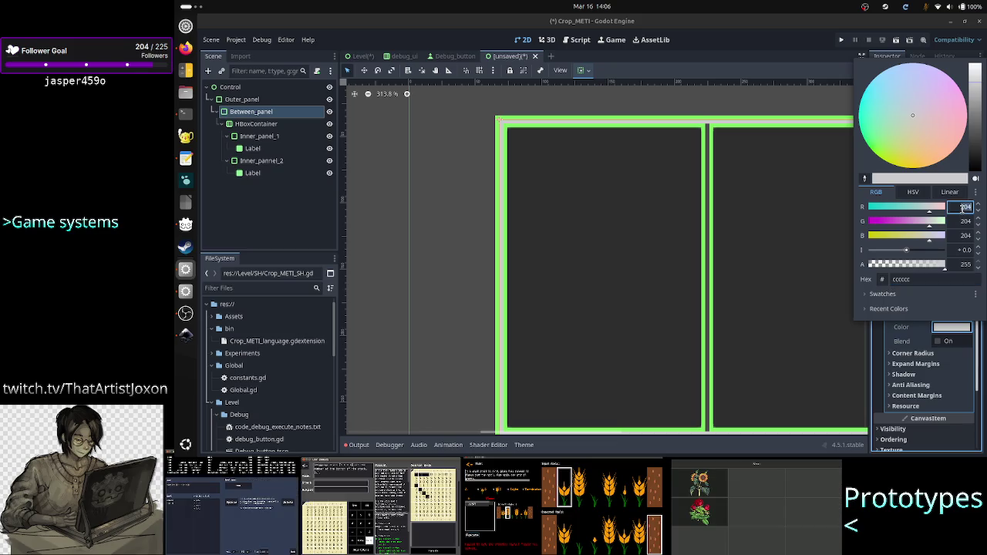
{"action": "type", "text": "0"}
{"action": "left_click", "coordinate": [960, 222]}
{"action": "type", "text": "0"}
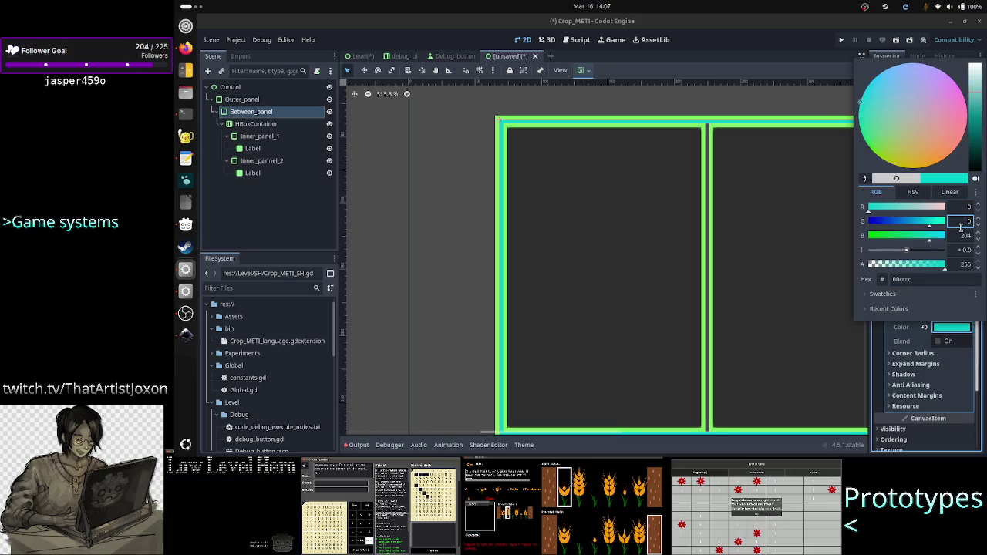
{"action": "left_click", "coordinate": [962, 236]}
{"action": "type", "text": "0"}
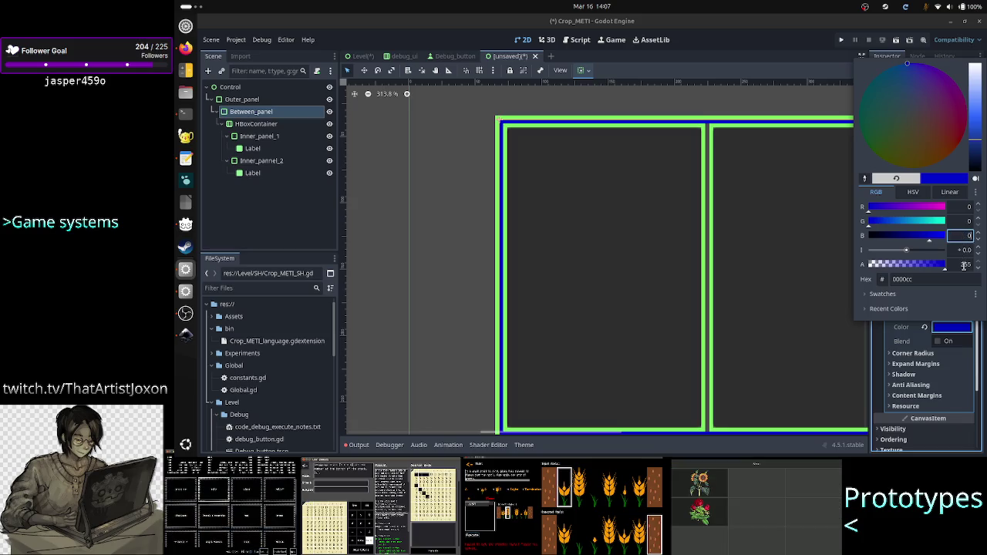
{"action": "left_click", "coordinate": [963, 264]}
{"action": "type", "text": "0"}
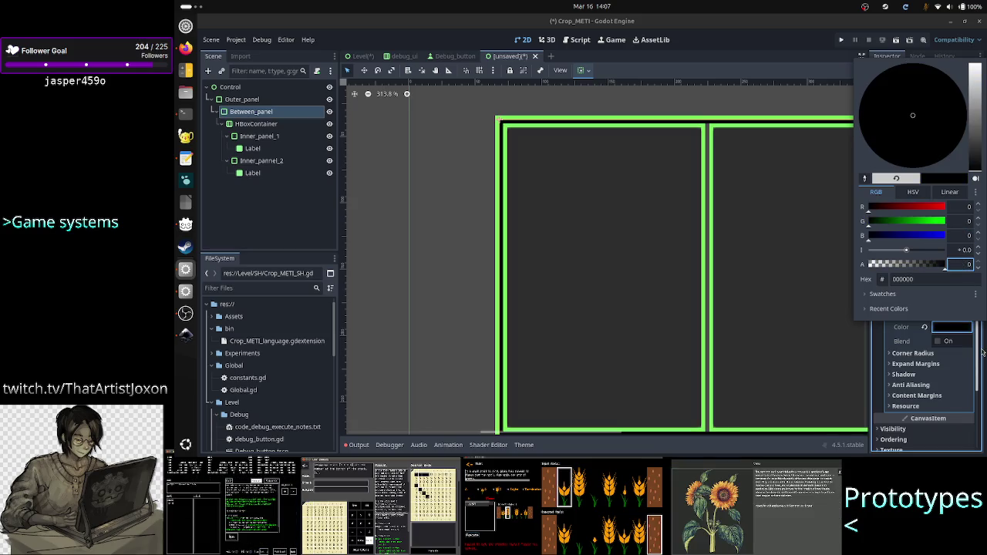
{"action": "left_click", "coordinate": [980, 355]}
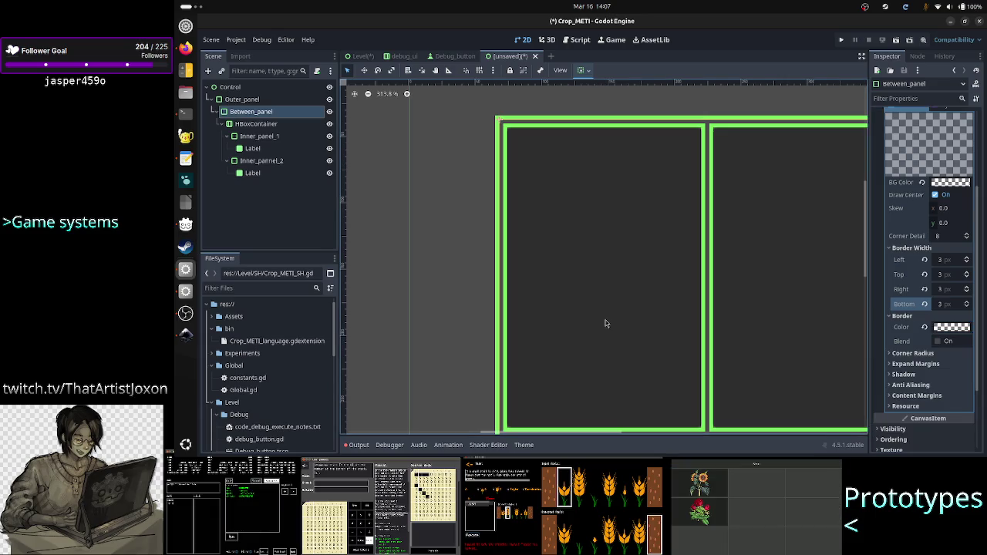
Inspect the root Control, Inner_panel_1, its Label and Inner_pannel_2 to review the result
{"action": "left_click", "coordinate": [441, 314]}
{"action": "scroll", "coordinate": [621, 193], "scroll_direction": "up", "scroll_amount": 4}
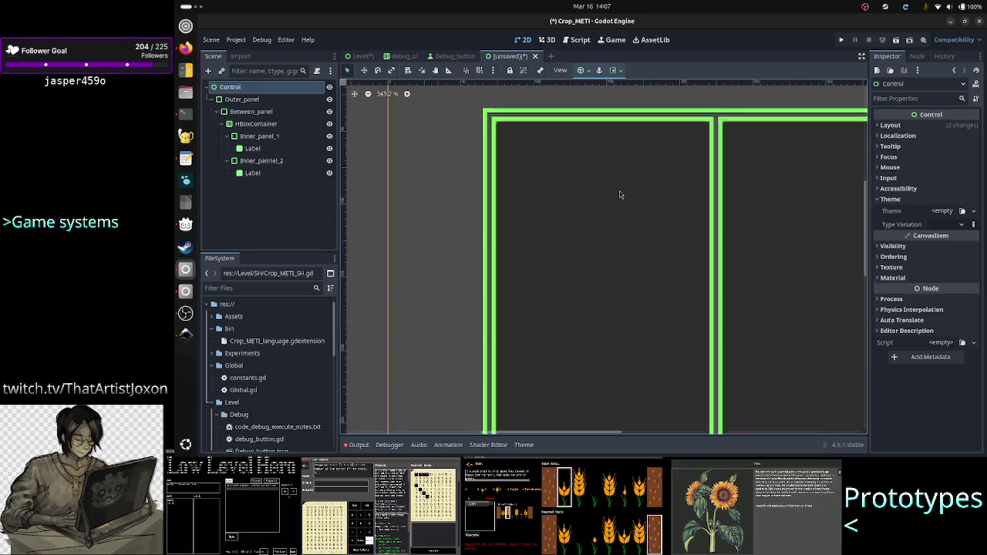
{"action": "scroll", "coordinate": [622, 193], "scroll_direction": "down", "scroll_amount": 2}
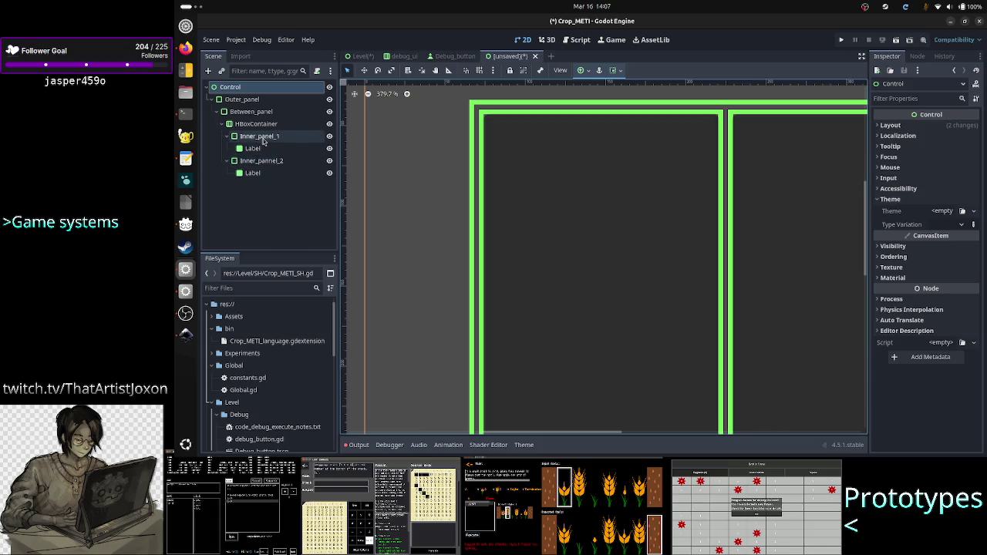
{"action": "left_click", "coordinate": [259, 136]}
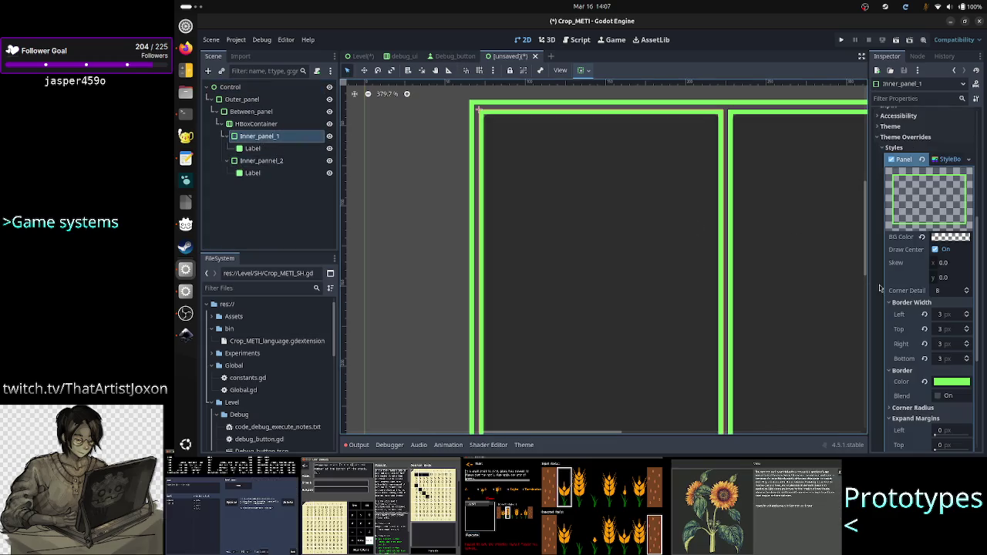
{"action": "left_click", "coordinate": [255, 148]}
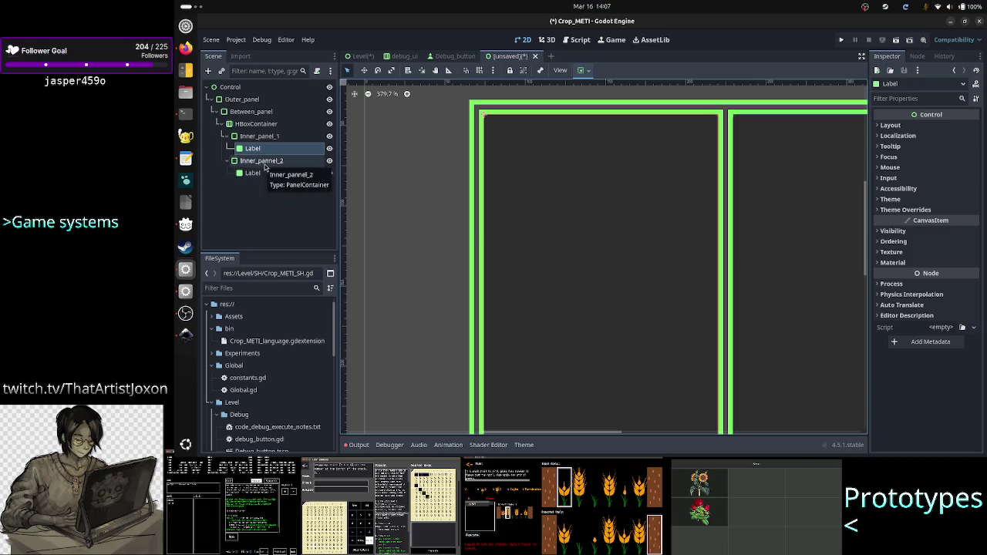
{"action": "left_click", "coordinate": [264, 164]}
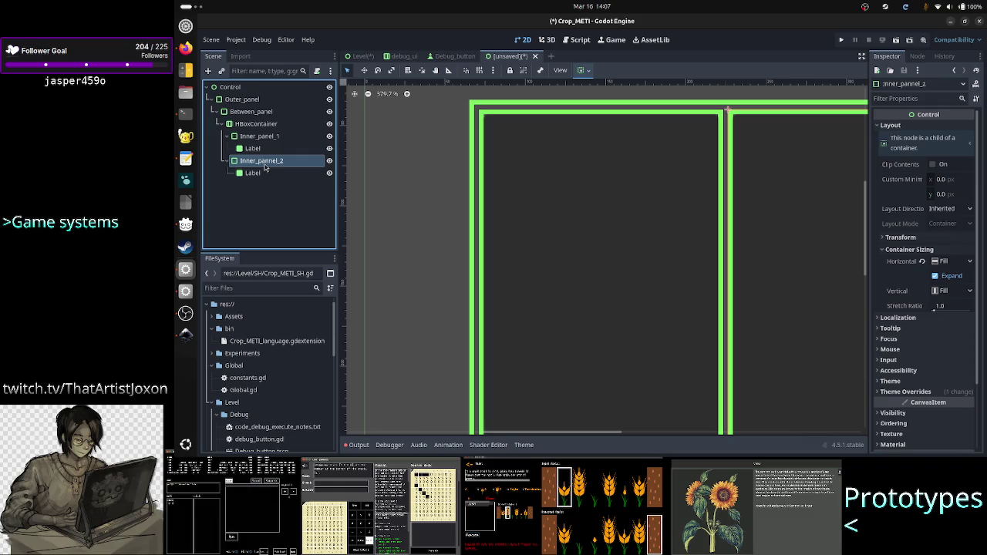
{"action": "left_click", "coordinate": [917, 392]}
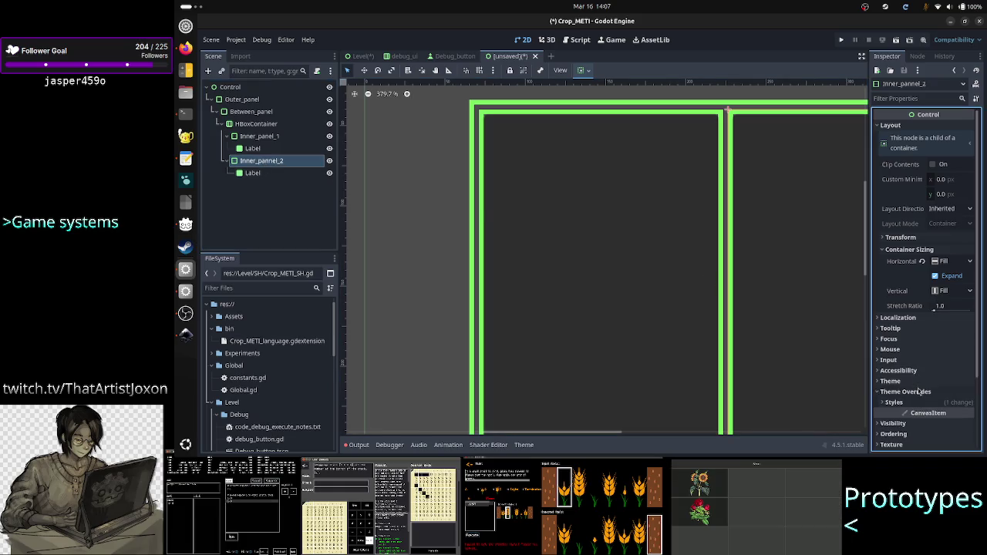
{"action": "left_click", "coordinate": [894, 401]}
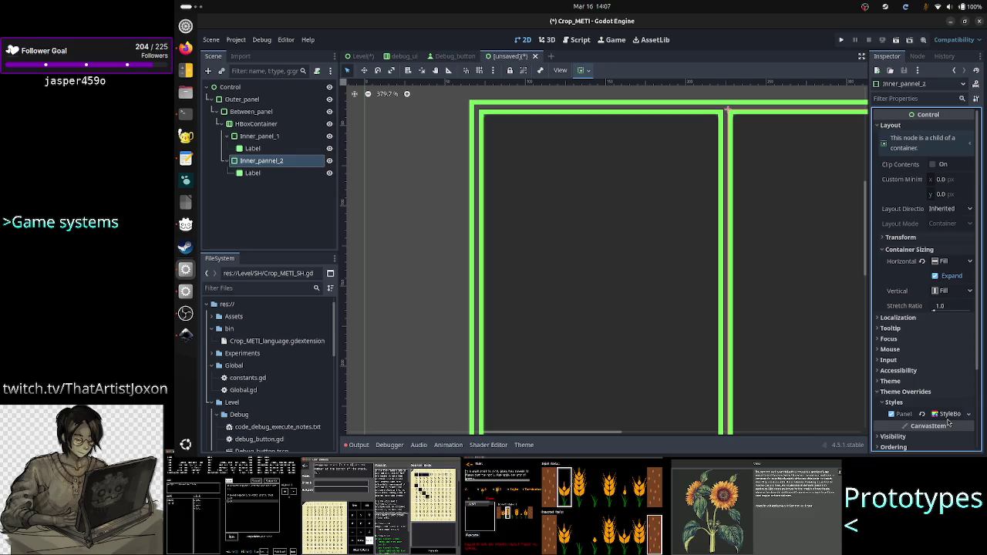
{"action": "left_click", "coordinate": [948, 422]}
{"action": "scroll", "coordinate": [922, 406], "scroll_direction": "down", "scroll_amount": 1}
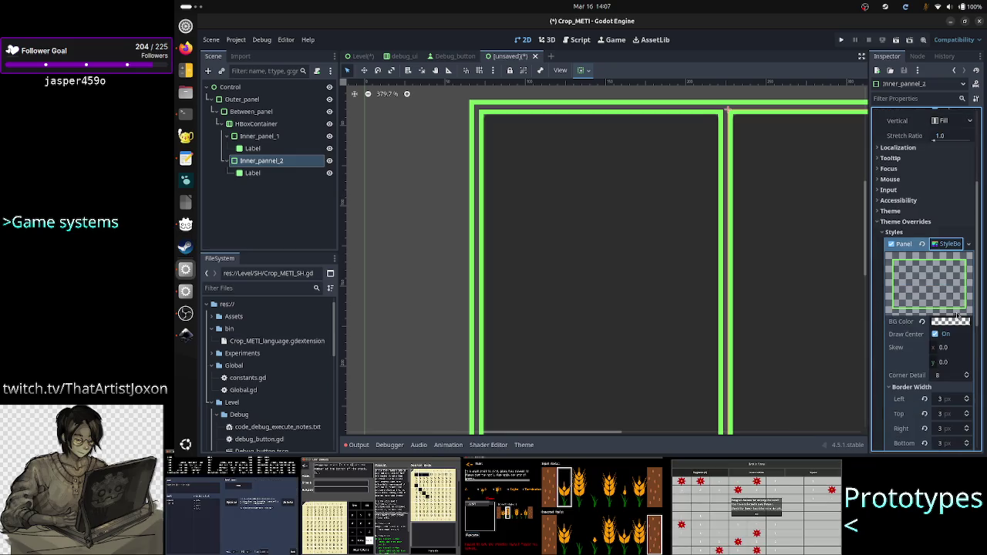
{"action": "mouse_move", "coordinate": [953, 325]}
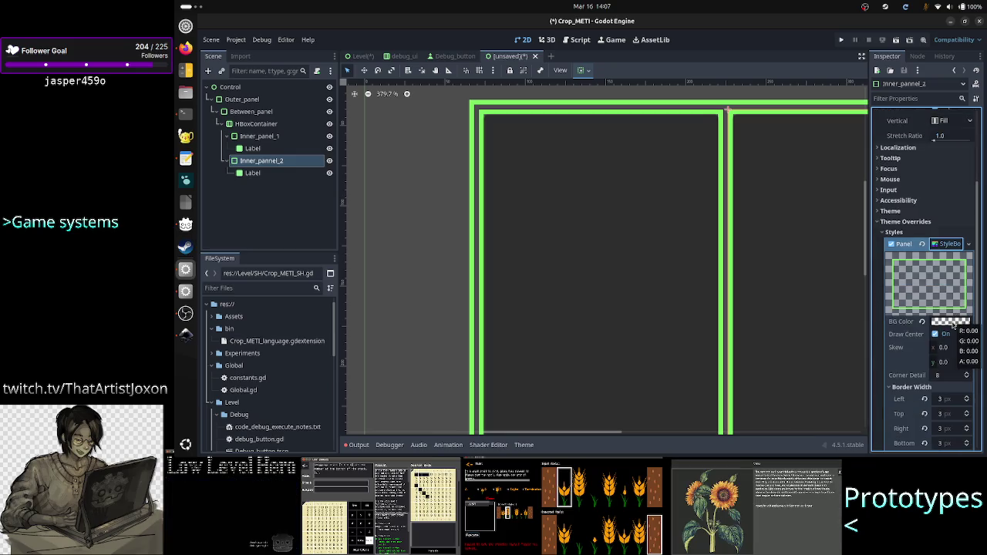
{"action": "scroll", "coordinate": [937, 339], "scroll_direction": "down", "scroll_amount": 2}
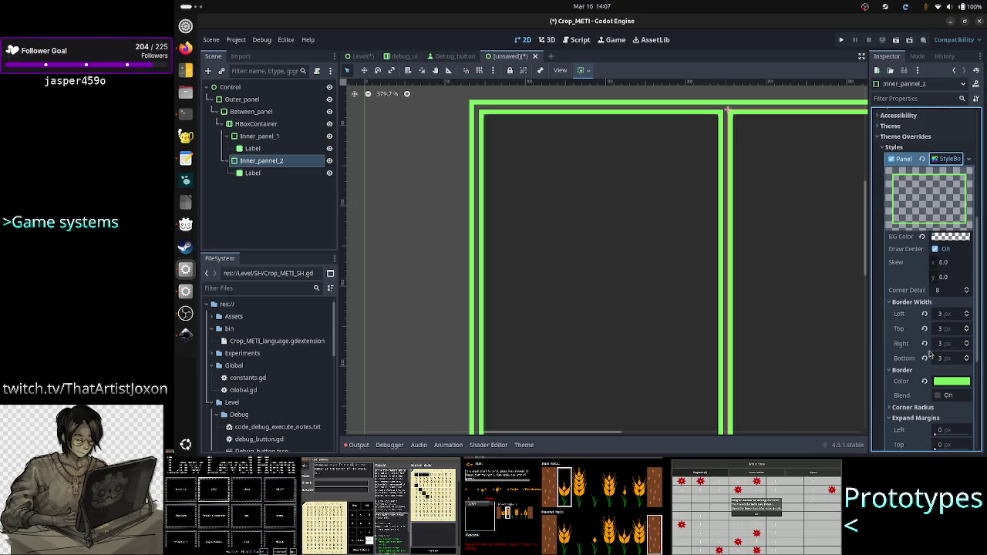
{"action": "scroll", "coordinate": [929, 352], "scroll_direction": "down", "scroll_amount": 1}
{"action": "scroll", "coordinate": [929, 352], "scroll_direction": "up", "scroll_amount": 2}
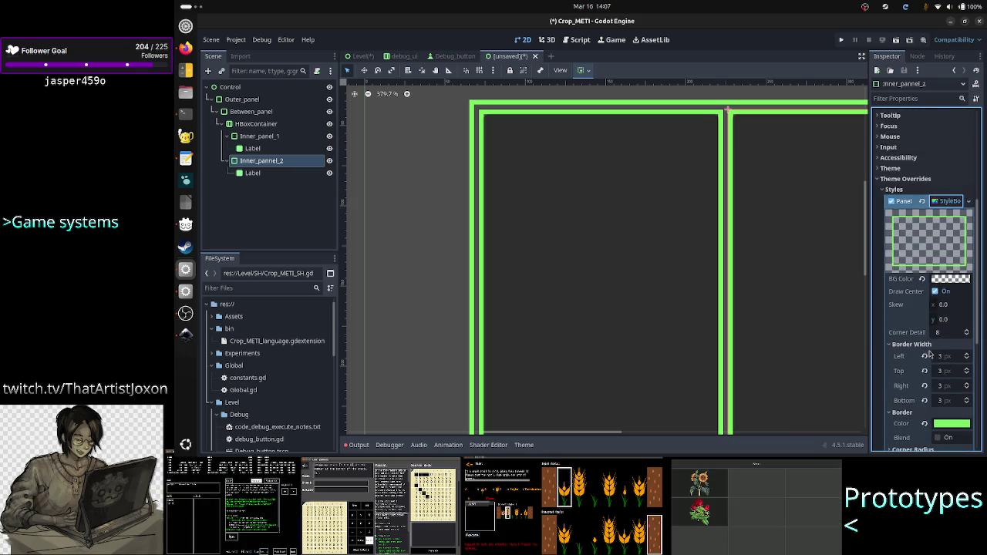
{"action": "left_click", "coordinate": [278, 172]}
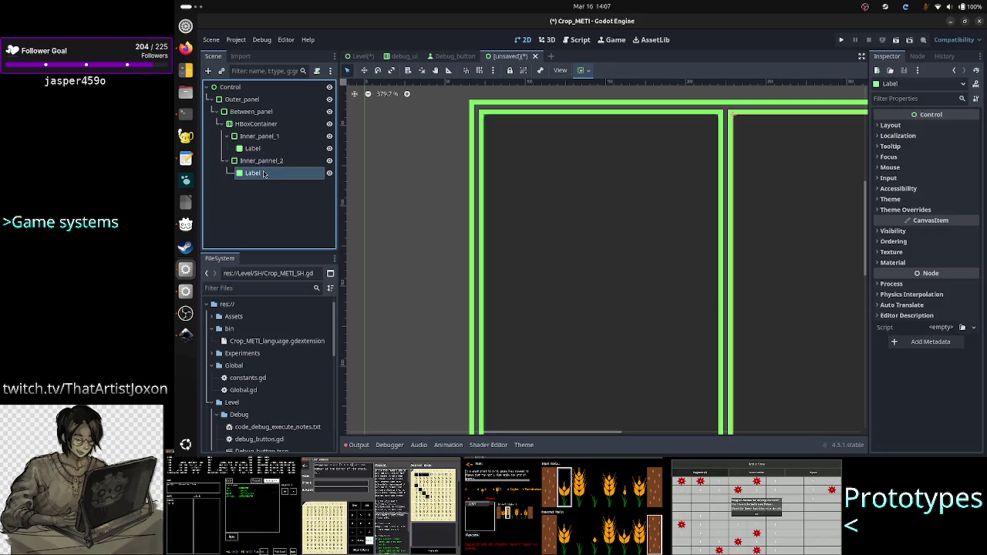
{"action": "left_click", "coordinate": [910, 210]}
{"action": "left_click", "coordinate": [910, 221]}
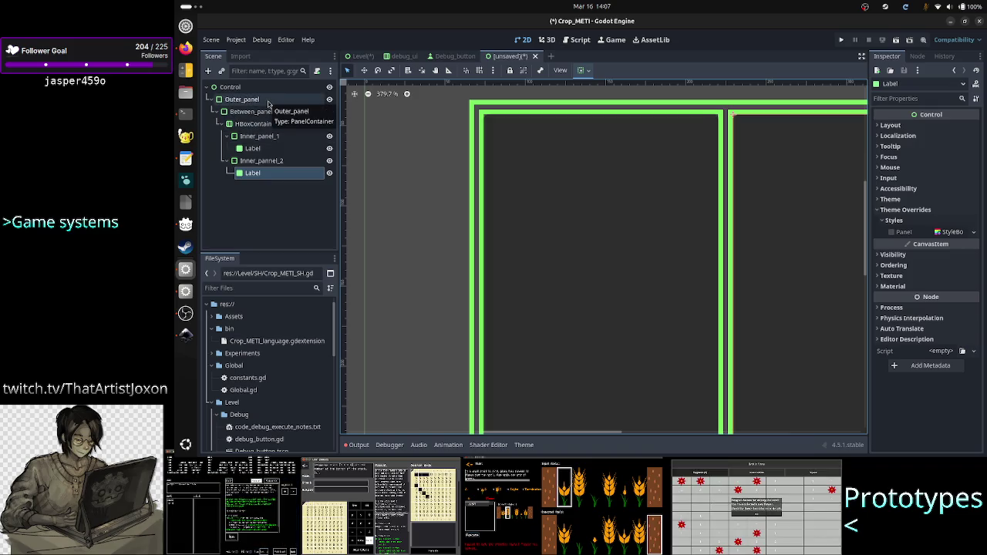
{"action": "left_click", "coordinate": [269, 101]}
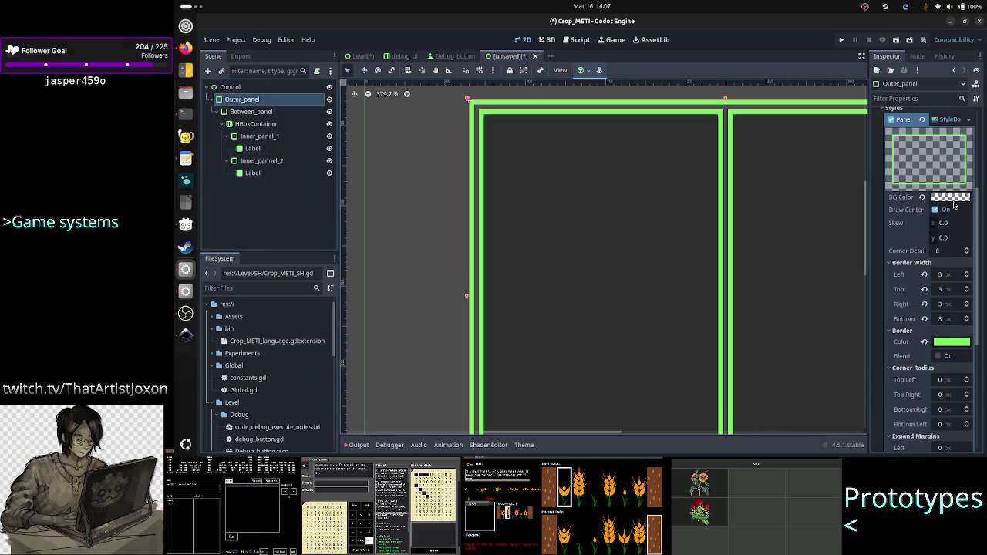
{"action": "scroll", "coordinate": [918, 233], "scroll_direction": "up", "scroll_amount": 5}
{"action": "scroll", "coordinate": [918, 233], "scroll_direction": "down", "scroll_amount": 4}
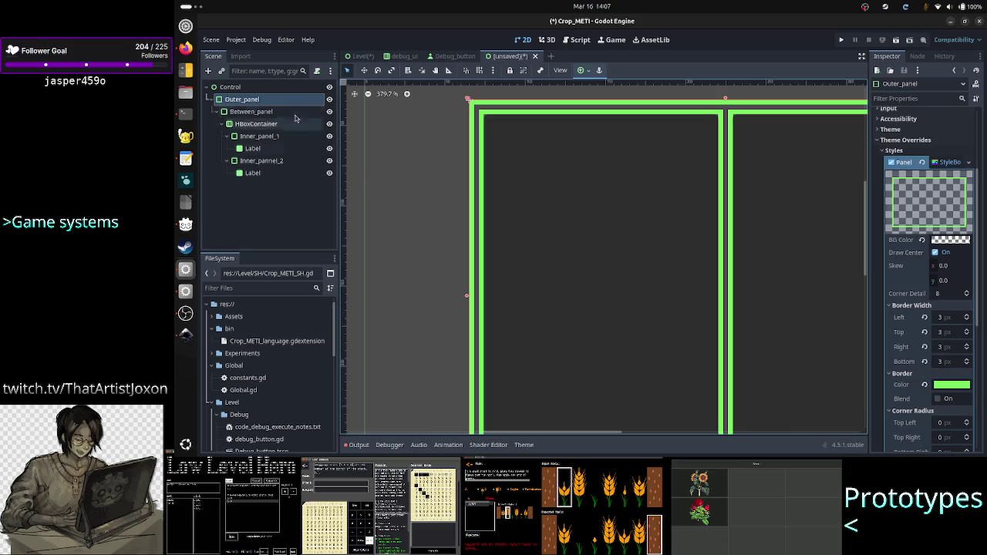
{"action": "left_click", "coordinate": [266, 88]}
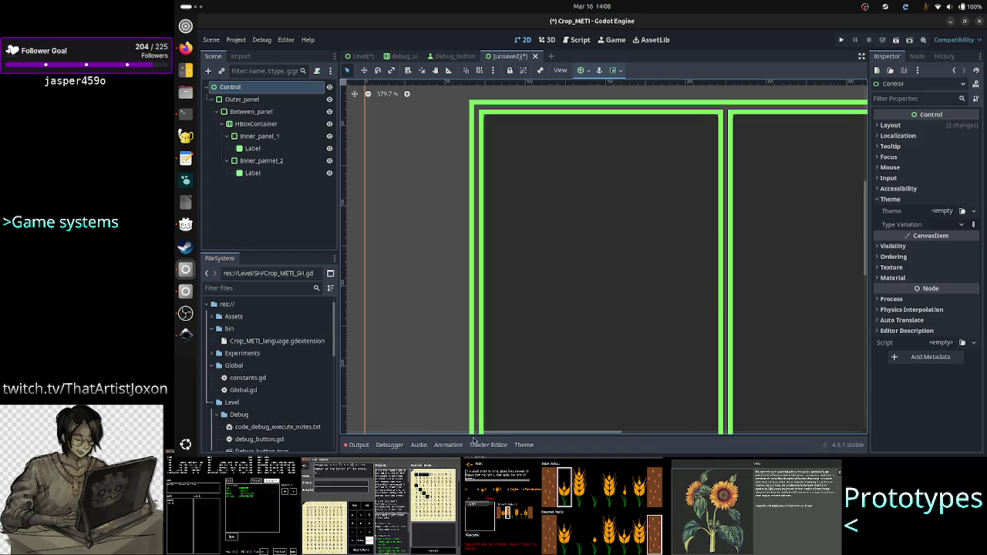
{"action": "left_click_drag", "start_coordinate": [499, 437], "coordinate": [502, 437]}
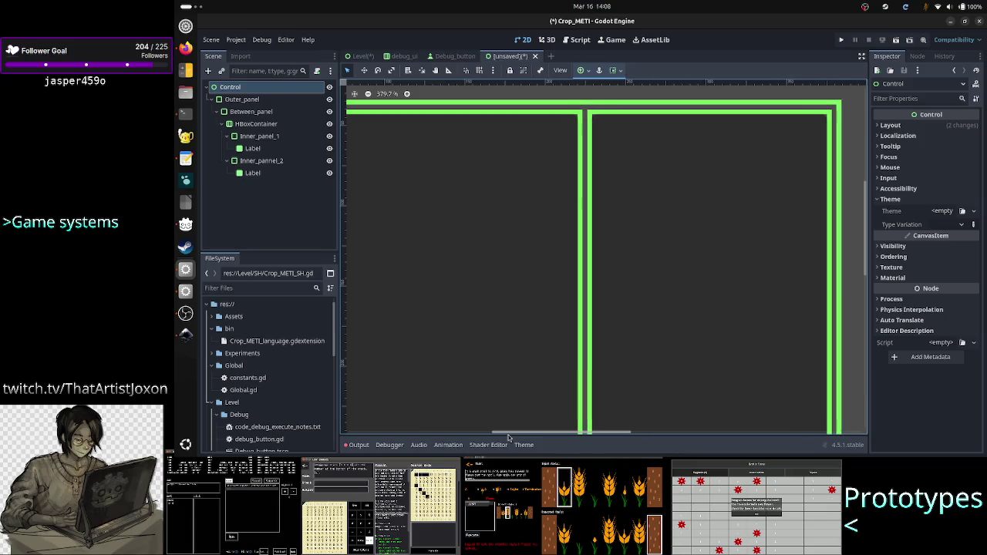
{"action": "scroll", "coordinate": [549, 316], "scroll_direction": "down", "scroll_amount": 2}
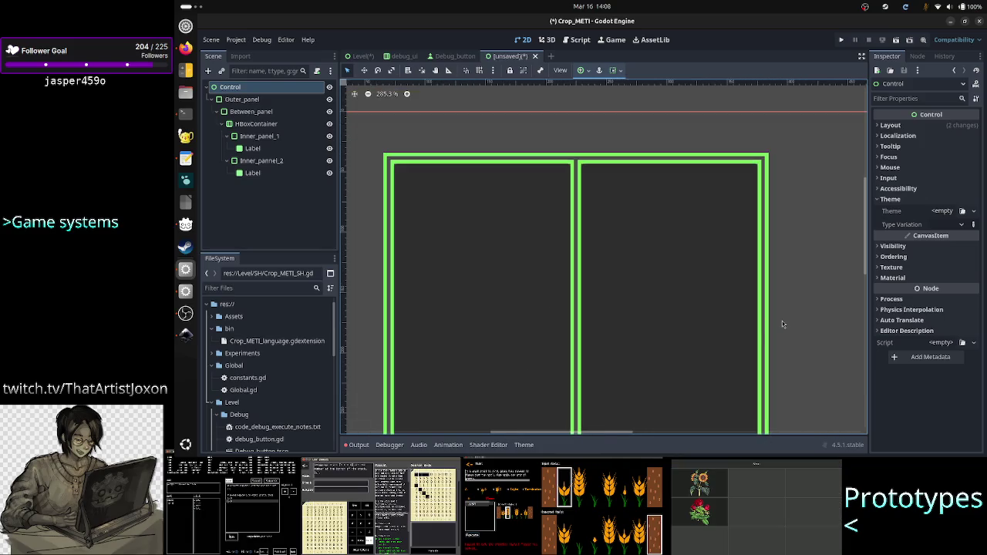
{"action": "scroll", "coordinate": [811, 314], "scroll_direction": "down", "scroll_amount": 2}
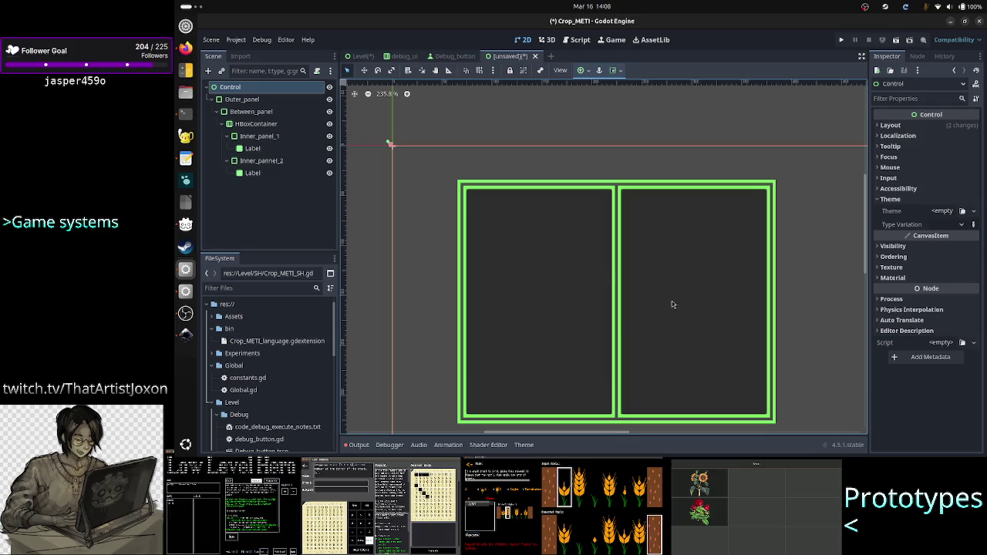
{"action": "left_click", "coordinate": [329, 161]}
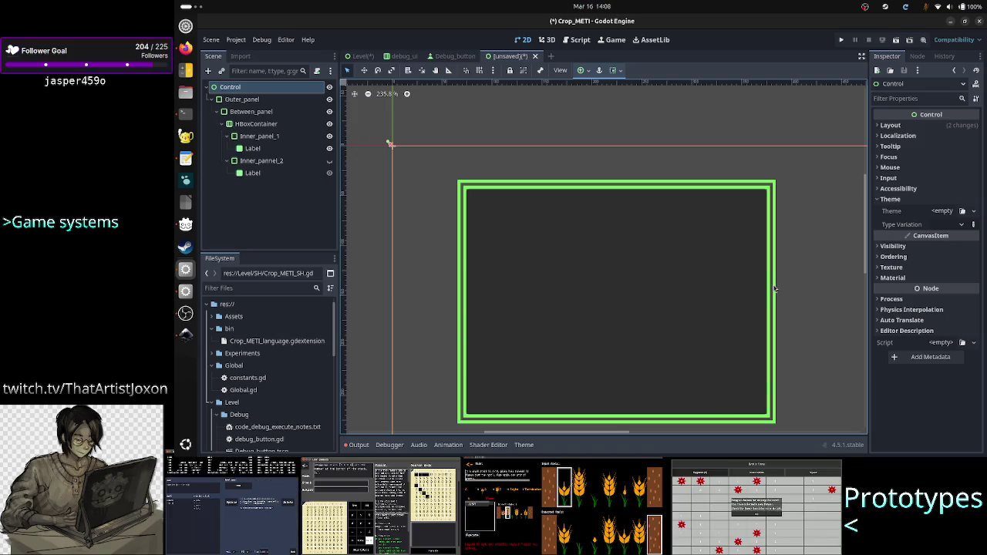
Select Between_panel to review its transparent background and 3 px borders
{"action": "left_click", "coordinate": [251, 111]}
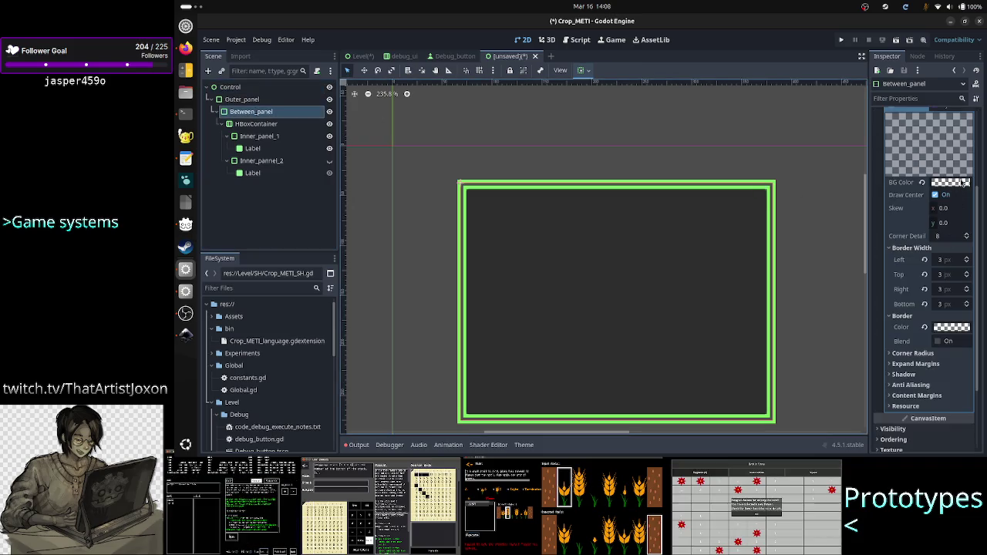
{"action": "mouse_move", "coordinate": [955, 185]}
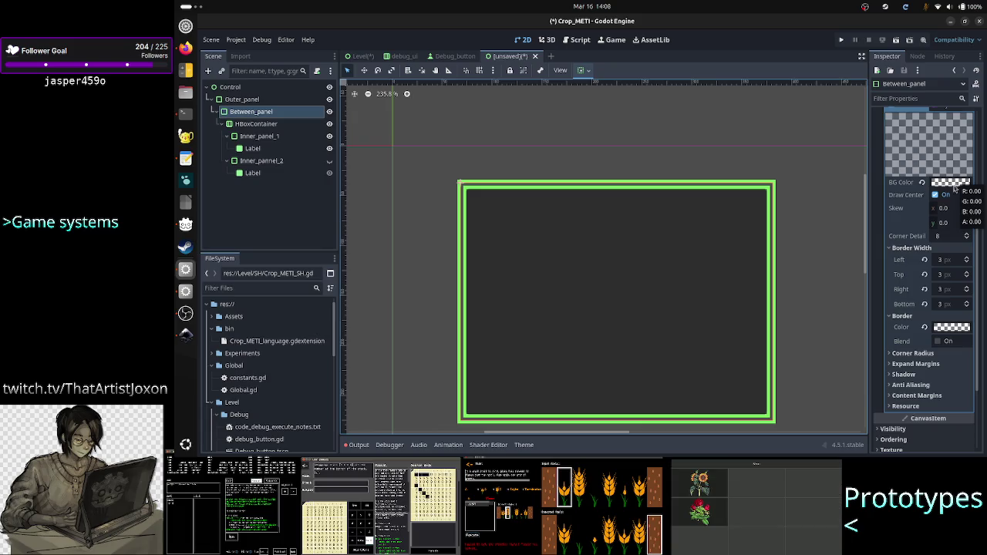
Check Between_panel's background alpha and read Inner_panel_1's border colour value
{"action": "left_click", "coordinate": [953, 184]}
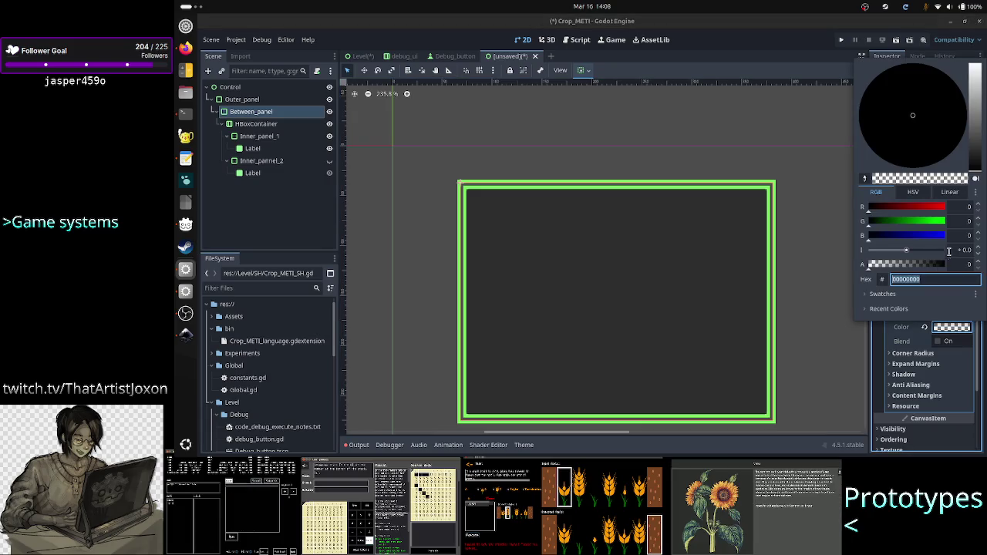
{"action": "left_click", "coordinate": [968, 264]}
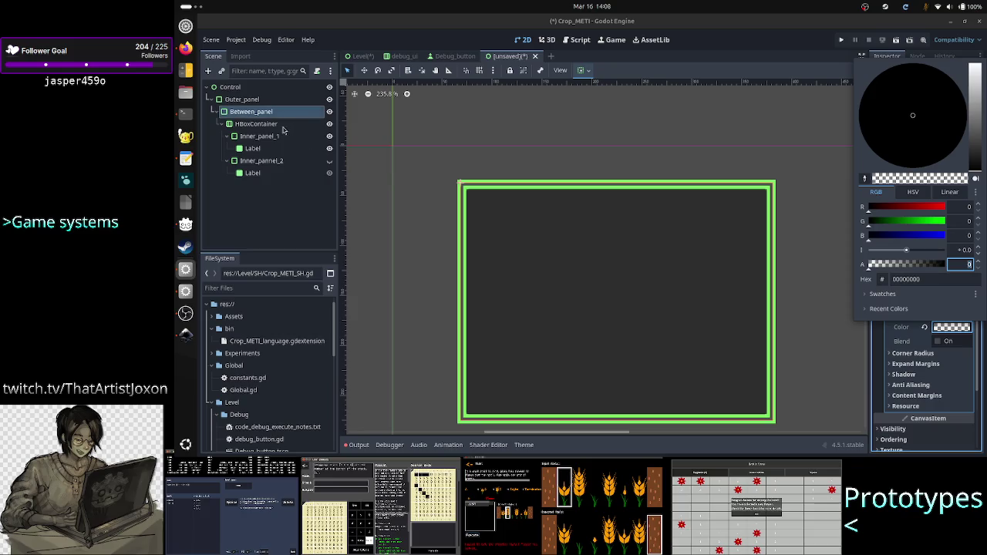
{"action": "left_click", "coordinate": [280, 151]}
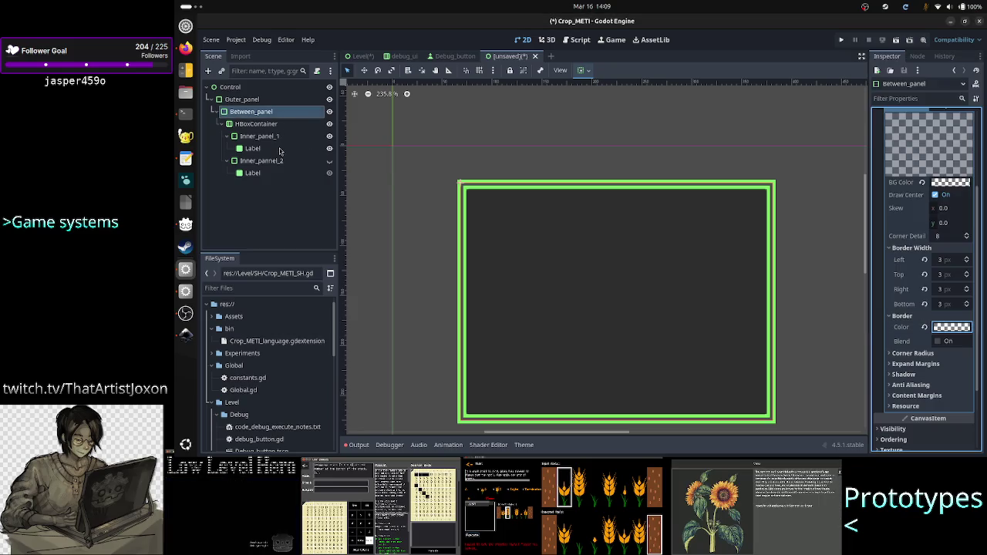
{"action": "left_click", "coordinate": [273, 136]}
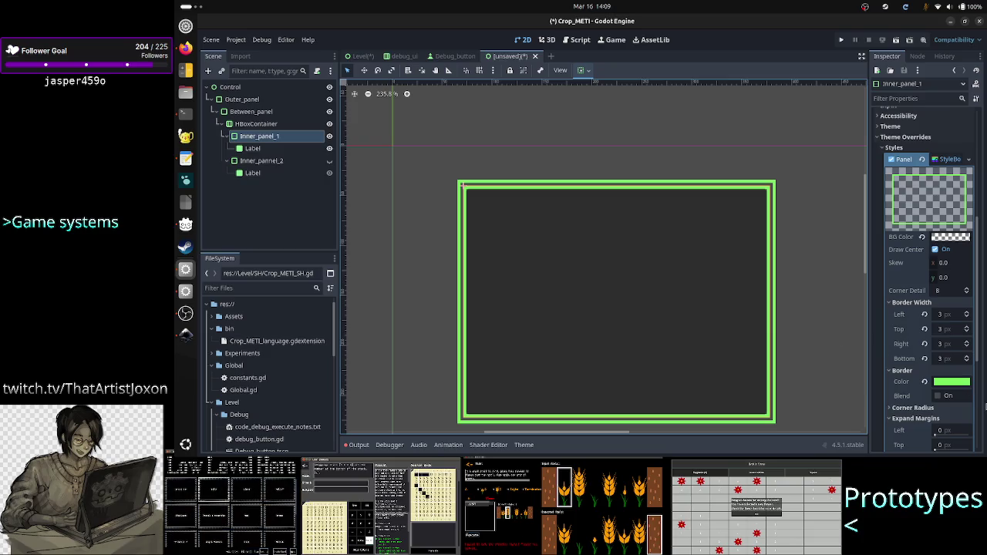
{"action": "left_click", "coordinate": [951, 382]}
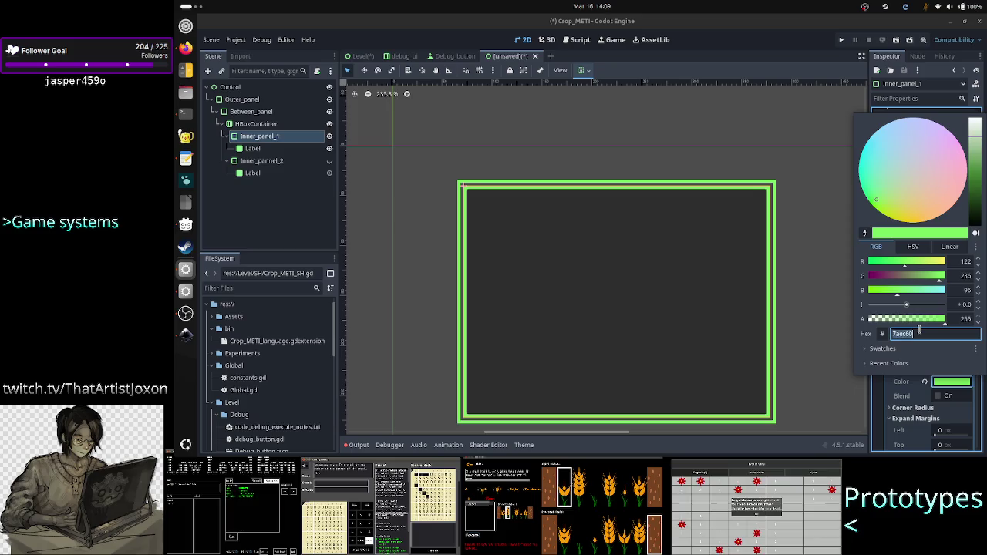
{"action": "key", "text": "Escape"}
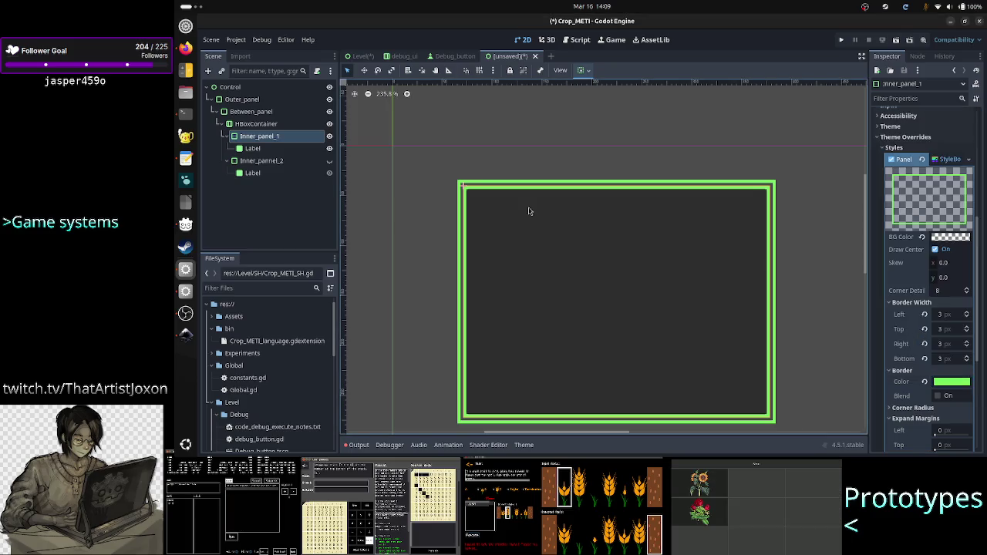
Replace Between_panel's border colour hex 00000000 with light green 7aec60
{"action": "left_click", "coordinate": [255, 112]}
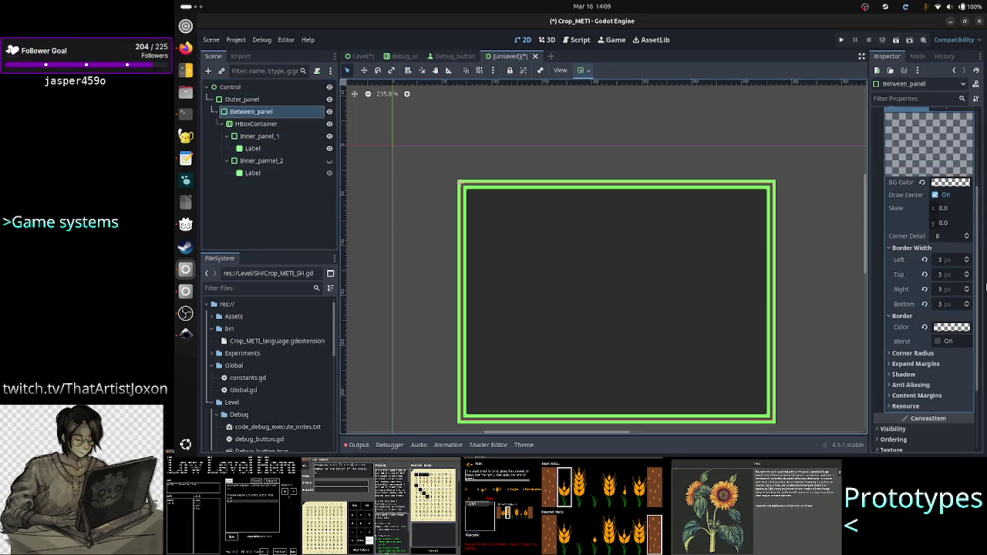
{"action": "left_click", "coordinate": [951, 327]}
{"action": "left_click", "coordinate": [939, 279]}
{"action": "double_click", "coordinate": [939, 279]}
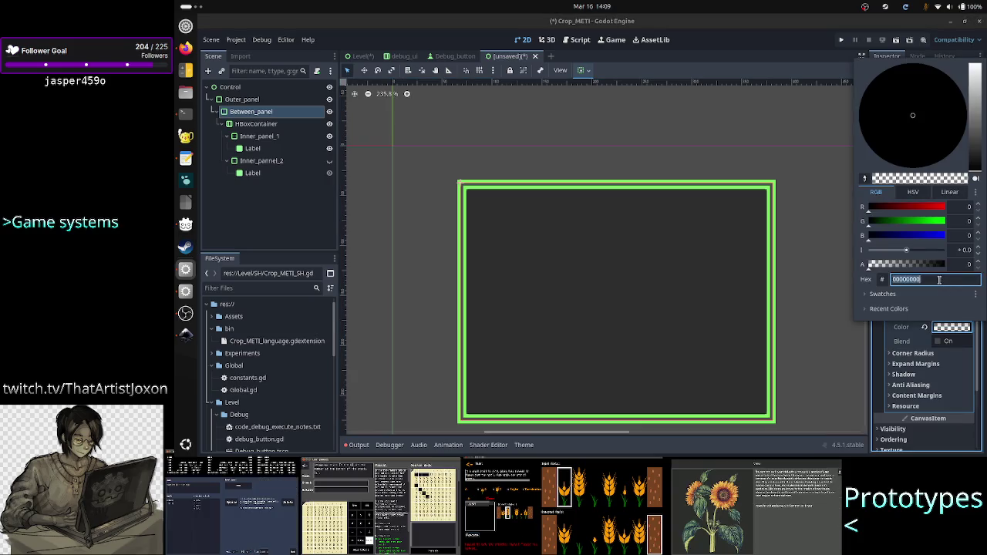
{"action": "type", "text": "7aec60"}
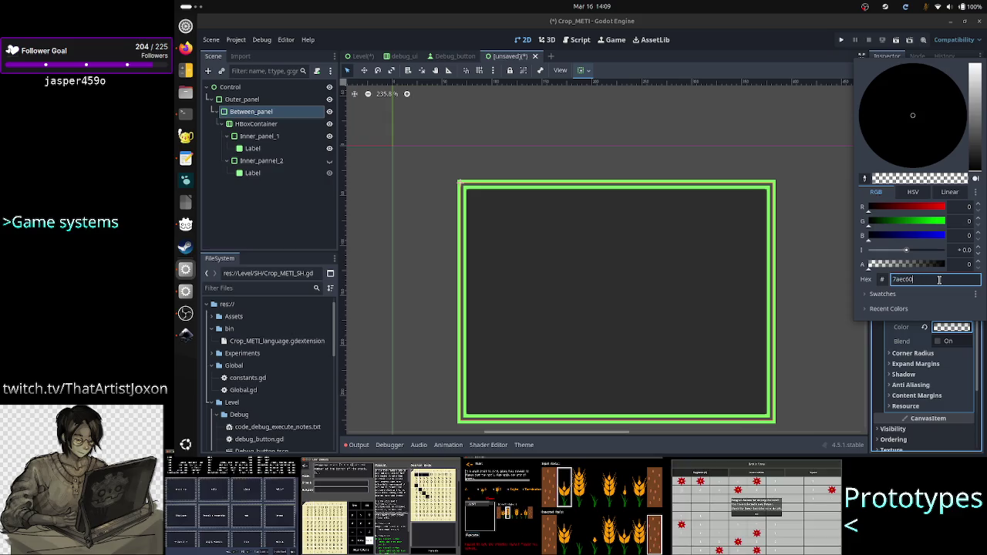
{"action": "left_click", "coordinate": [732, 197]}
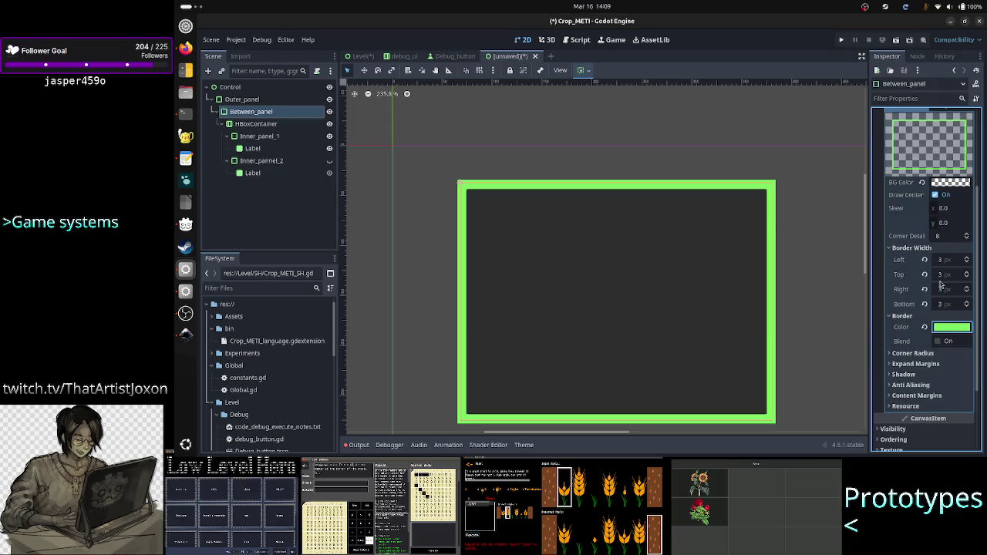
{"action": "left_click", "coordinate": [581, 123]}
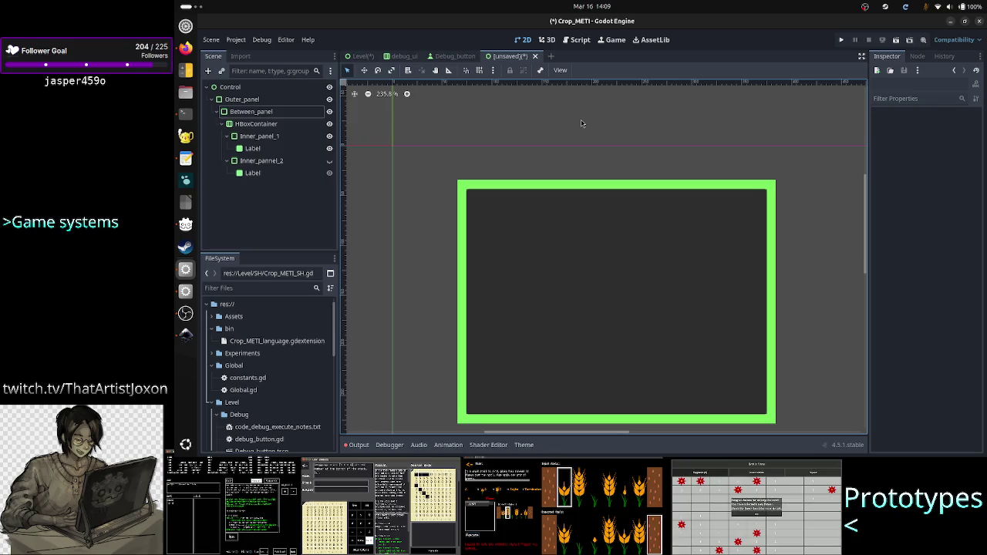
{"action": "left_click", "coordinate": [272, 114]}
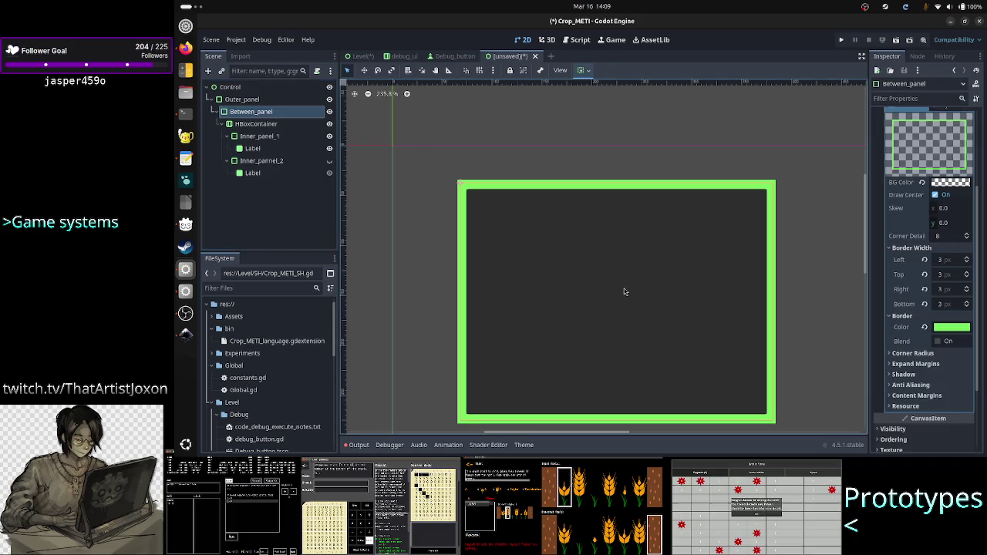
{"action": "scroll", "coordinate": [918, 393], "scroll_direction": "down", "scroll_amount": 3}
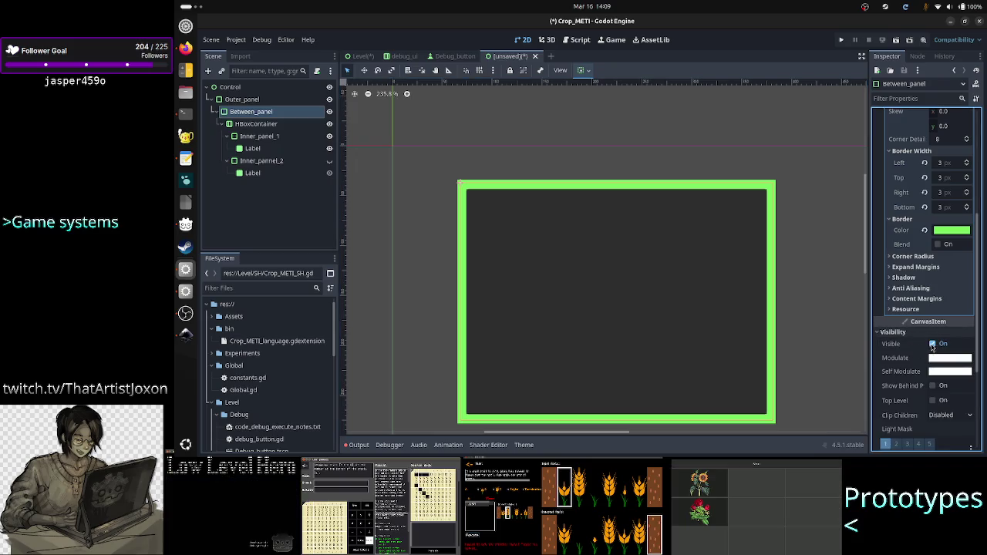
Toggle Between_panel's visibility off and on, then drag its self-modulate alpha to 0
{"action": "left_click", "coordinate": [932, 344]}
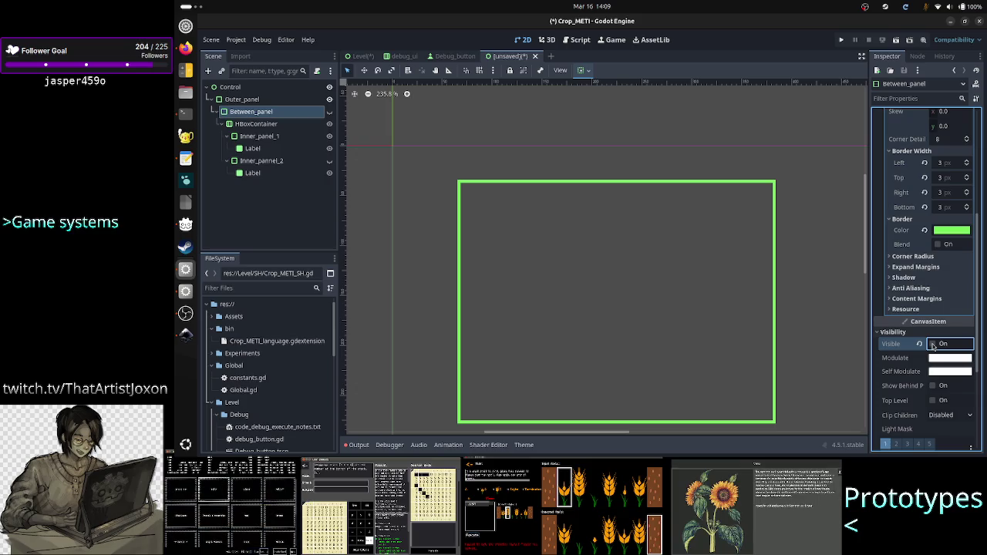
{"action": "left_click", "coordinate": [933, 344]}
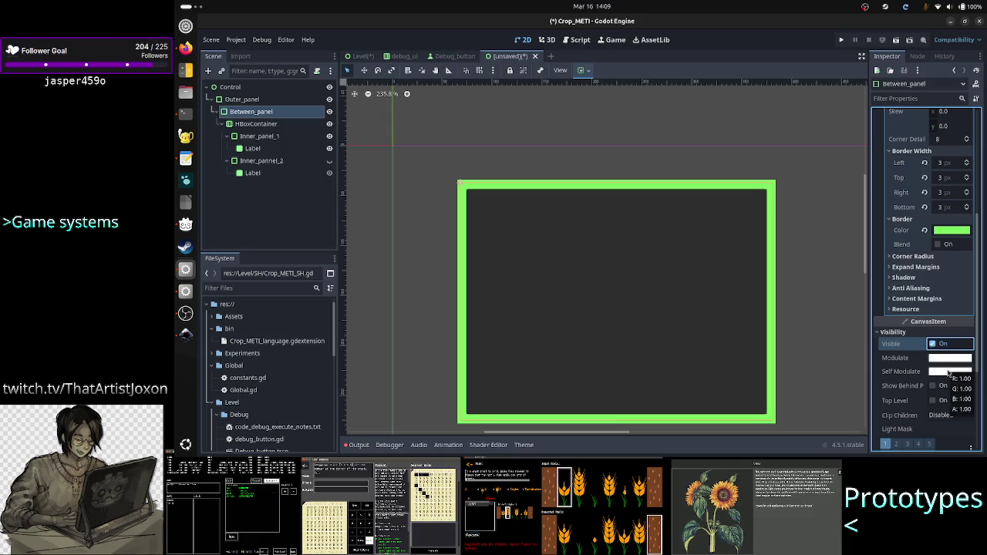
{"action": "left_click", "coordinate": [948, 372]}
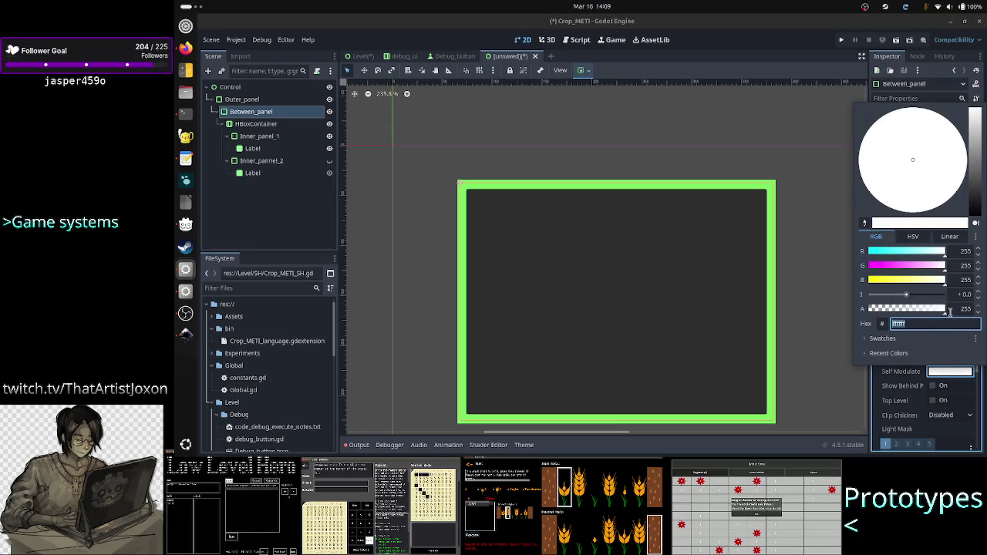
{"action": "left_click_drag", "start_coordinate": [933, 310], "coordinate": [862, 310]}
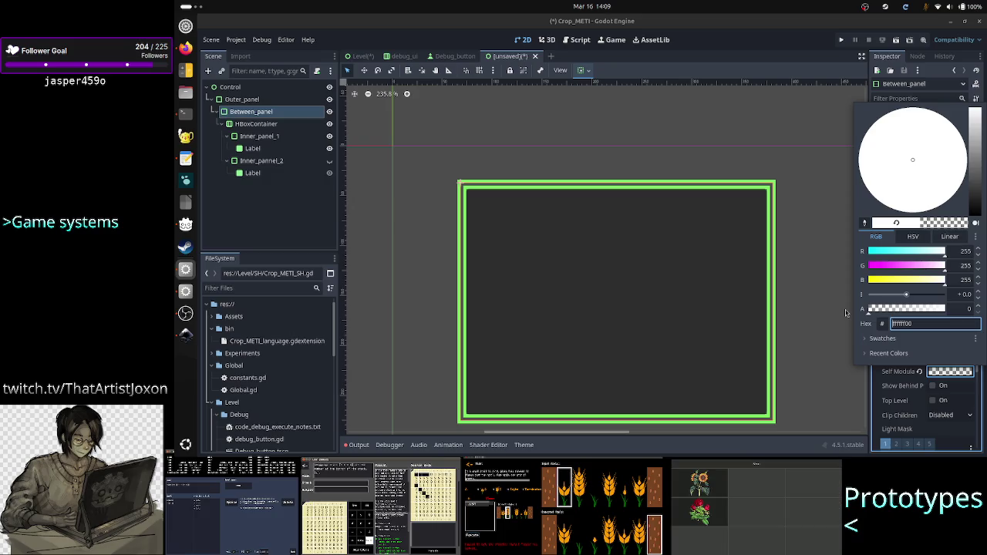
{"action": "left_click", "coordinate": [837, 296]}
{"action": "left_click", "coordinate": [837, 296]}
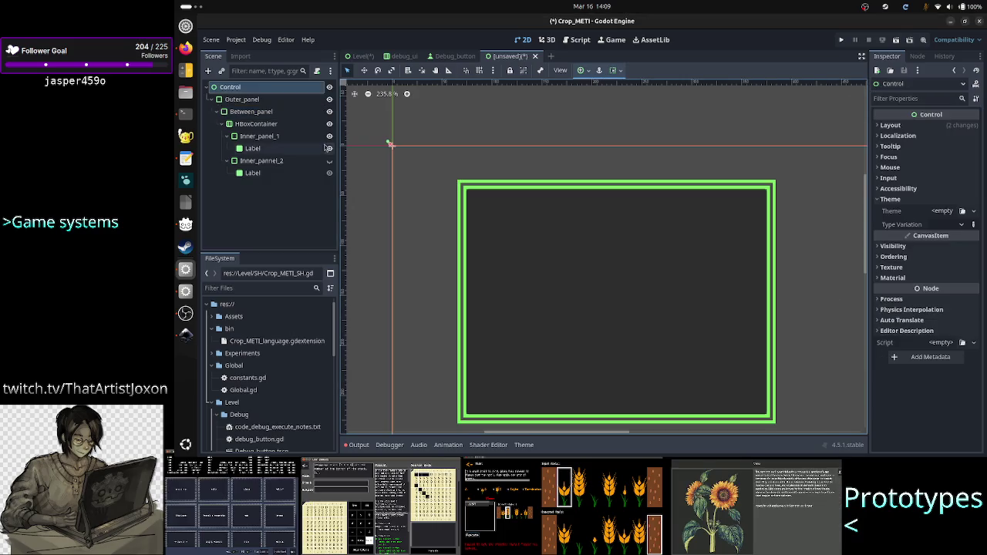
Compare the result, then reset Between_panel's self-modulate to opaque white
{"action": "left_click", "coordinate": [271, 113]}
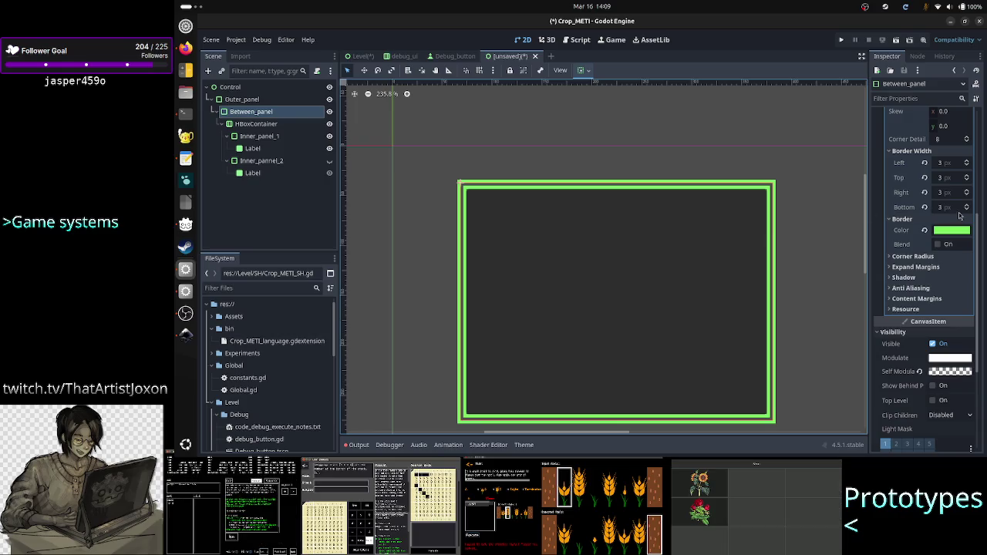
{"action": "mouse_move", "coordinate": [953, 236]}
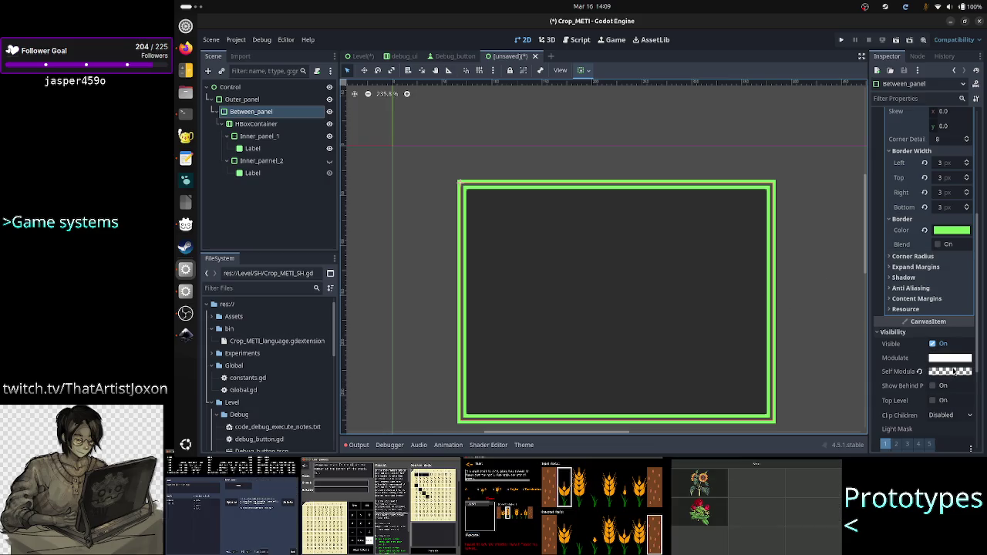
{"action": "left_click", "coordinate": [804, 347]}
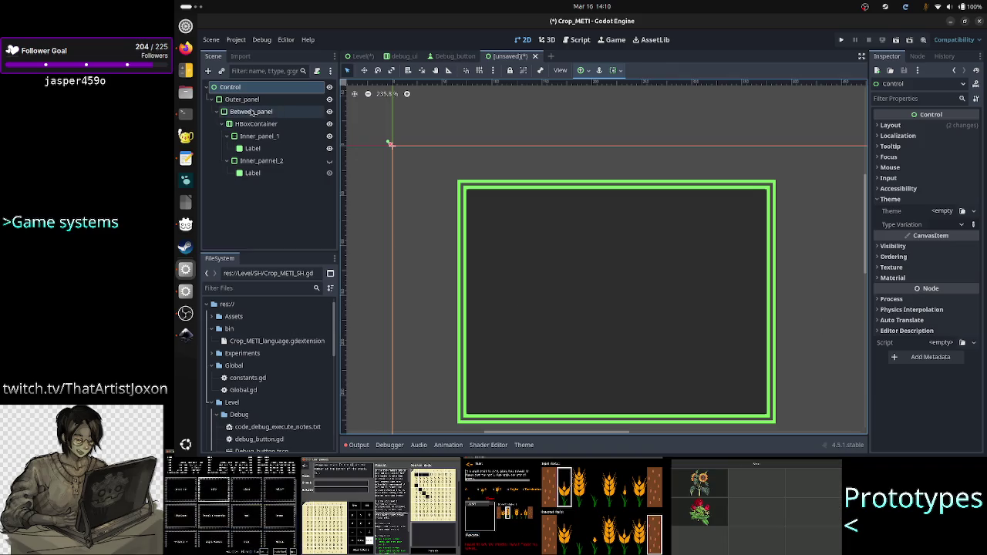
{"action": "left_click", "coordinate": [251, 113]}
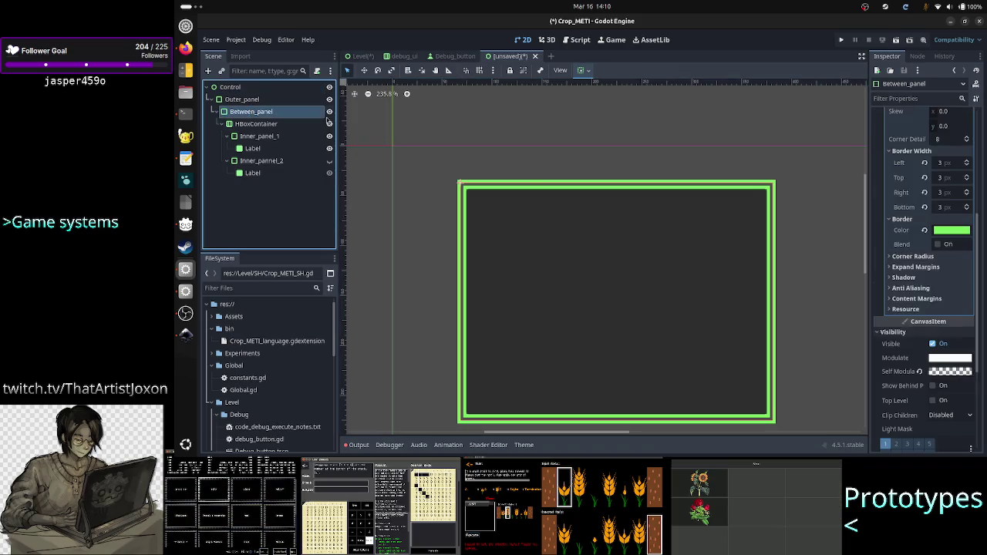
{"action": "left_click", "coordinate": [919, 371]}
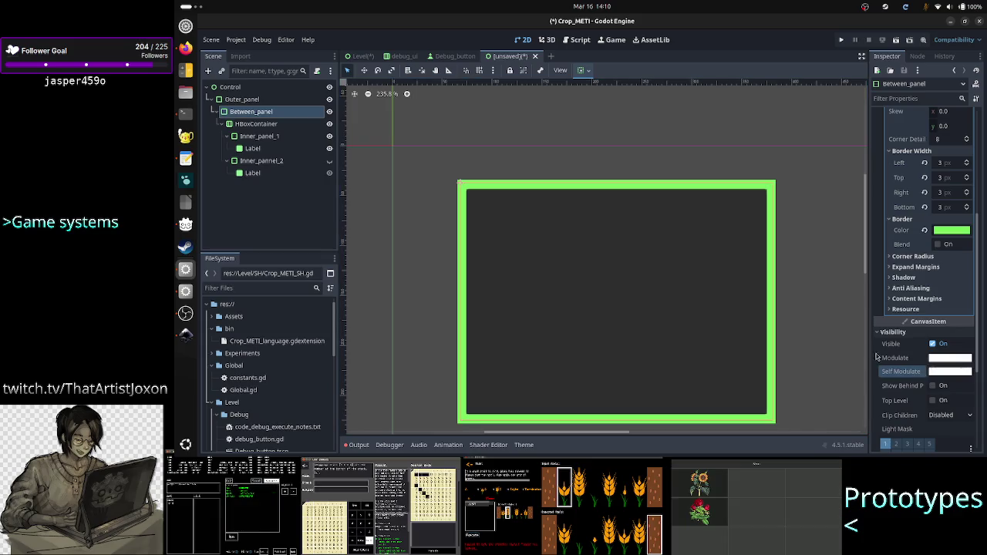
Set Between_panel's self-modulate alpha back to 0, giving transparent ffffff00
{"action": "left_click", "coordinate": [391, 143]}
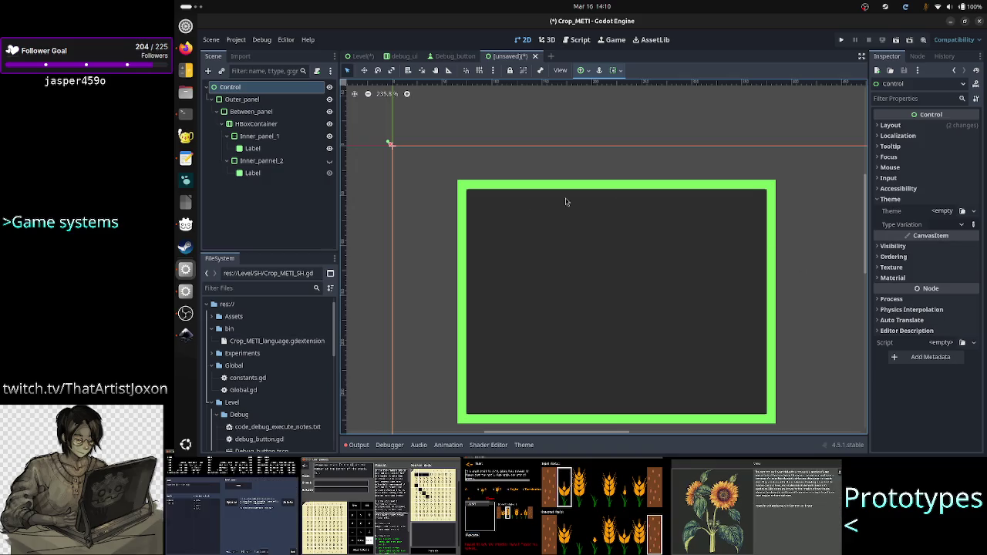
{"action": "left_click", "coordinate": [530, 173]}
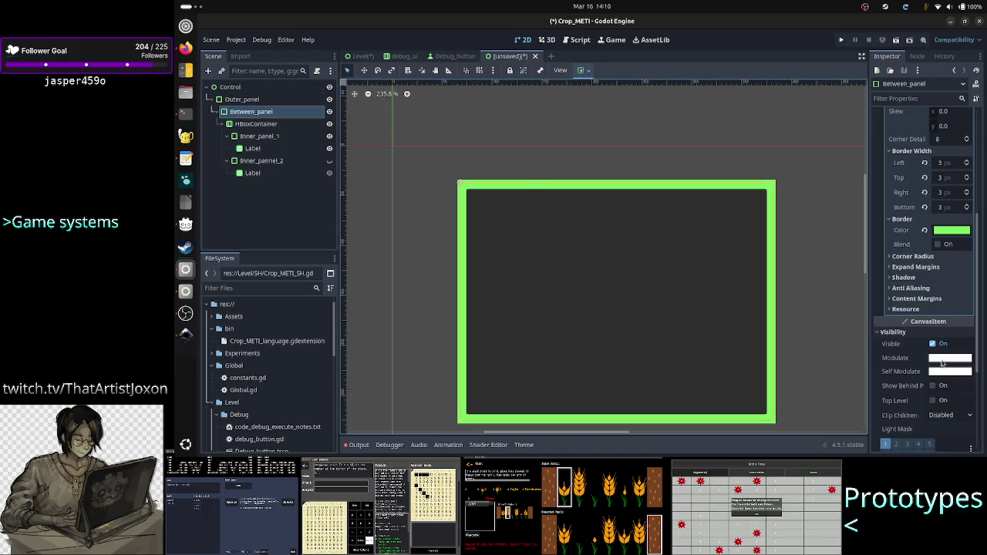
{"action": "left_click", "coordinate": [949, 370]}
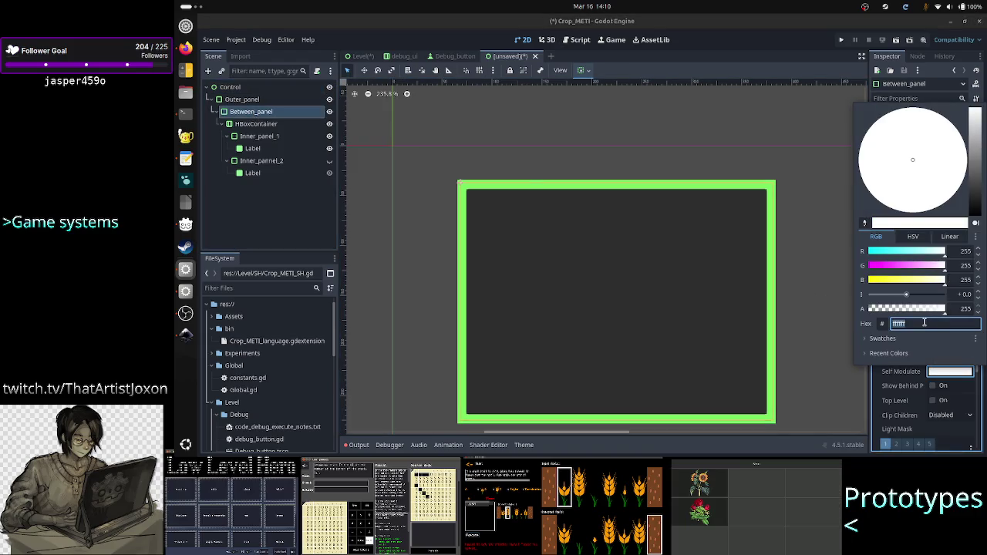
{"action": "left_click_drag", "start_coordinate": [945, 314], "coordinate": [867, 315]}
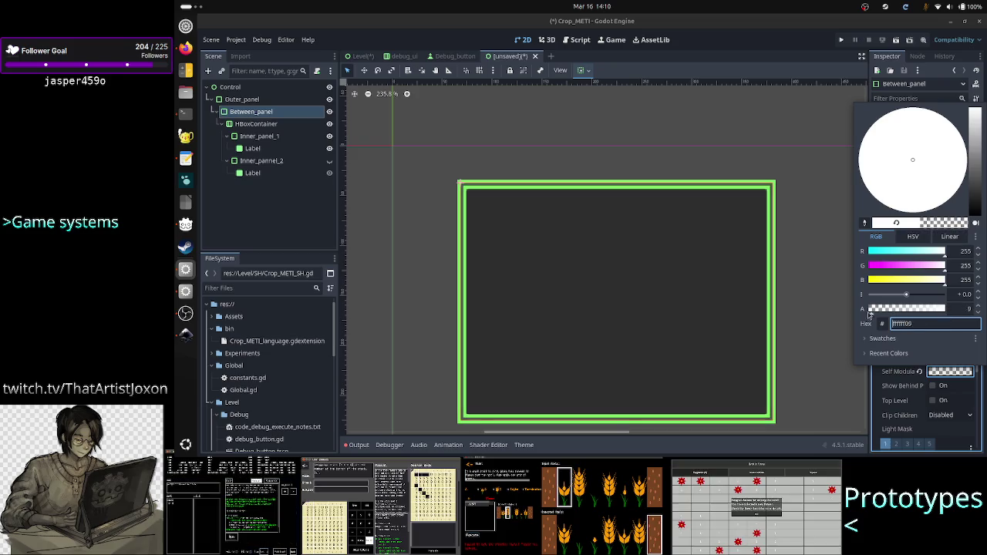
{"action": "left_click", "coordinate": [848, 316]}
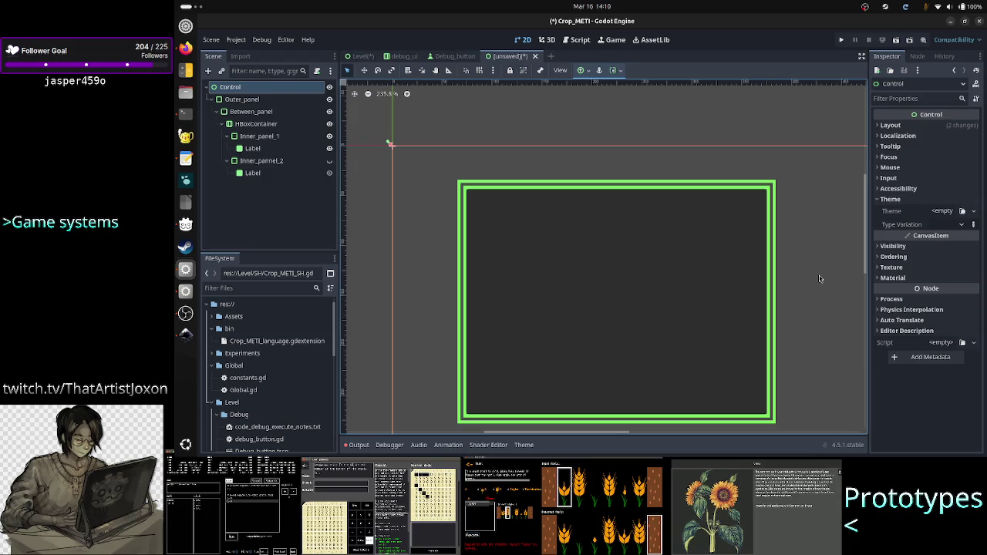
{"action": "left_click_drag", "start_coordinate": [865, 264], "coordinate": [866, 272]}
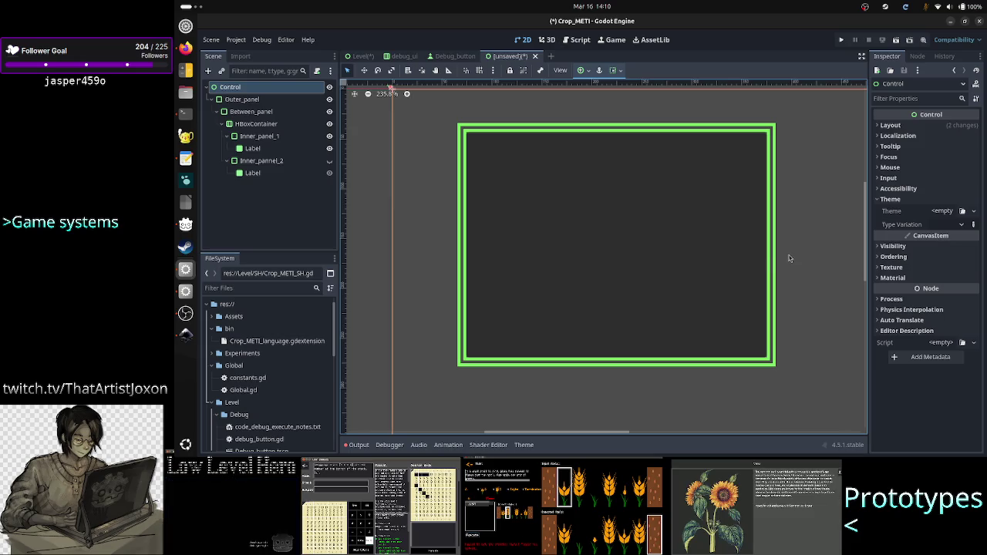
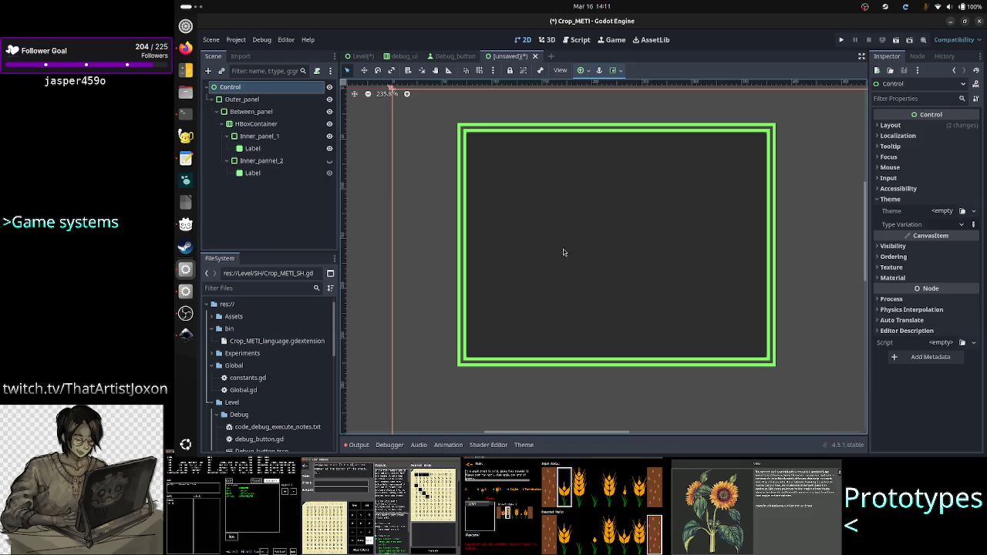
Unhide Inner_pannel_2, then select Inner_panel_1 and its Label to inspect them
{"action": "left_click", "coordinate": [329, 161]}
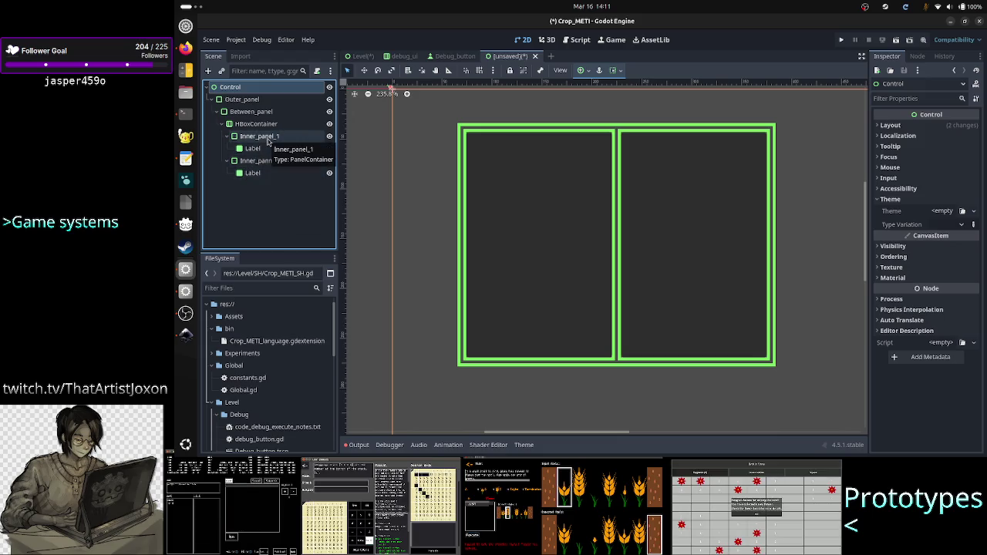
{"action": "left_click", "coordinate": [267, 138]}
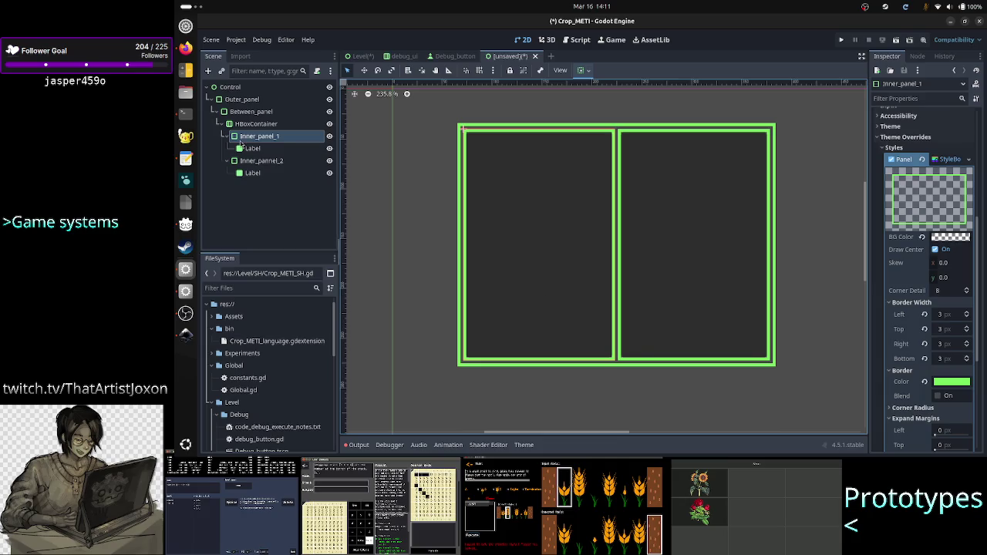
{"action": "scroll", "coordinate": [932, 165], "scroll_direction": "up", "scroll_amount": 5}
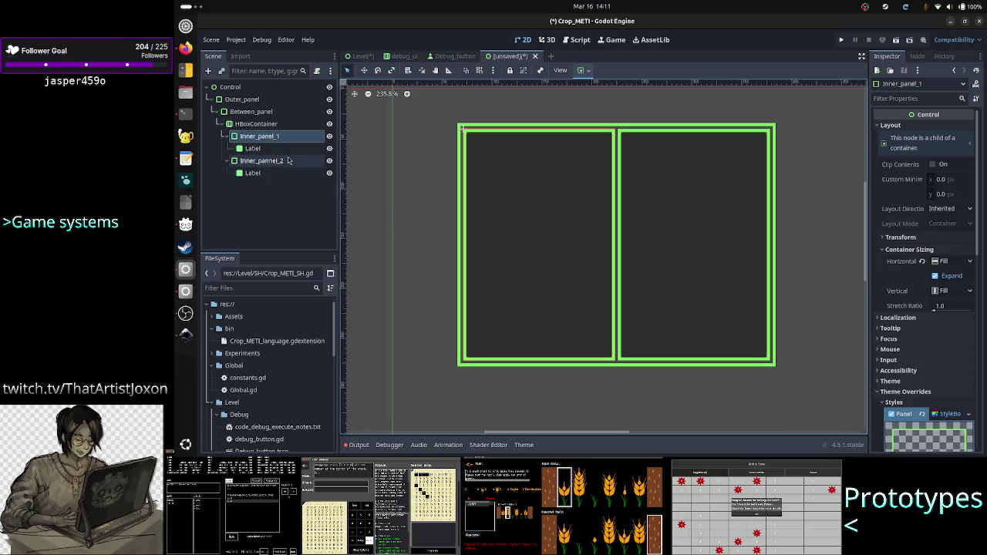
{"action": "left_click", "coordinate": [261, 149]}
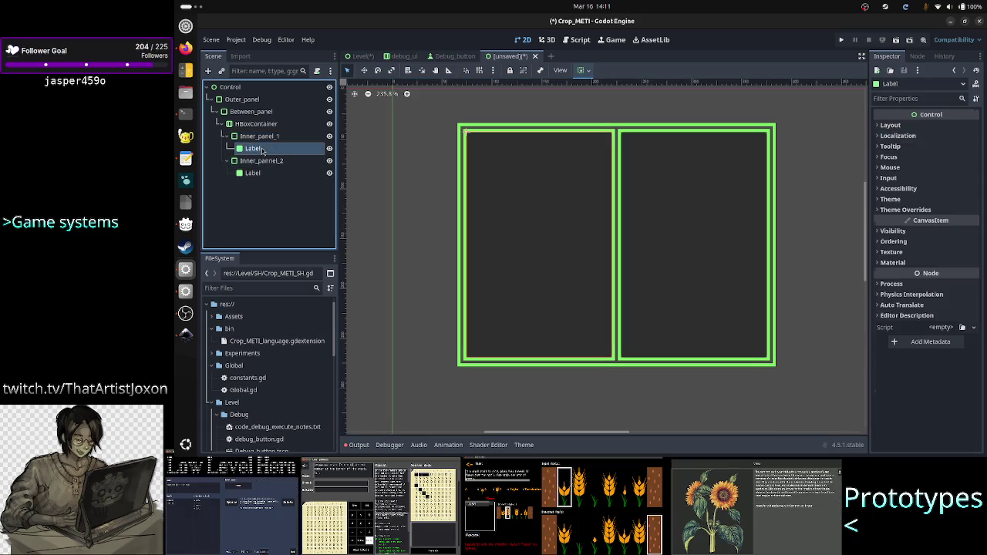
Review Inner_panel_1's properties, then select the Label inside it
{"action": "left_click", "coordinate": [259, 136]}
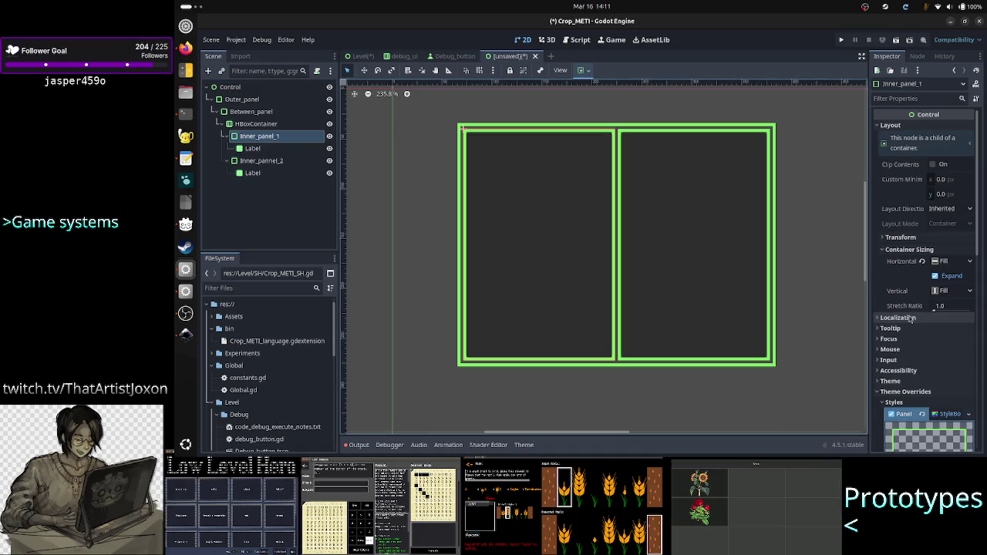
{"action": "scroll", "coordinate": [910, 339], "scroll_direction": "down", "scroll_amount": 2}
{"action": "scroll", "coordinate": [908, 344], "scroll_direction": "down", "scroll_amount": 4}
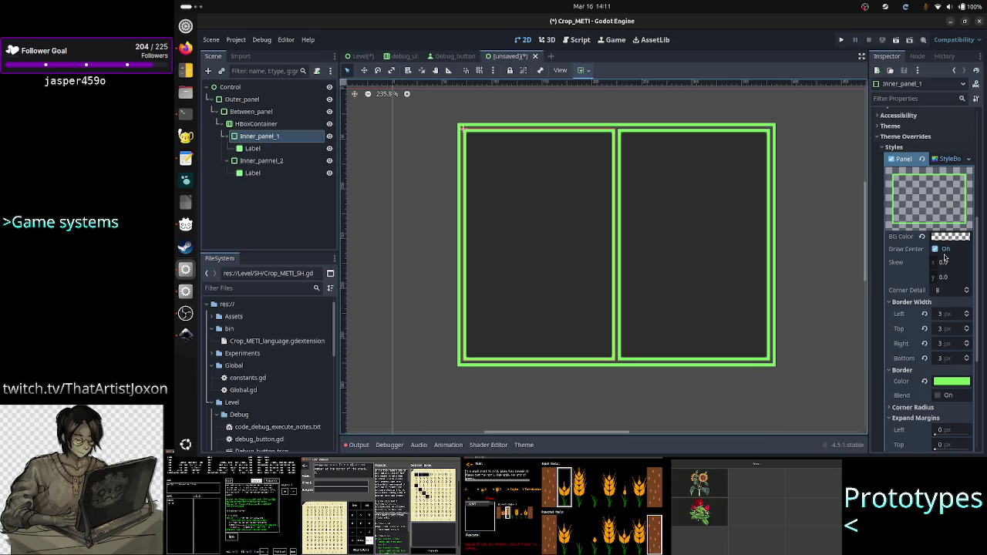
{"action": "mouse_move", "coordinate": [954, 239]}
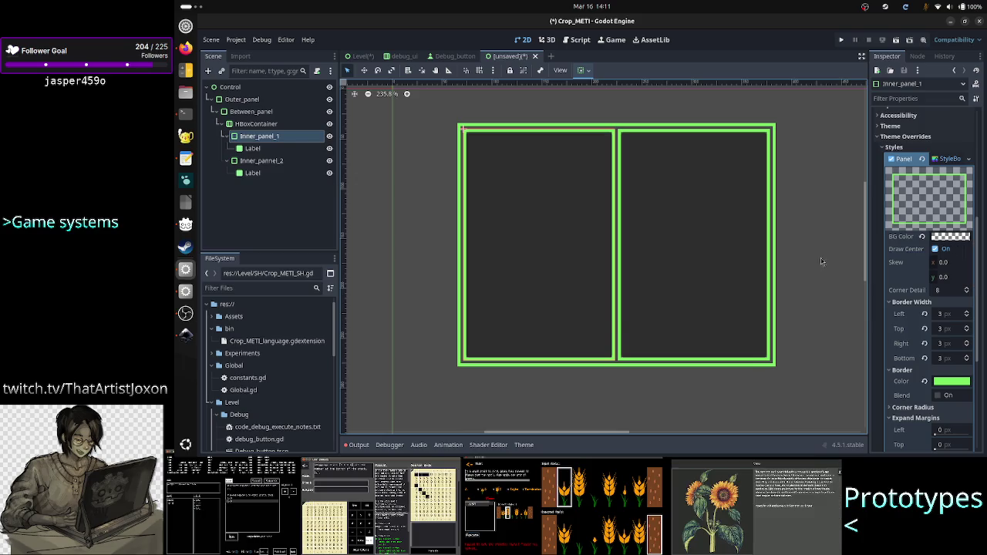
{"action": "left_click", "coordinate": [253, 148]}
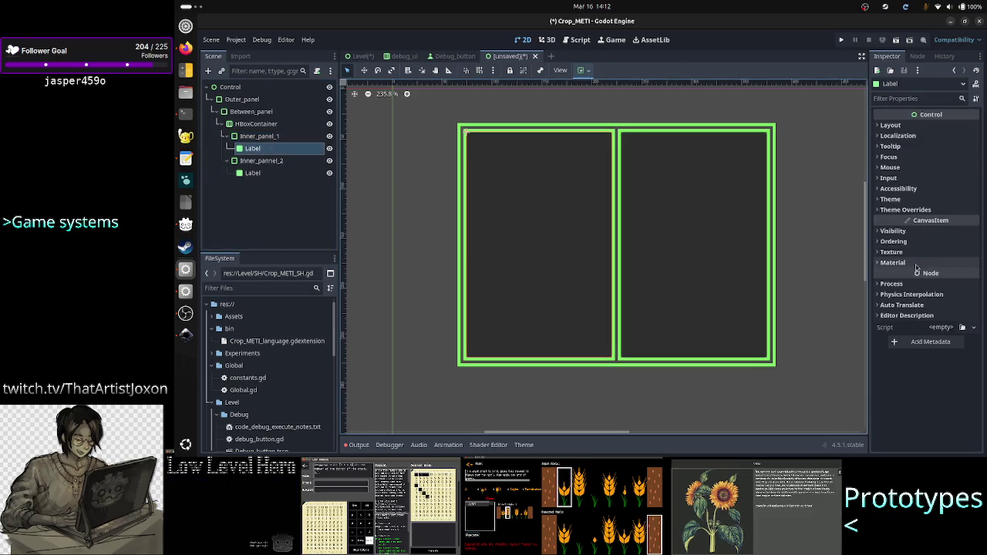
Give the Label a new StyleBoxFlat panel style and expand its Border Width and Border sections
{"action": "left_click", "coordinate": [925, 210]}
{"action": "left_click", "coordinate": [894, 221]}
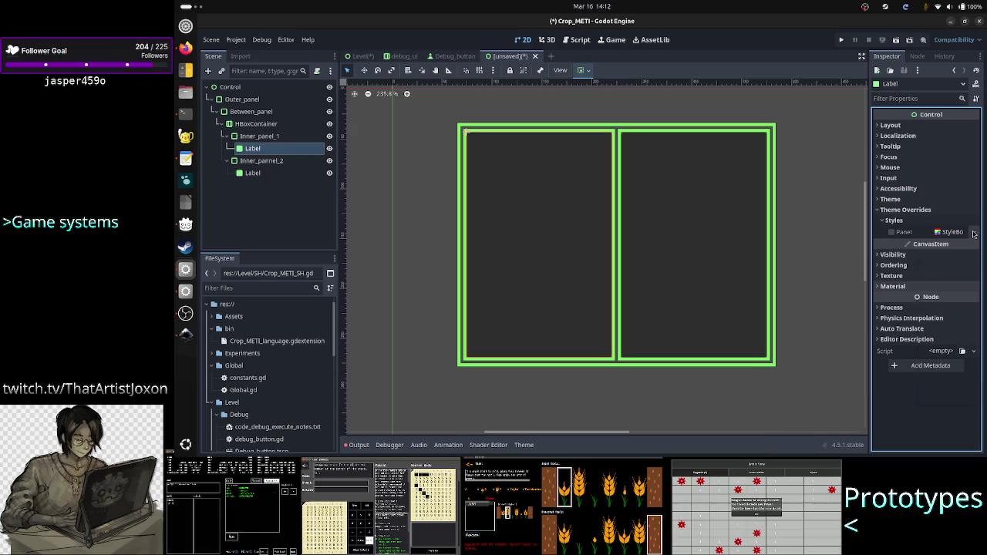
{"action": "left_click", "coordinate": [972, 233]}
{"action": "left_click", "coordinate": [960, 282]}
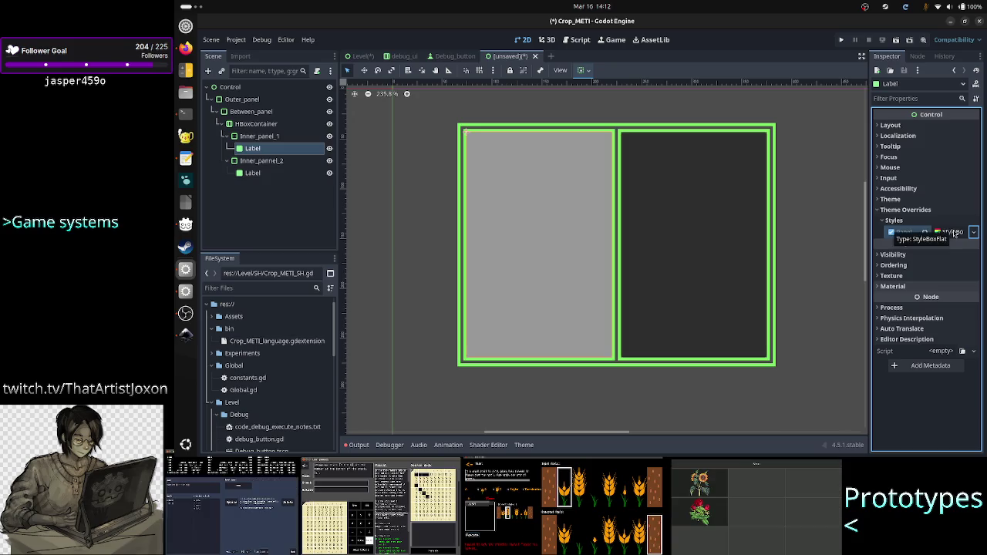
{"action": "left_click", "coordinate": [953, 233]}
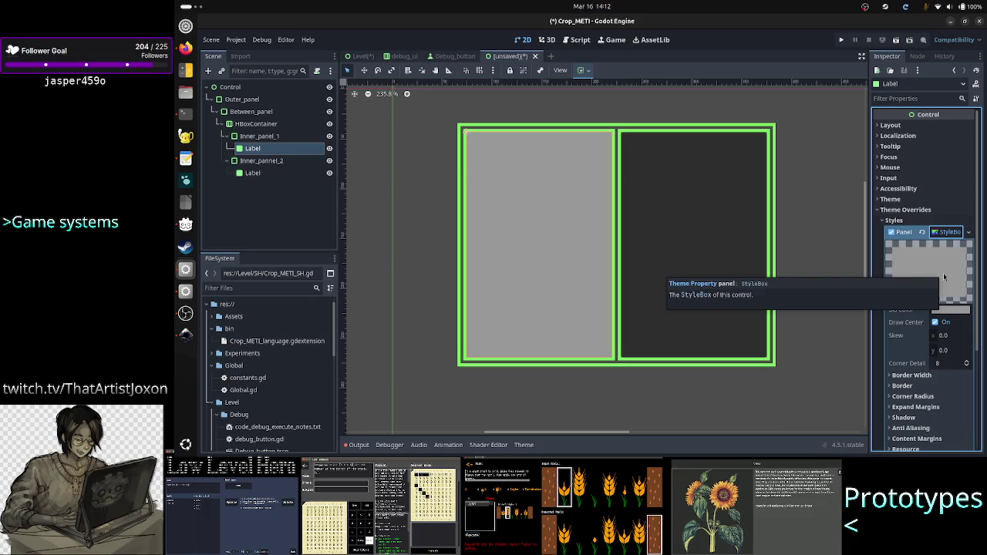
{"action": "left_click", "coordinate": [930, 376]}
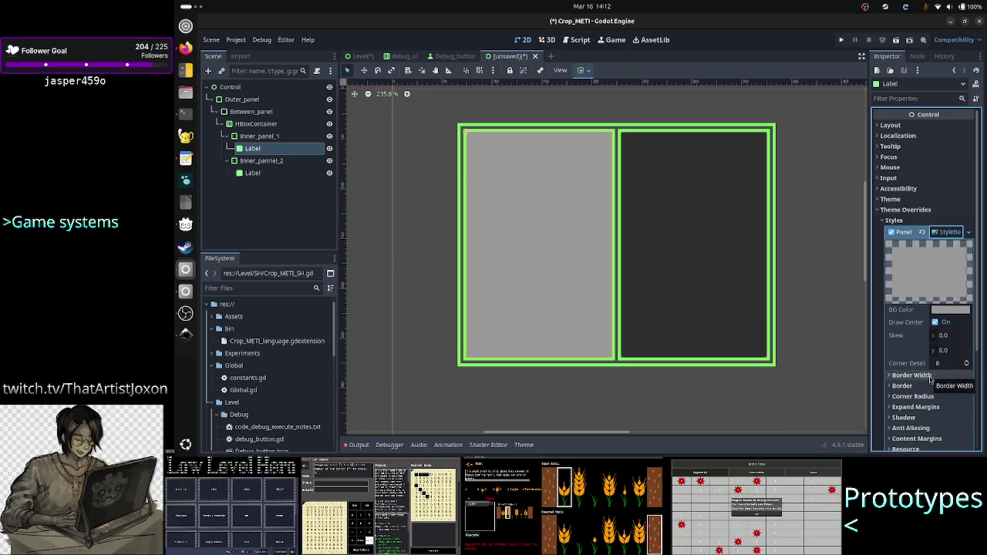
{"action": "scroll", "coordinate": [933, 412], "scroll_direction": "down", "scroll_amount": 5}
{"action": "left_click", "coordinate": [960, 245]}
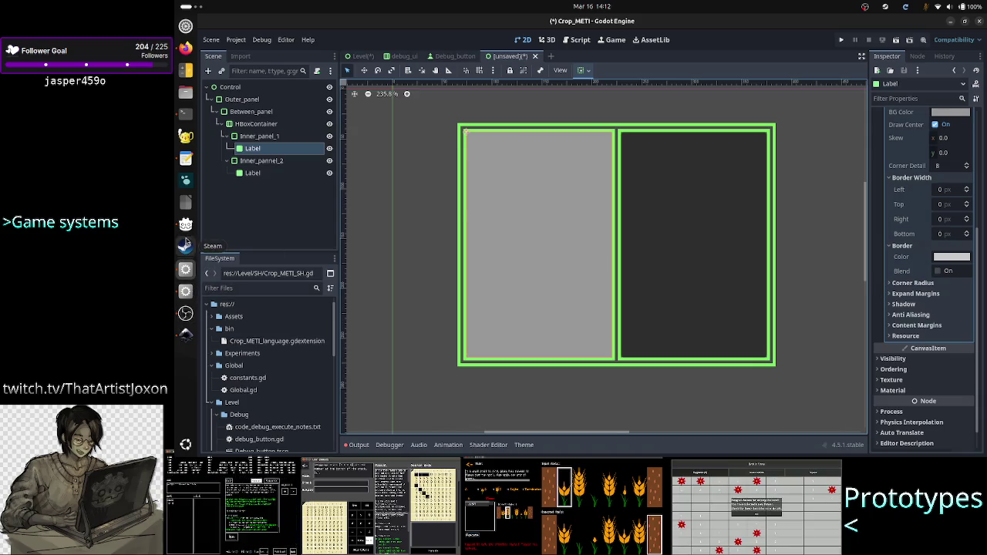
{"action": "left_click", "coordinate": [185, 334]}
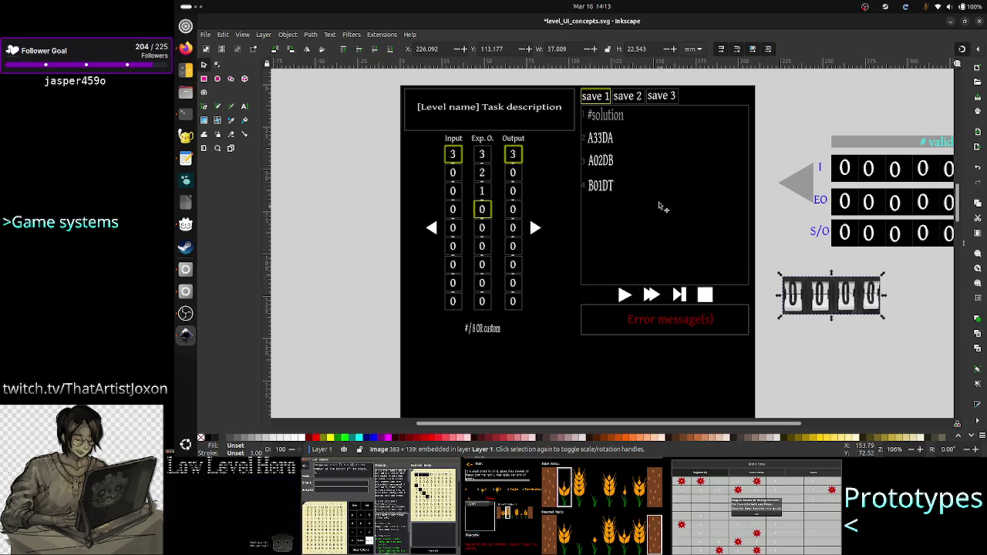
{"action": "key", "text": "alt+Tab"}
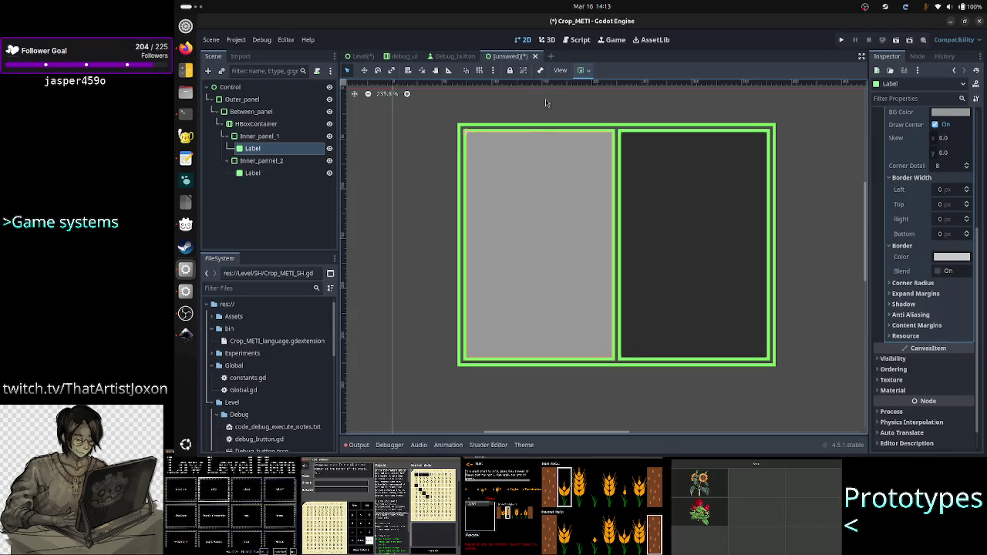
{"action": "left_click", "coordinate": [235, 88]}
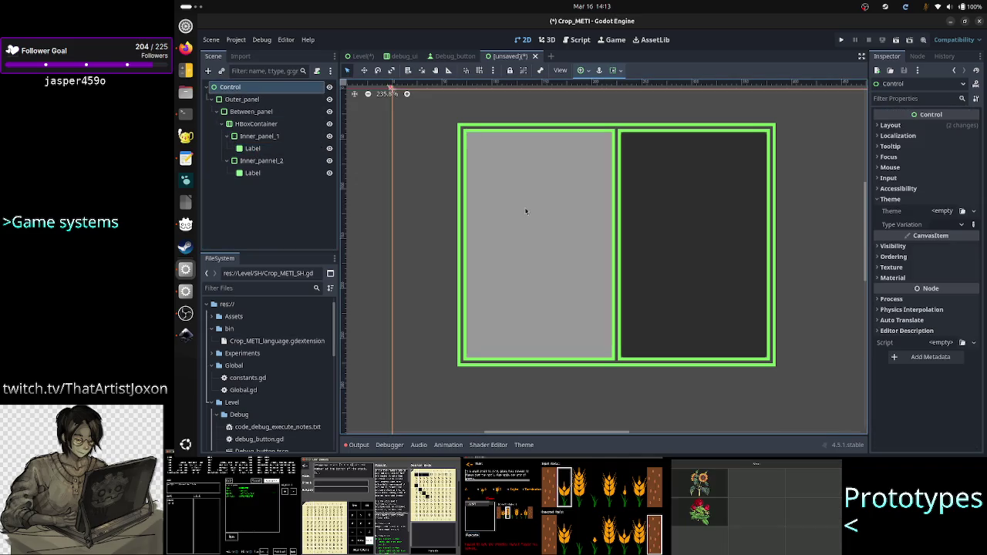
Add a RichTextLabel under the root Control and expand its Theme Overrides styles
{"action": "left_click", "coordinate": [209, 73]}
{"action": "type", "text": "richte"}
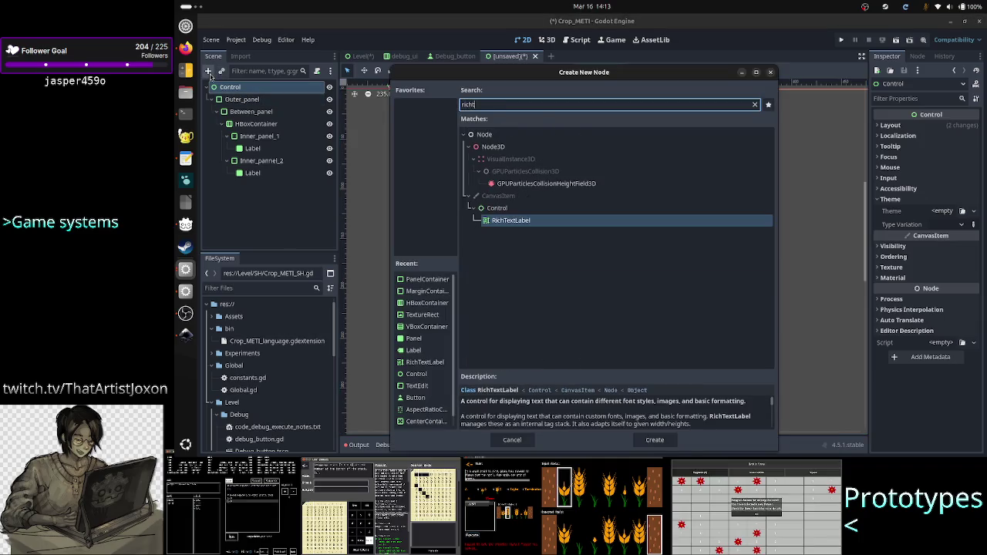
{"action": "key", "text": "Return"}
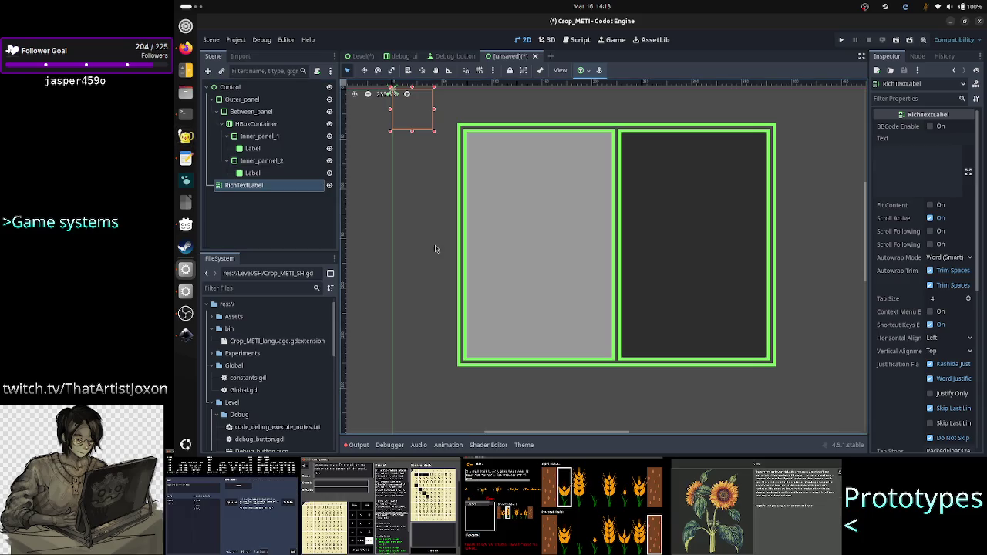
{"action": "scroll", "coordinate": [914, 293], "scroll_direction": "down", "scroll_amount": 5}
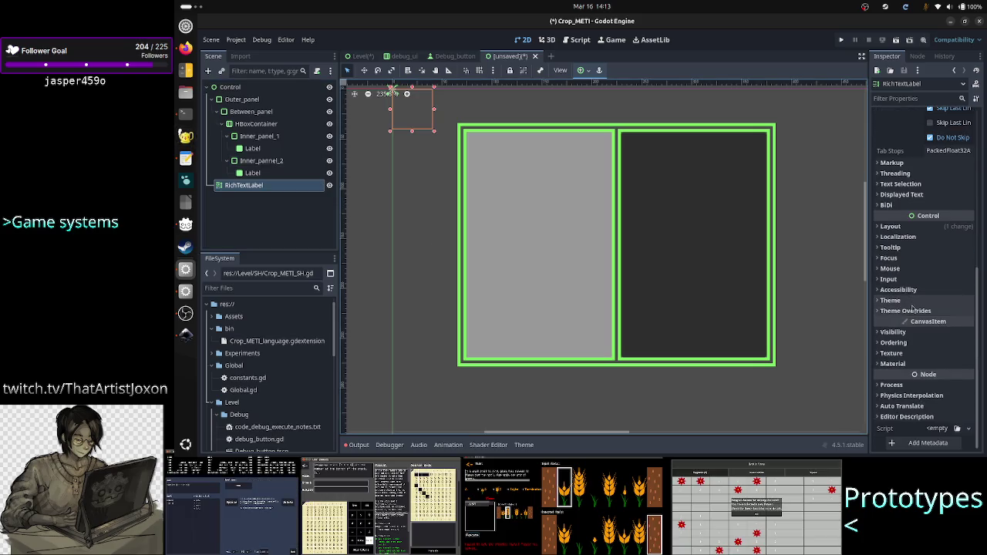
{"action": "left_click", "coordinate": [914, 311]}
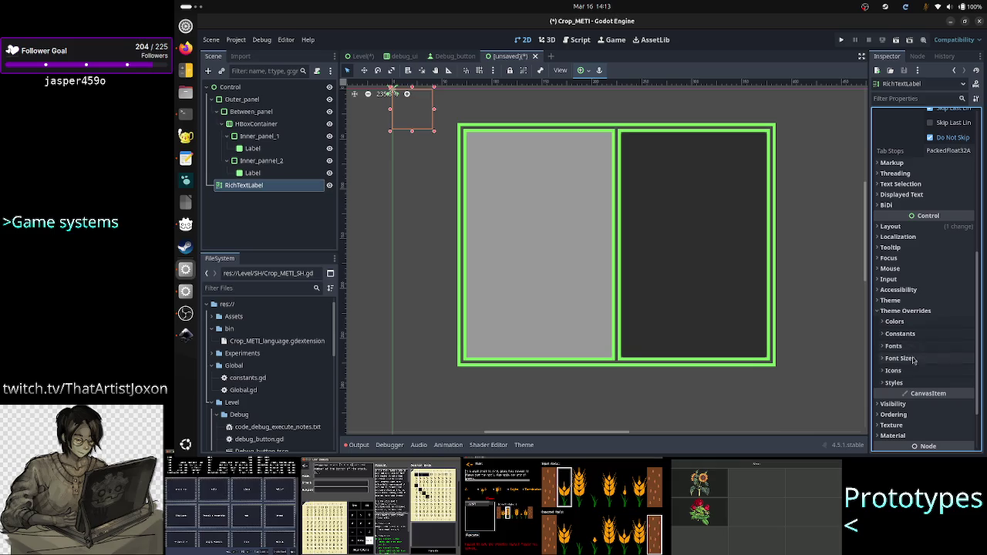
{"action": "left_click", "coordinate": [908, 382]}
{"action": "scroll", "coordinate": [925, 370], "scroll_direction": "down", "scroll_amount": 2}
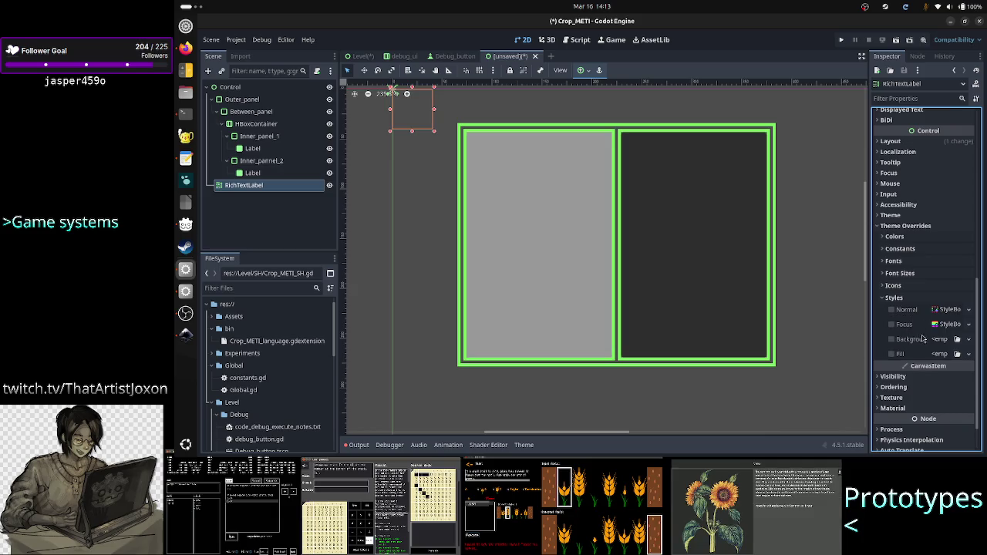
Set the RichTextLabel's Normal style to a new StyleBoxFlat and expand its border settings
{"action": "left_click", "coordinate": [970, 310]}
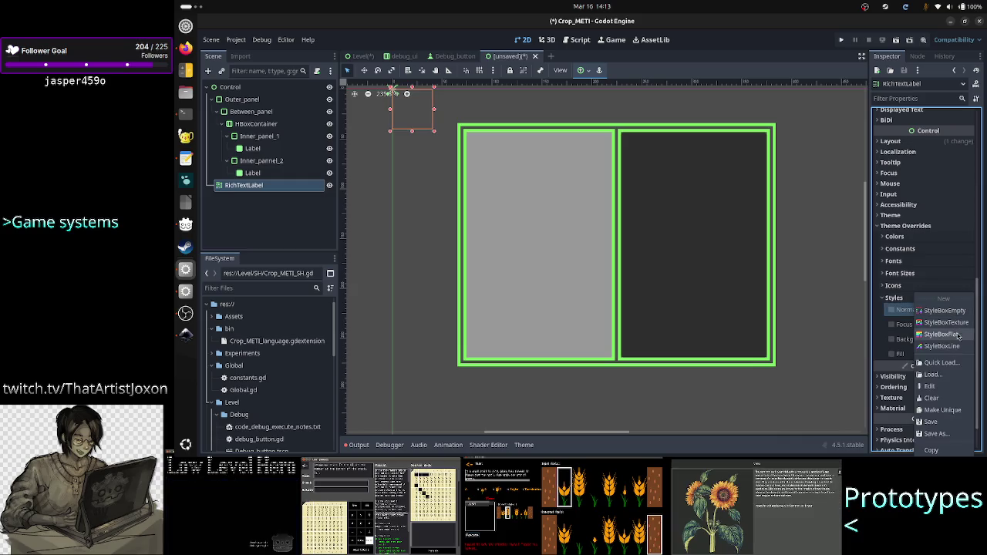
{"action": "left_click", "coordinate": [956, 335]}
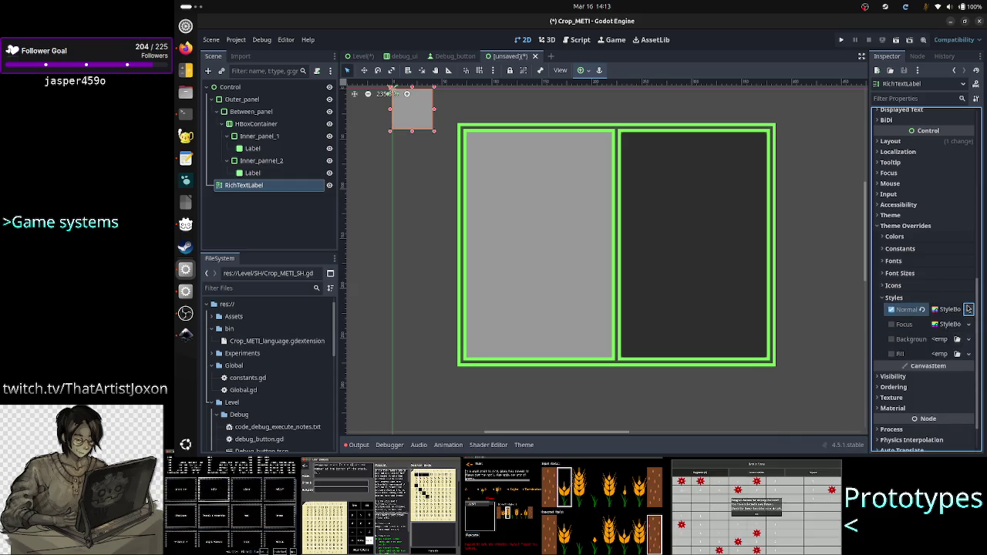
{"action": "left_click", "coordinate": [970, 311]}
{"action": "left_click", "coordinate": [880, 332]}
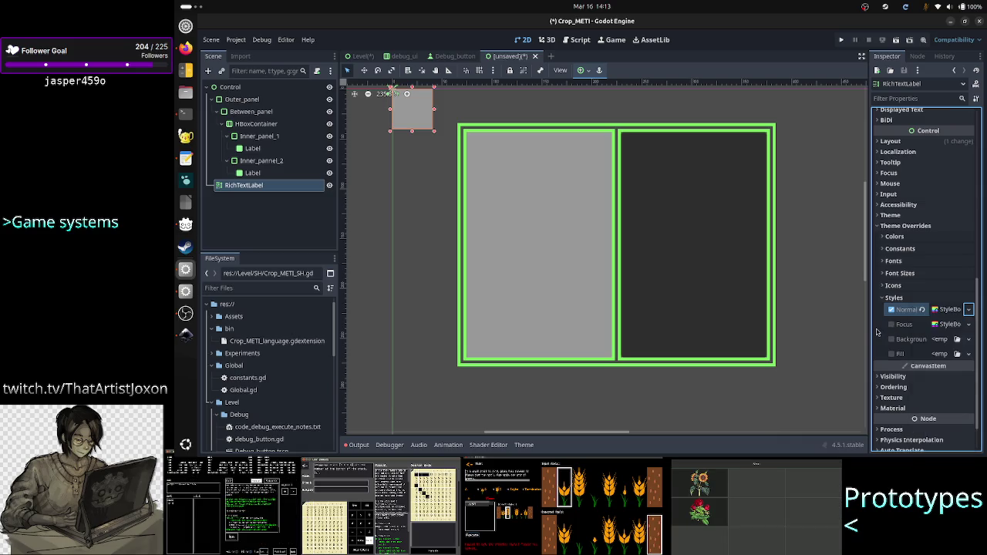
{"action": "left_click", "coordinate": [935, 312]}
{"action": "scroll", "coordinate": [932, 282], "scroll_direction": "down", "scroll_amount": 5}
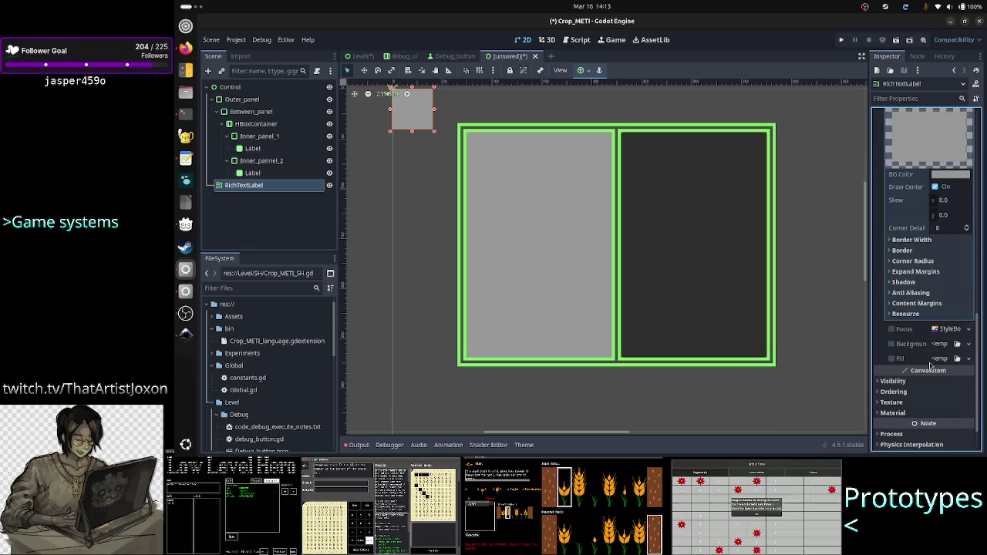
{"action": "left_click", "coordinate": [922, 251]}
{"action": "left_click", "coordinate": [913, 240]}
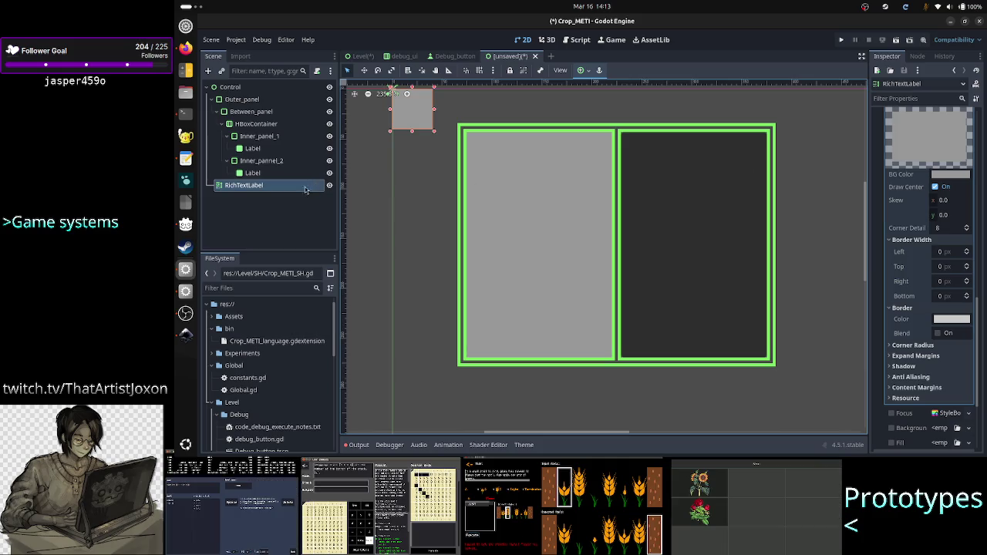
{"action": "left_click", "coordinate": [234, 98]}
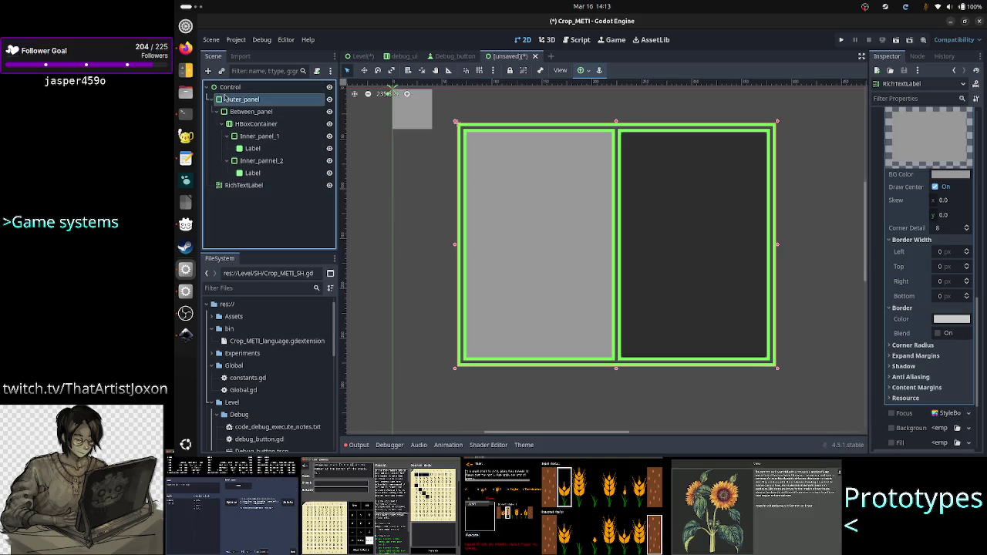
{"action": "left_click", "coordinate": [230, 87]}
Add a CodeEdit node under the root Control
{"action": "left_click", "coordinate": [208, 71]}
{"action": "type", "text": "code"}
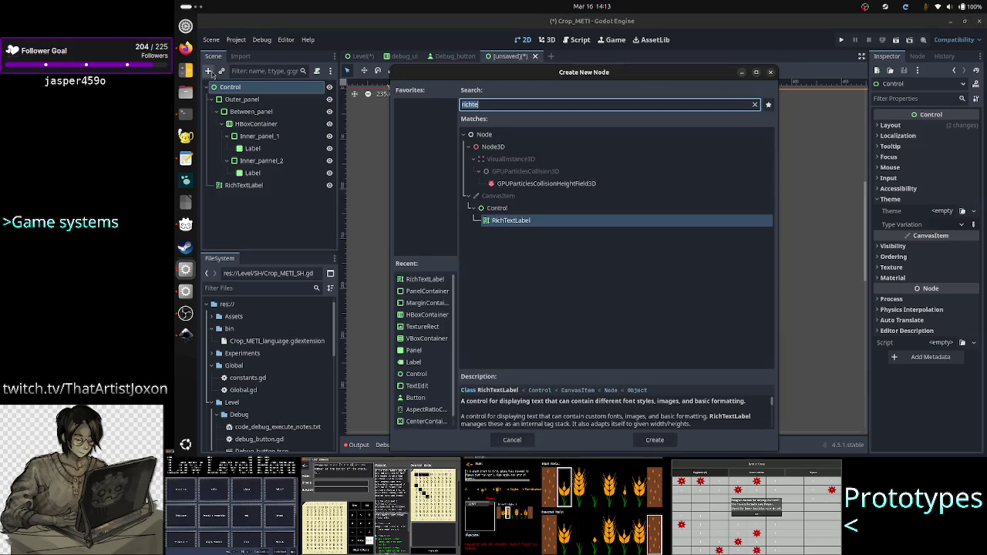
{"action": "type", "text": "e"}
{"action": "key", "text": "Return"}
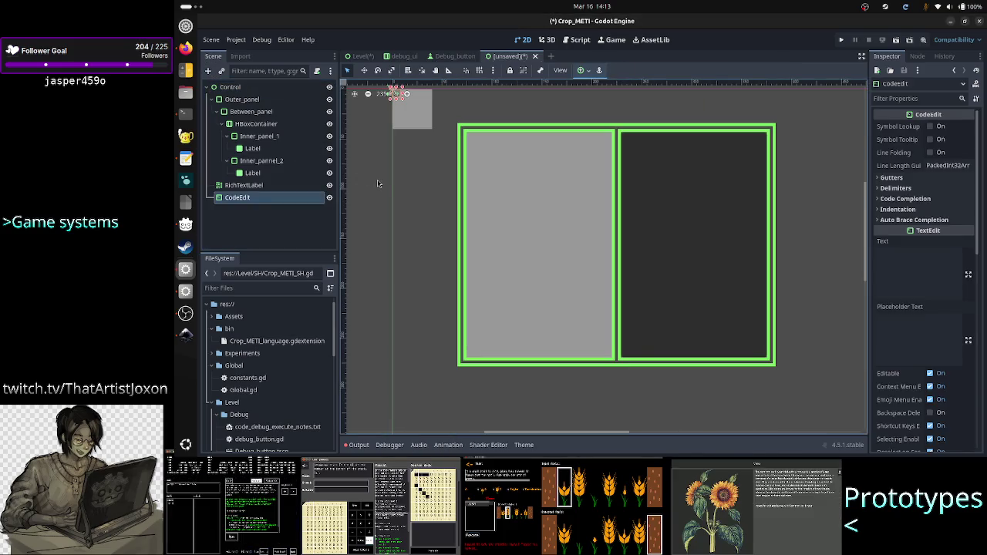
{"action": "scroll", "coordinate": [931, 333], "scroll_direction": "down", "scroll_amount": 10}
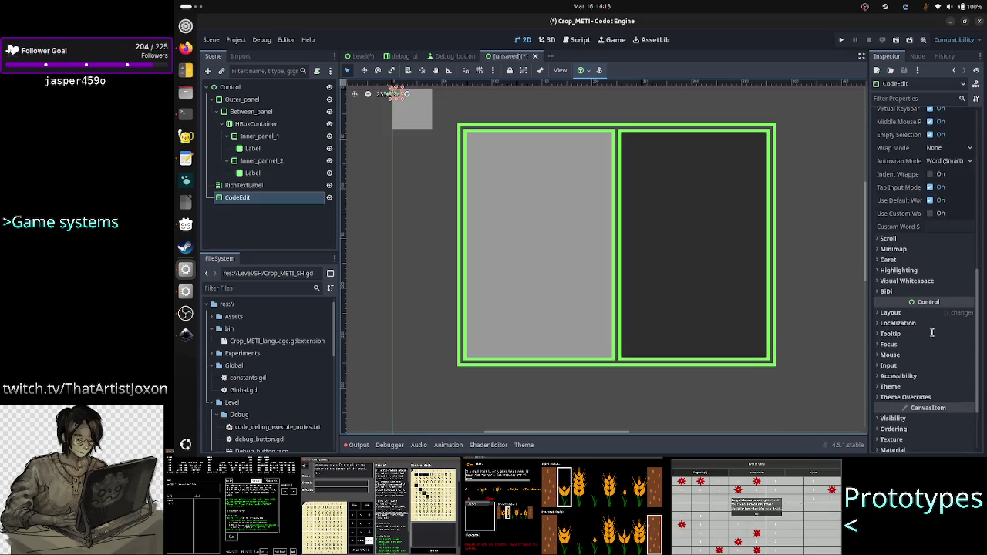
{"action": "scroll", "coordinate": [913, 303], "scroll_direction": "down", "scroll_amount": 3}
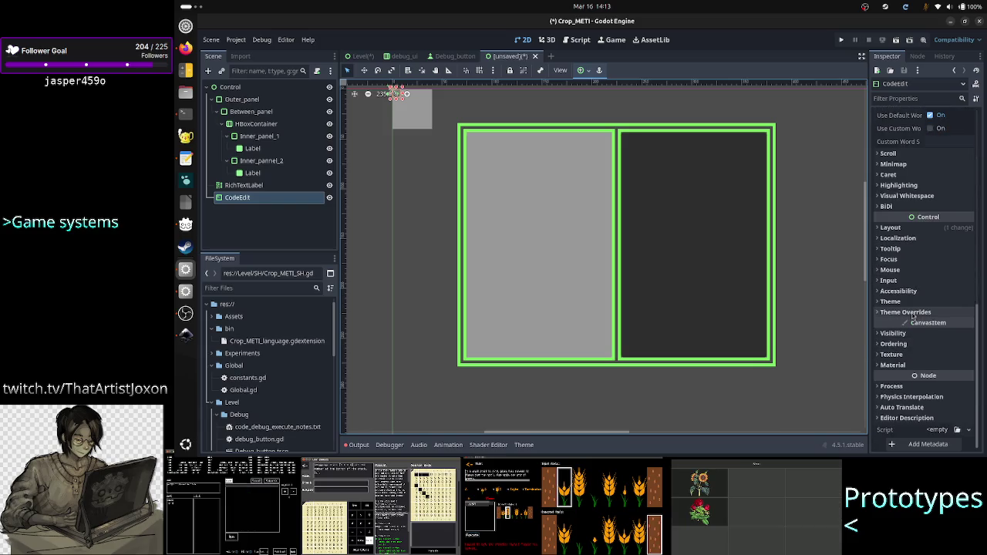
Give the CodeEdit's Normal style a new StyleBoxFlat and expand its border settings
{"action": "left_click", "coordinate": [912, 312]}
{"action": "left_click", "coordinate": [907, 383]}
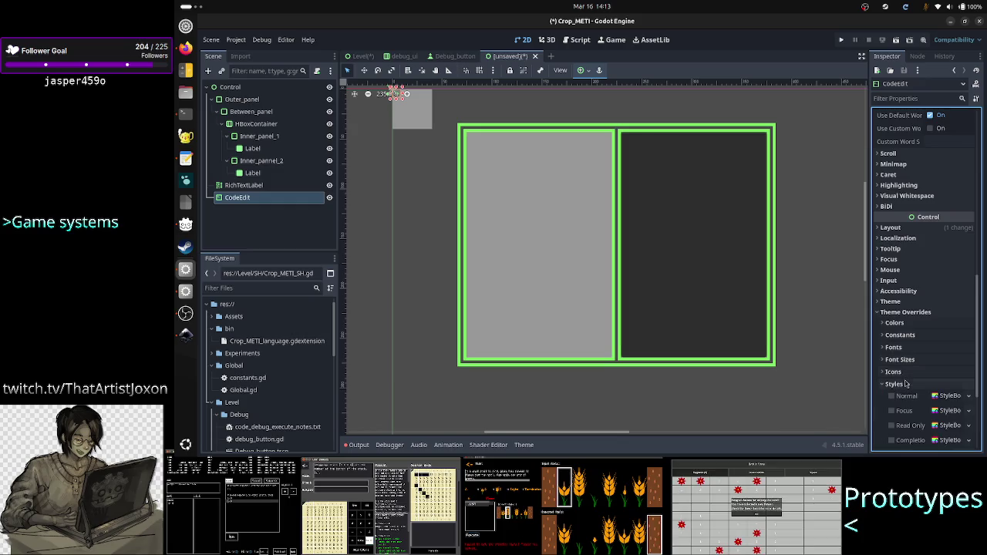
{"action": "scroll", "coordinate": [929, 347], "scroll_direction": "down", "scroll_amount": 4}
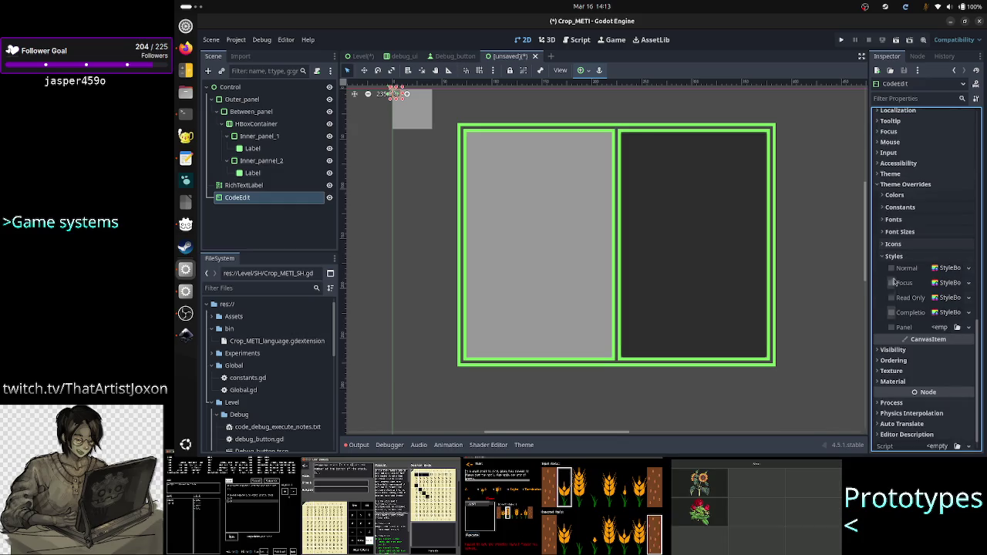
{"action": "left_click", "coordinate": [968, 268]}
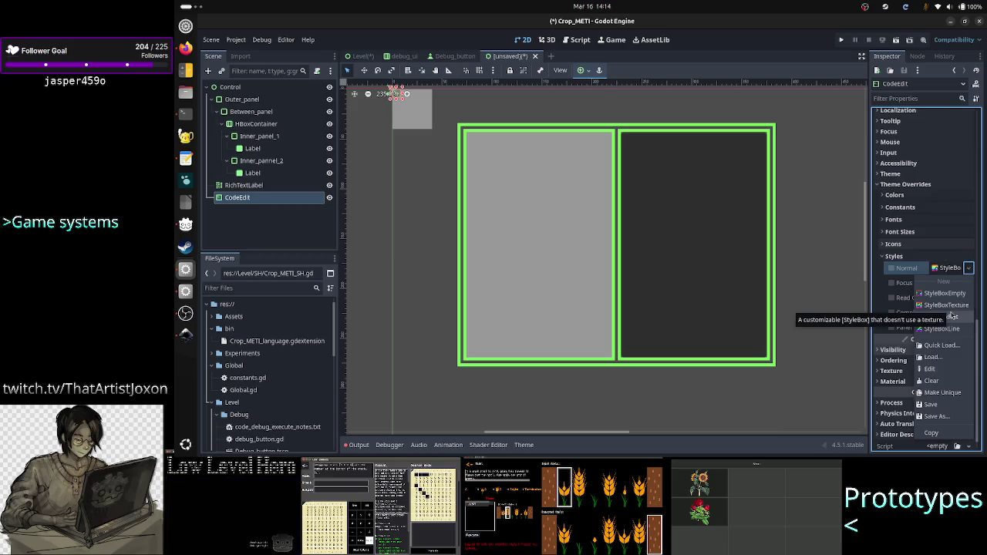
{"action": "left_click", "coordinate": [953, 316]}
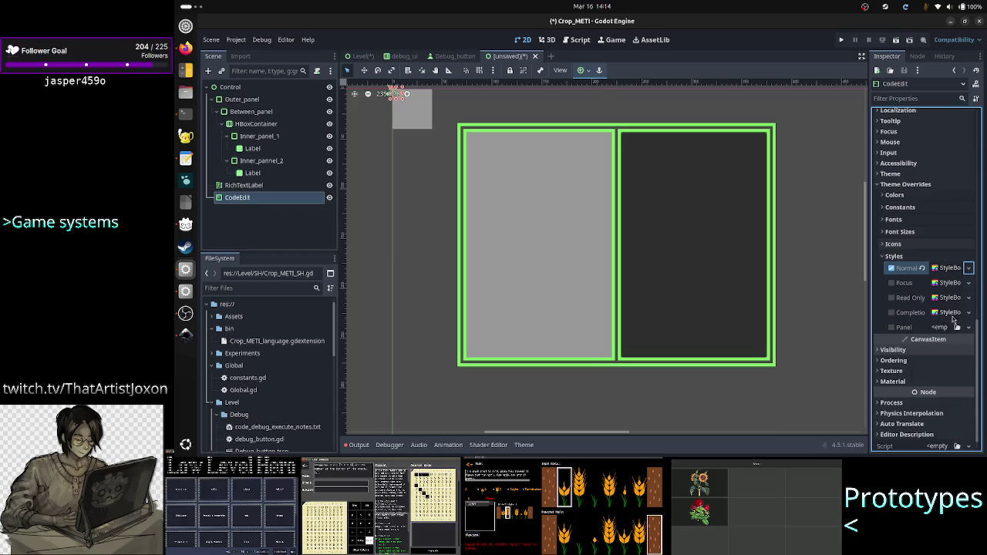
{"action": "left_click", "coordinate": [951, 269]}
{"action": "scroll", "coordinate": [933, 301], "scroll_direction": "down", "scroll_amount": 3}
{"action": "left_click", "coordinate": [932, 295]}
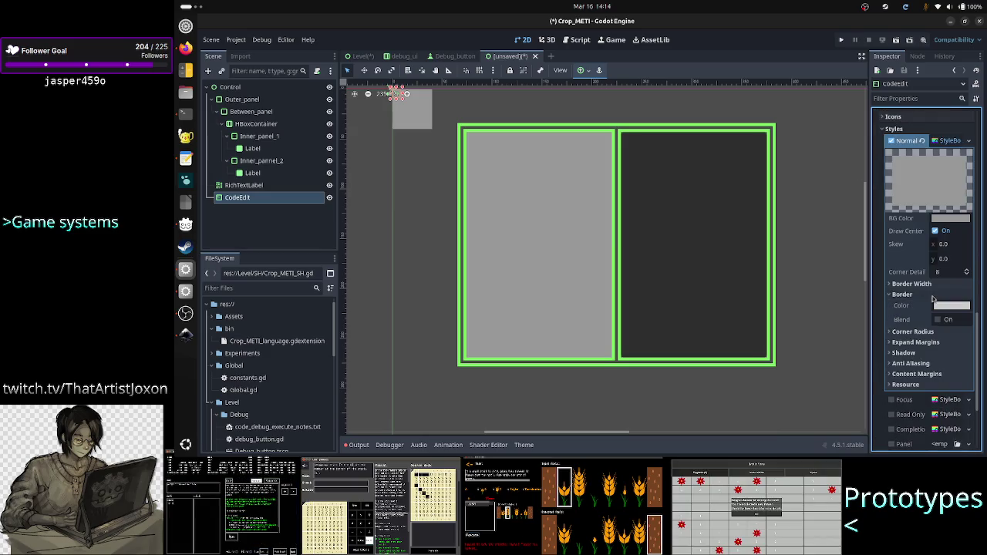
{"action": "left_click", "coordinate": [229, 86]}
Add a Button node under the root Control
{"action": "left_click", "coordinate": [208, 71]}
{"action": "type", "text": "button"}
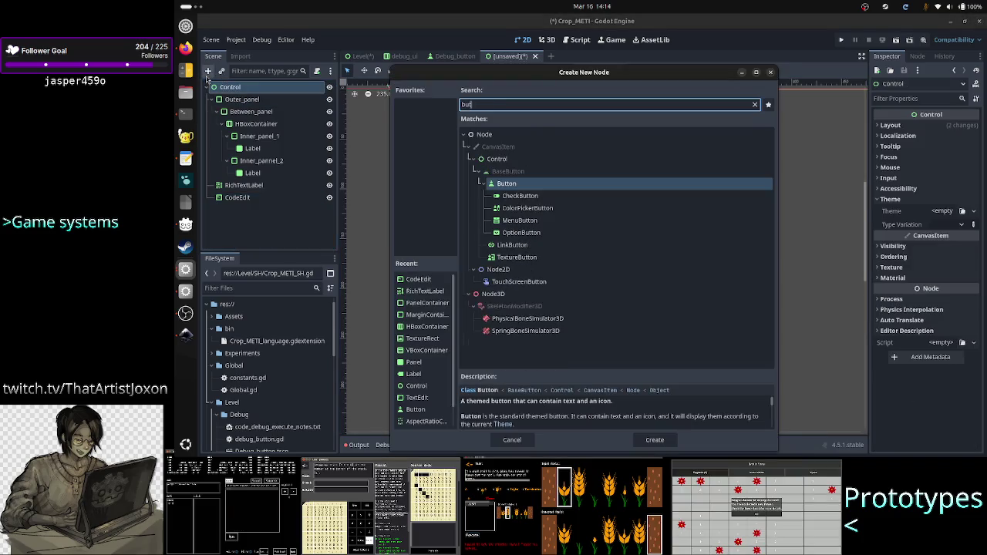
{"action": "key", "text": "Return"}
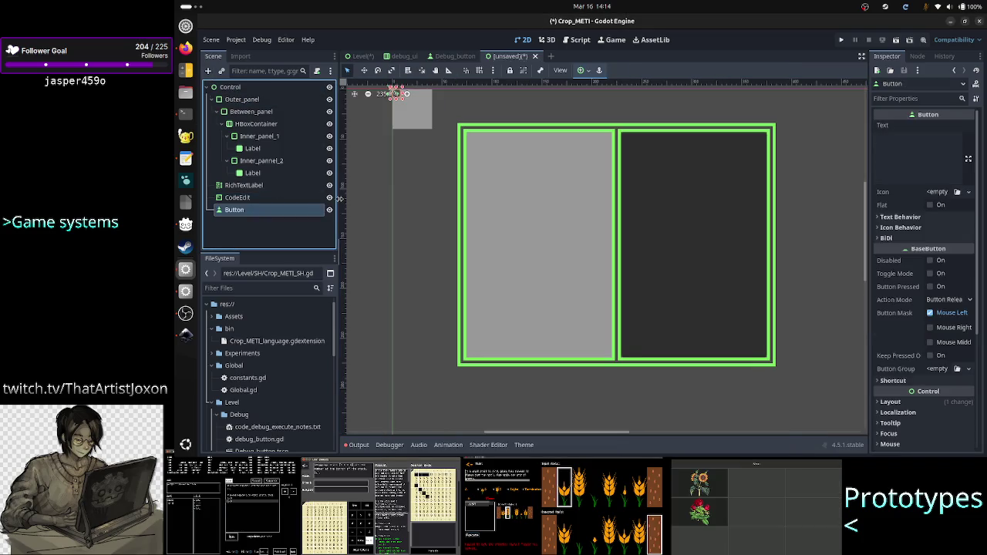
{"action": "scroll", "coordinate": [942, 327], "scroll_direction": "down", "scroll_amount": 2}
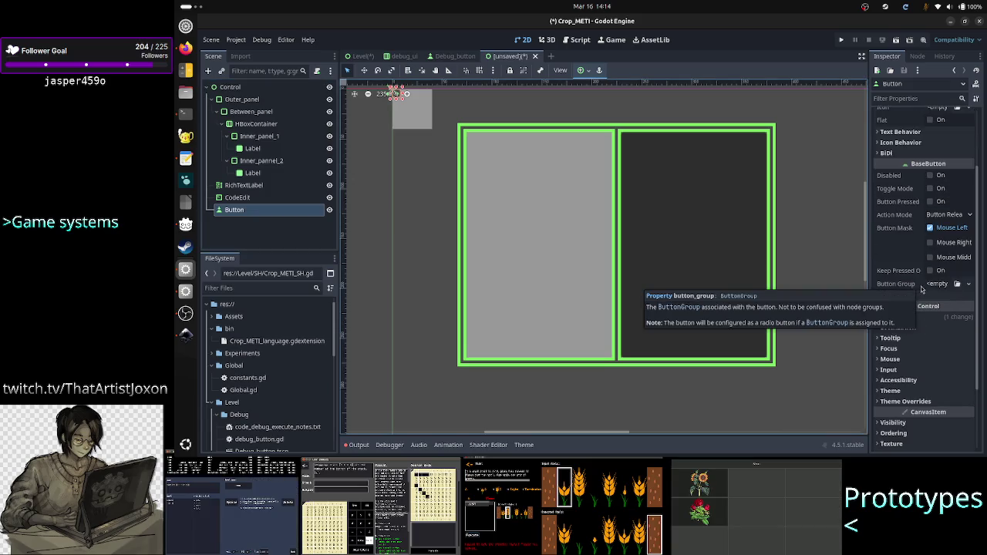
Assign a new StyleBoxFlat to the Button's Normal style and open its properties
{"action": "left_click", "coordinate": [909, 401]}
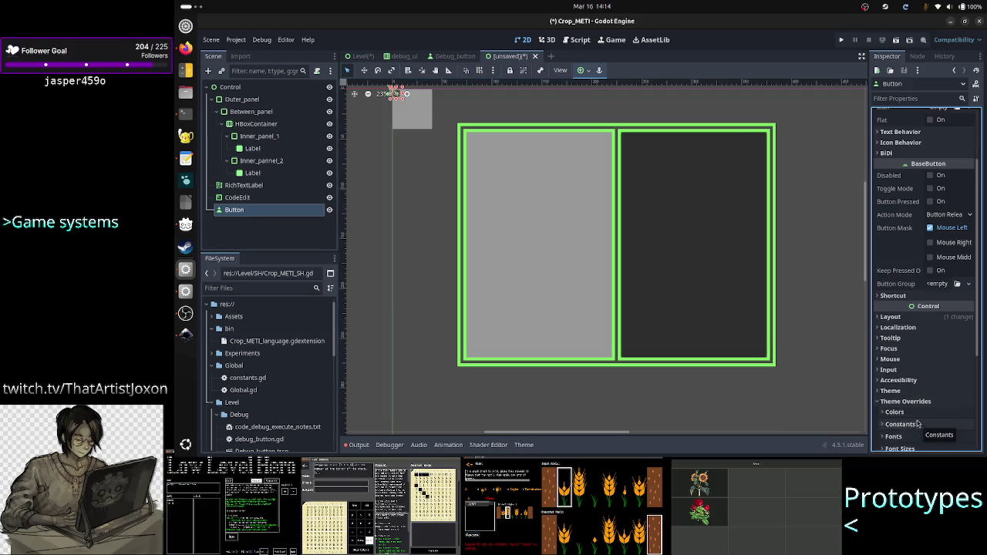
{"action": "scroll", "coordinate": [918, 423], "scroll_direction": "down", "scroll_amount": 3}
{"action": "left_click", "coordinate": [905, 347]}
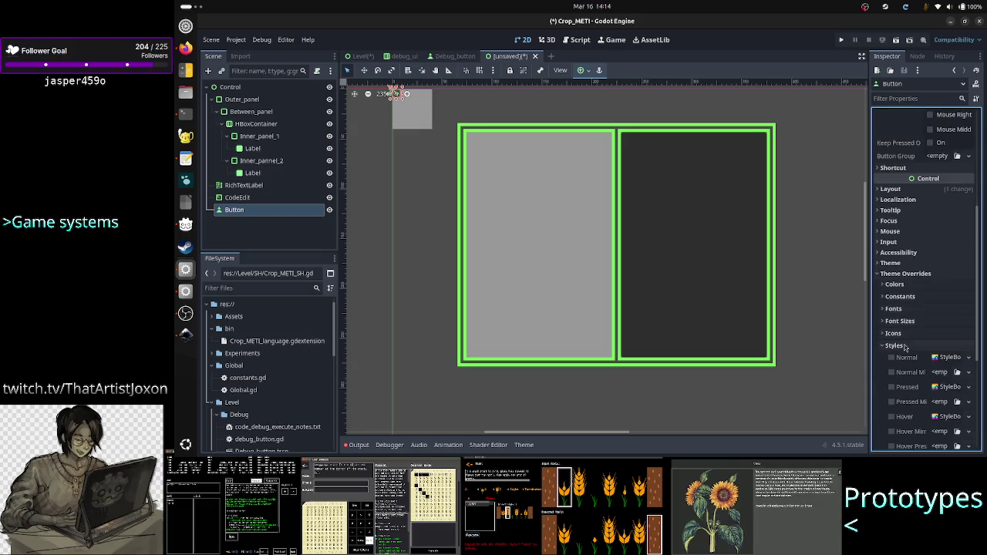
{"action": "left_click", "coordinate": [966, 358]}
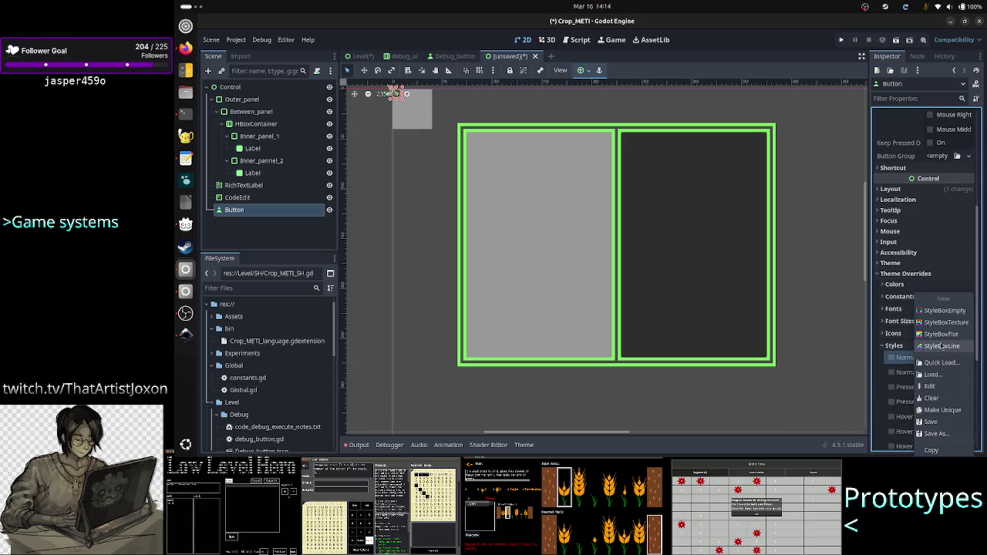
{"action": "left_click", "coordinate": [947, 339]}
{"action": "scroll", "coordinate": [936, 391], "scroll_direction": "down", "scroll_amount": 3}
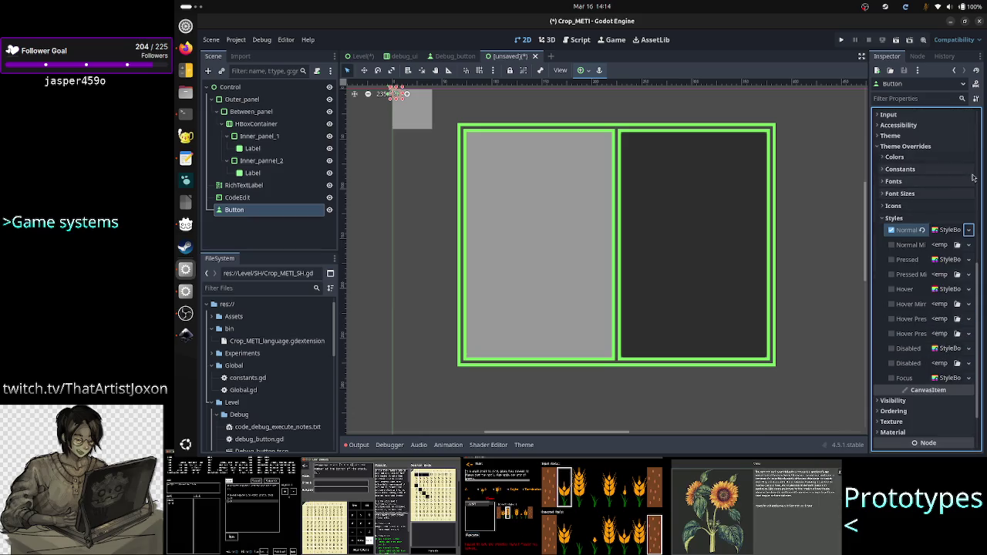
{"action": "left_click", "coordinate": [950, 230]}
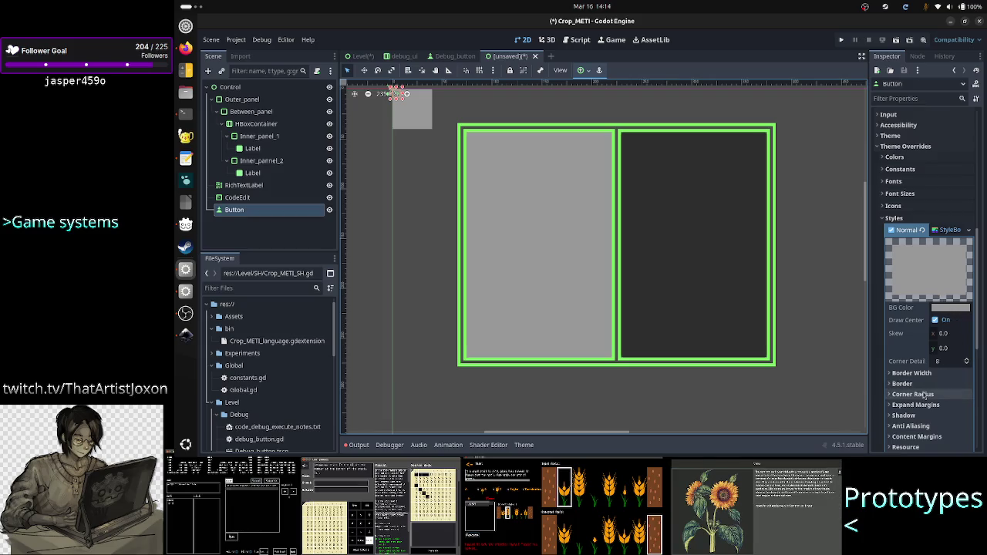
{"action": "left_click", "coordinate": [228, 83]}
{"action": "left_click", "coordinate": [230, 86]}
{"action": "left_click", "coordinate": [233, 86]}
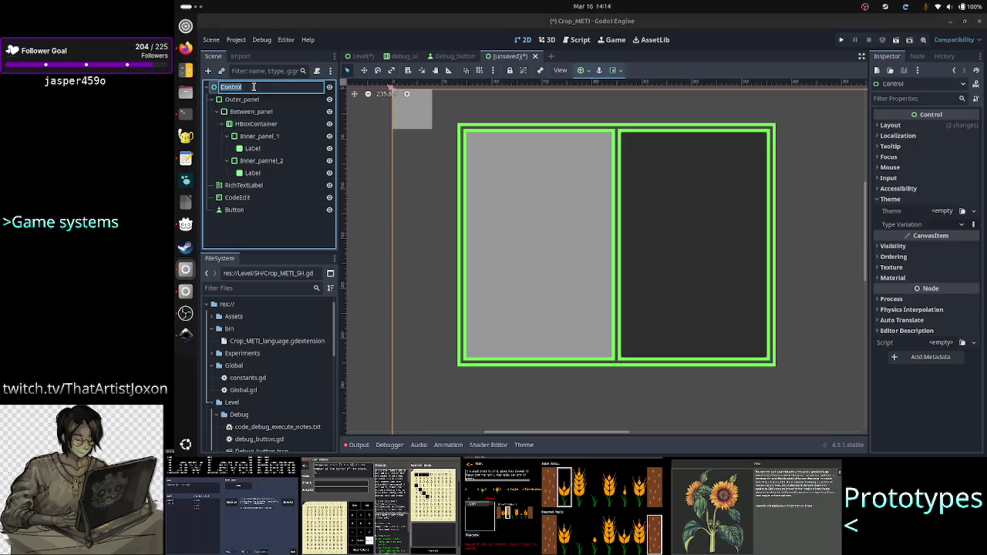
Add a TextureButton under the root Control, checking its Theme section, then open Debug_button.tscn
{"action": "left_click", "coordinate": [208, 70]}
{"action": "type", "text": "texturer"}
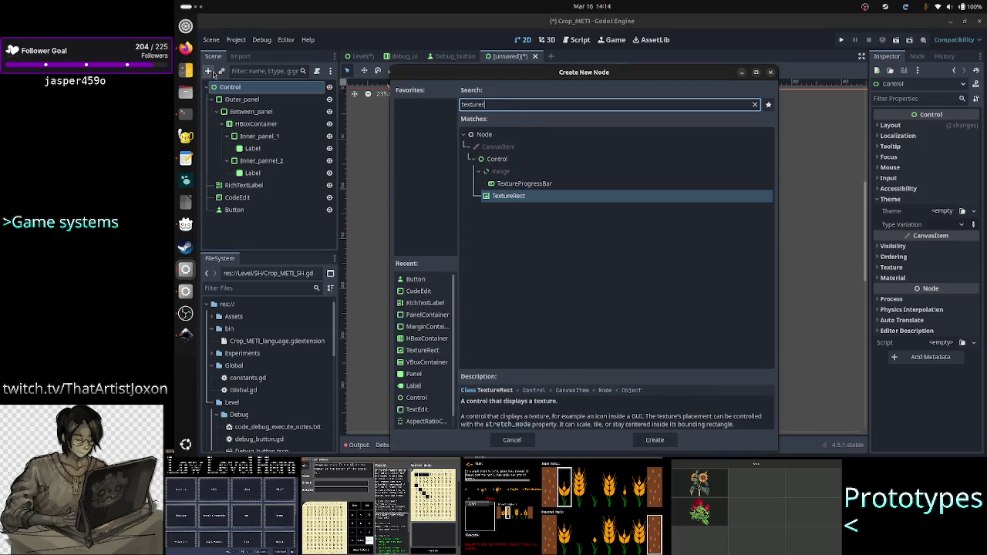
{"action": "key", "text": "BackSpace"}
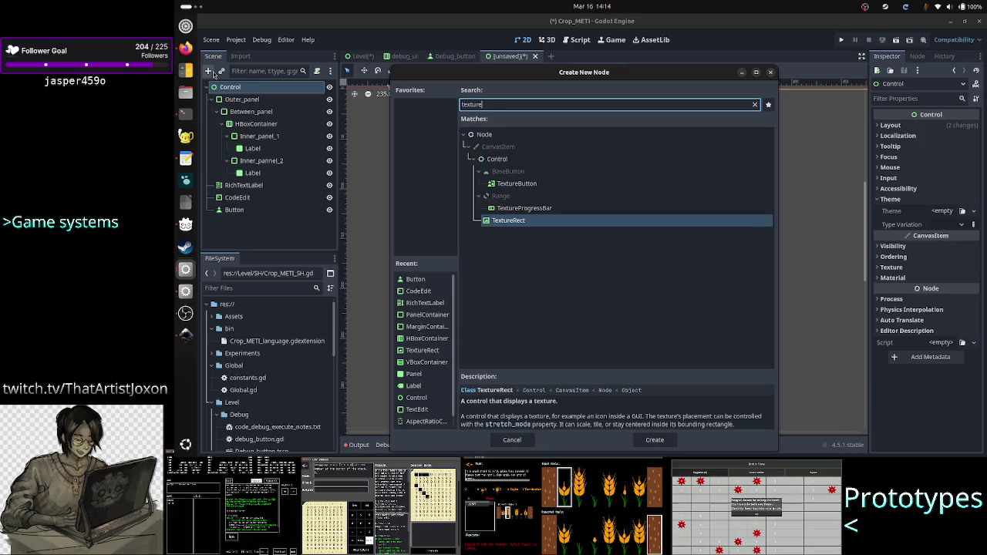
{"action": "type", "text": "rebut"}
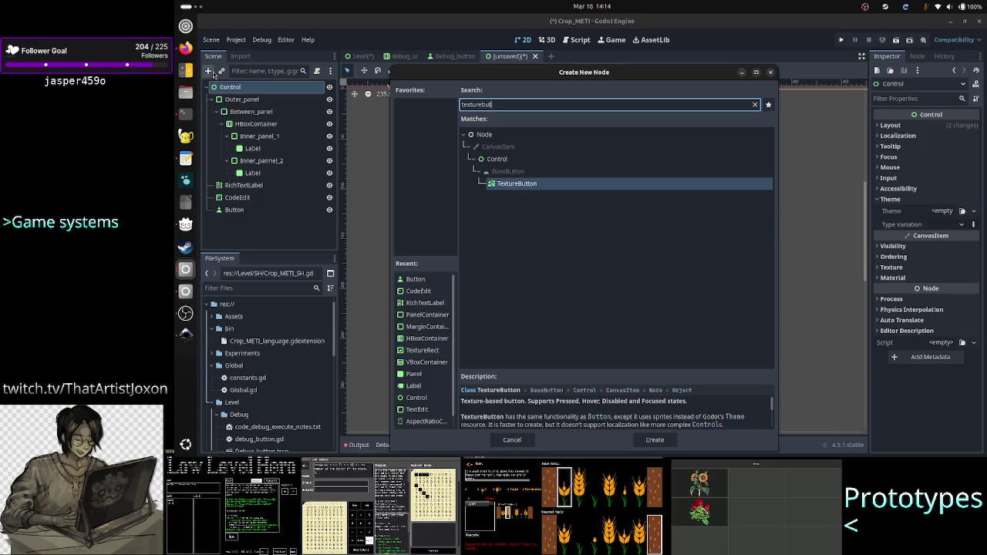
{"action": "key", "text": "Return"}
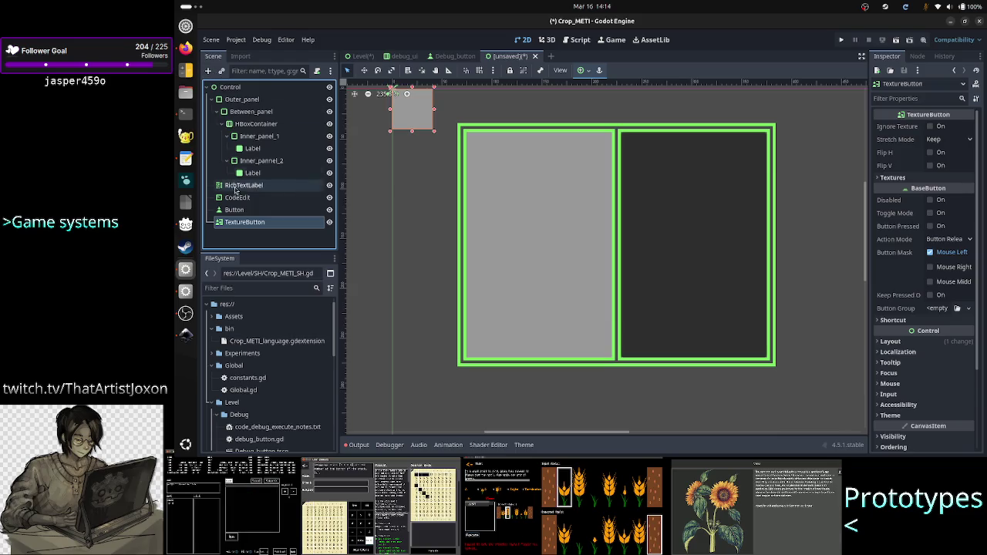
{"action": "scroll", "coordinate": [912, 285], "scroll_direction": "down", "scroll_amount": 3}
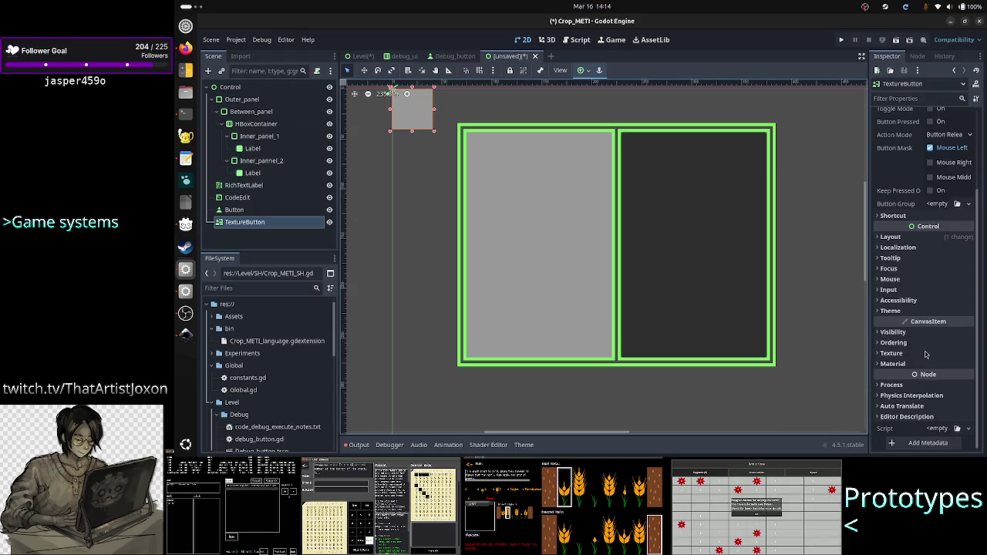
{"action": "left_click", "coordinate": [901, 312]}
{"action": "left_click", "coordinate": [901, 312]}
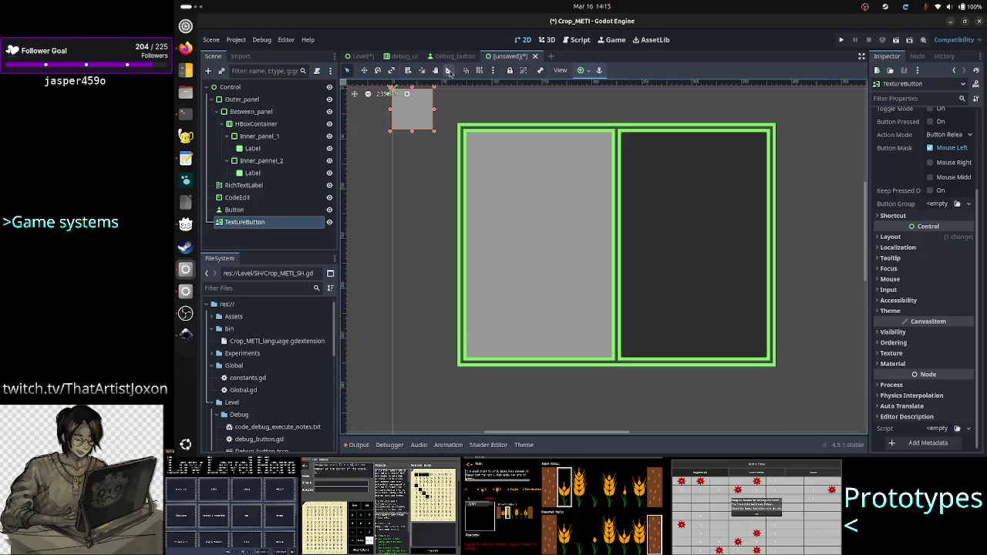
{"action": "left_click", "coordinate": [451, 59]}
{"action": "left_click", "coordinate": [236, 88]}
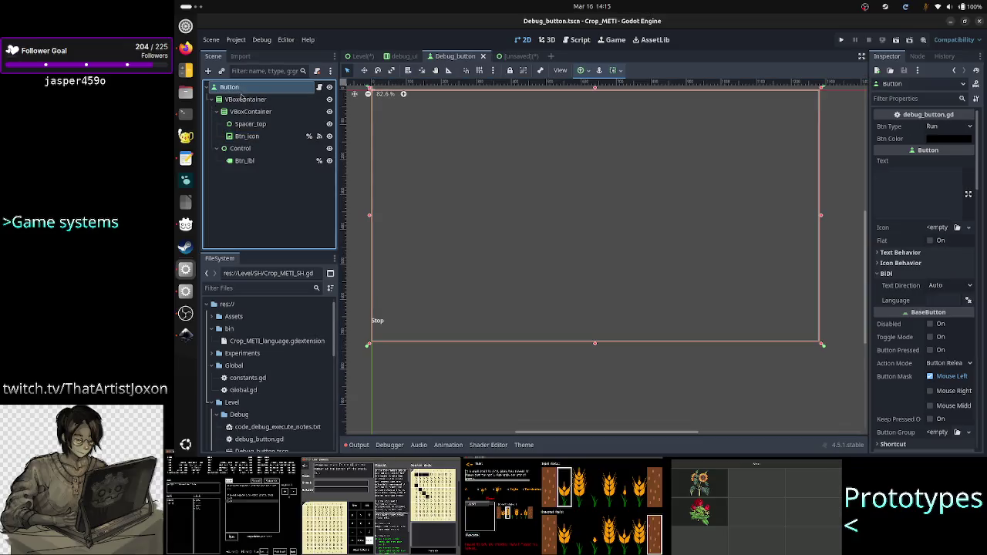
{"action": "left_click", "coordinate": [245, 99]}
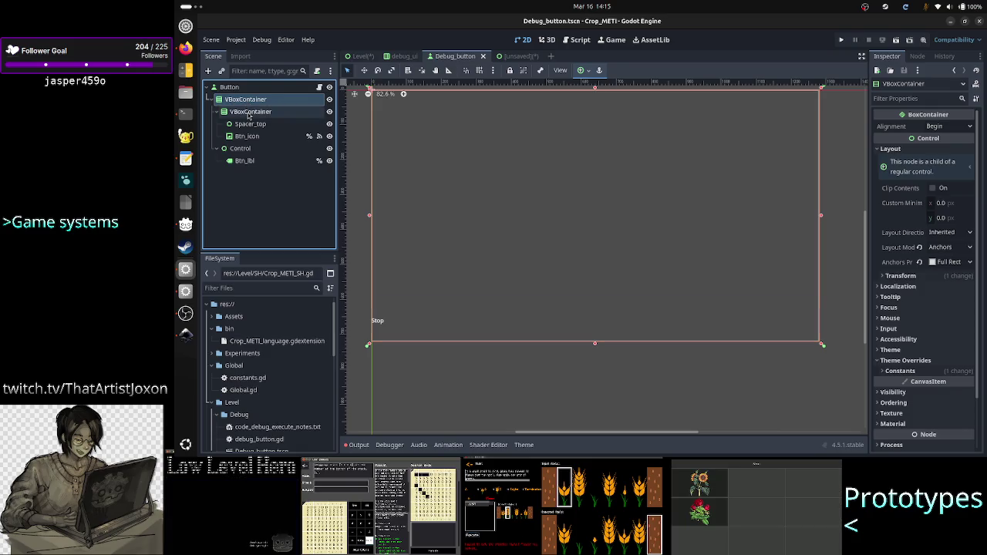
{"action": "left_click", "coordinate": [248, 112]}
{"action": "left_click", "coordinate": [249, 125]}
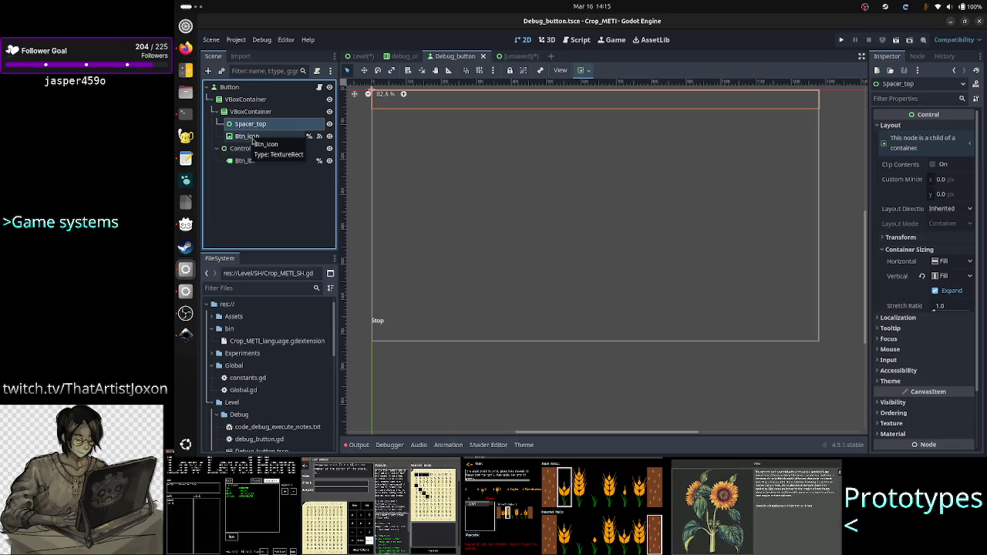
{"action": "left_click", "coordinate": [253, 139]}
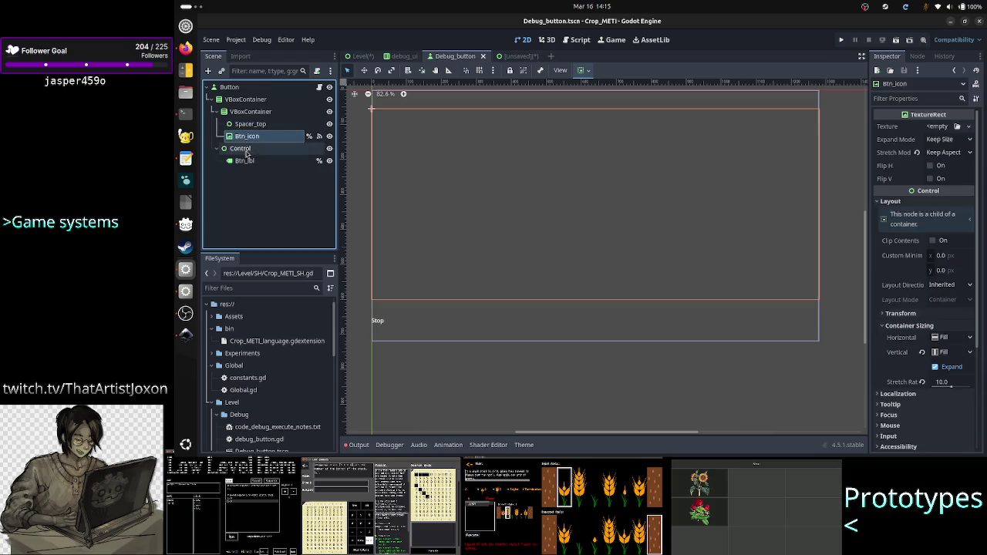
{"action": "left_click", "coordinate": [243, 149]}
{"action": "left_click", "coordinate": [244, 160]}
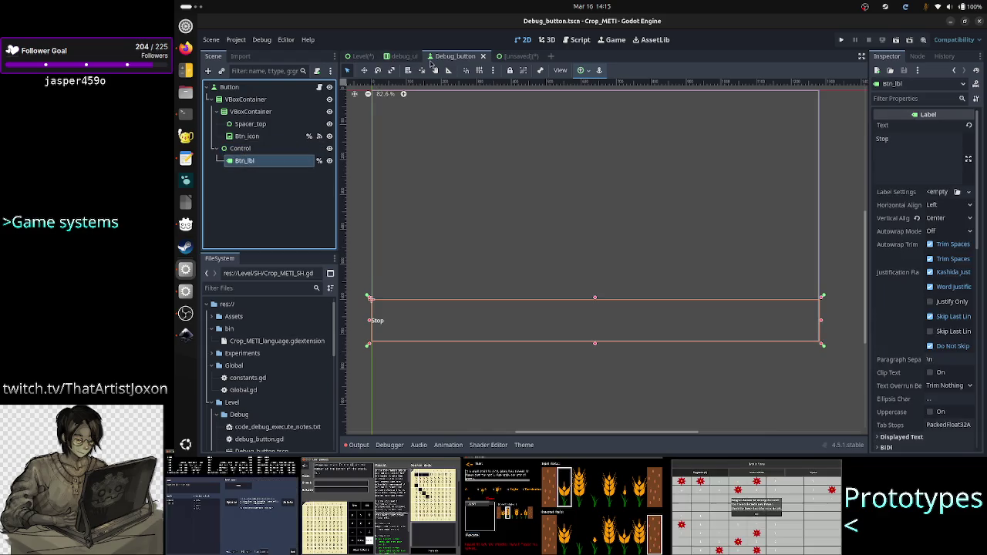
{"action": "left_click", "coordinate": [515, 56]}
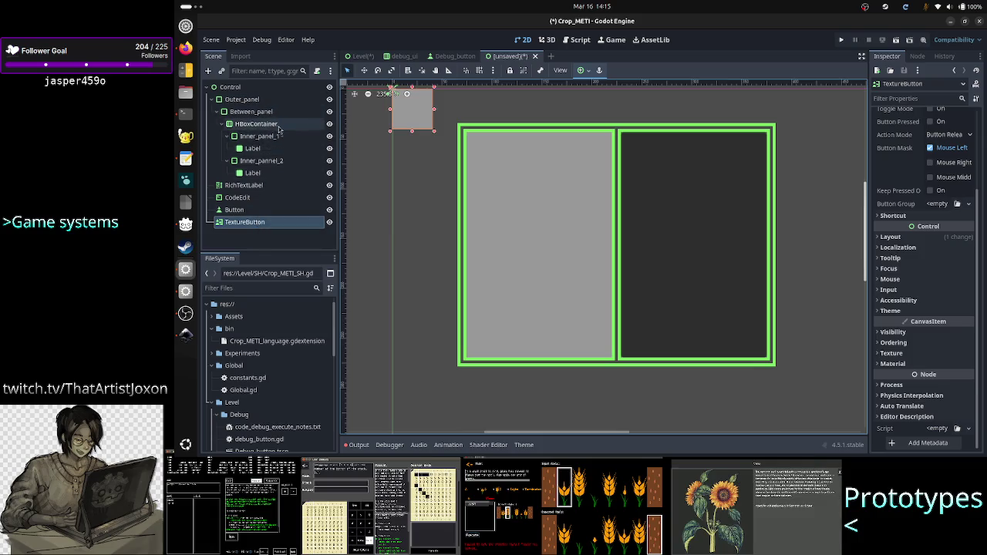
{"action": "left_click", "coordinate": [262, 160]}
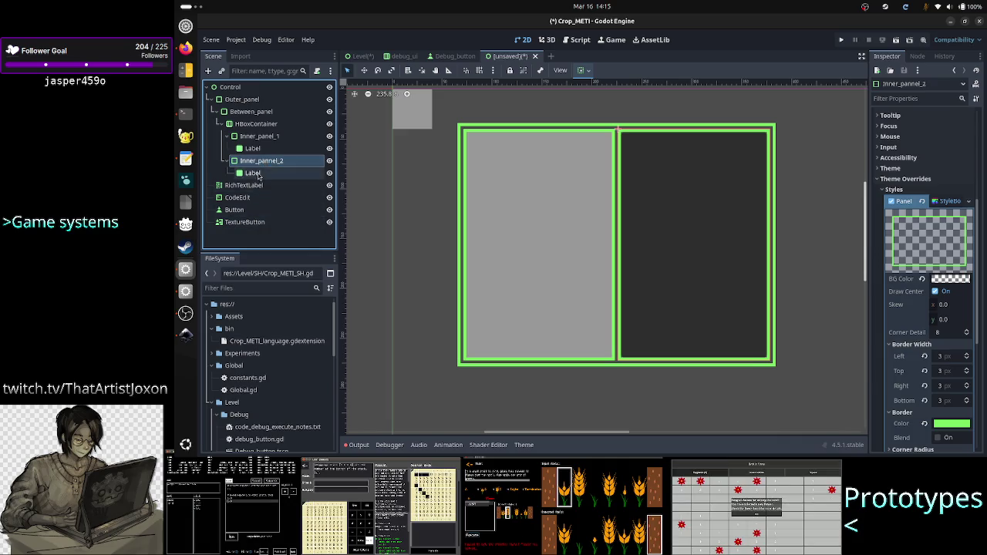
{"action": "left_click", "coordinate": [247, 224]}
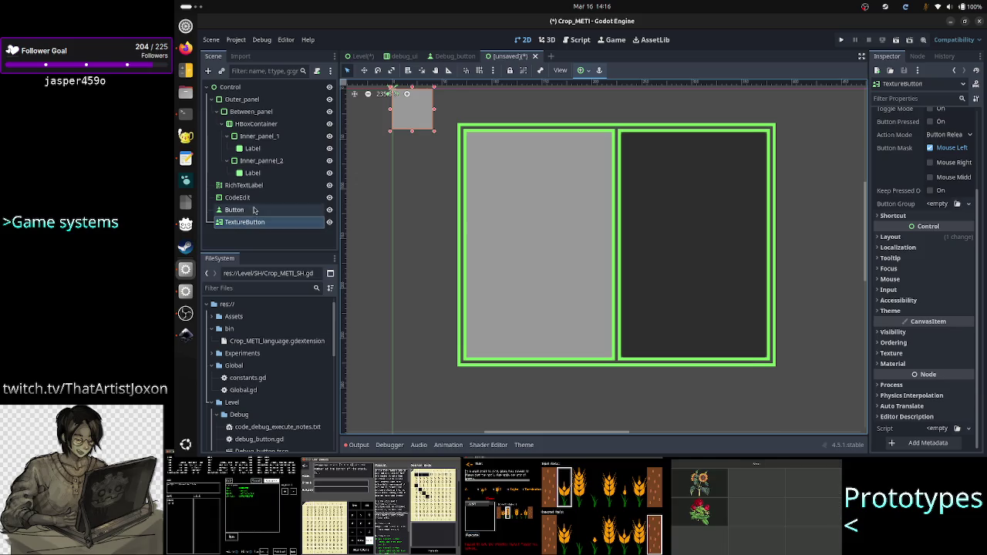
{"action": "left_click", "coordinate": [253, 209]}
{"action": "left_click", "coordinate": [254, 199], "text": "ctrl"}
{"action": "left_click", "coordinate": [261, 188], "text": "ctrl"}
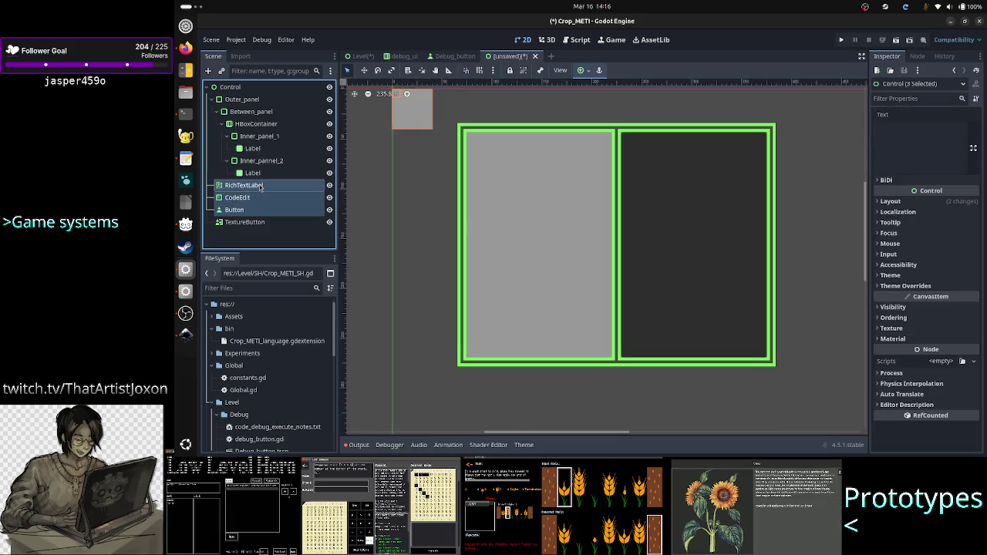
{"action": "left_click", "coordinate": [246, 225]}
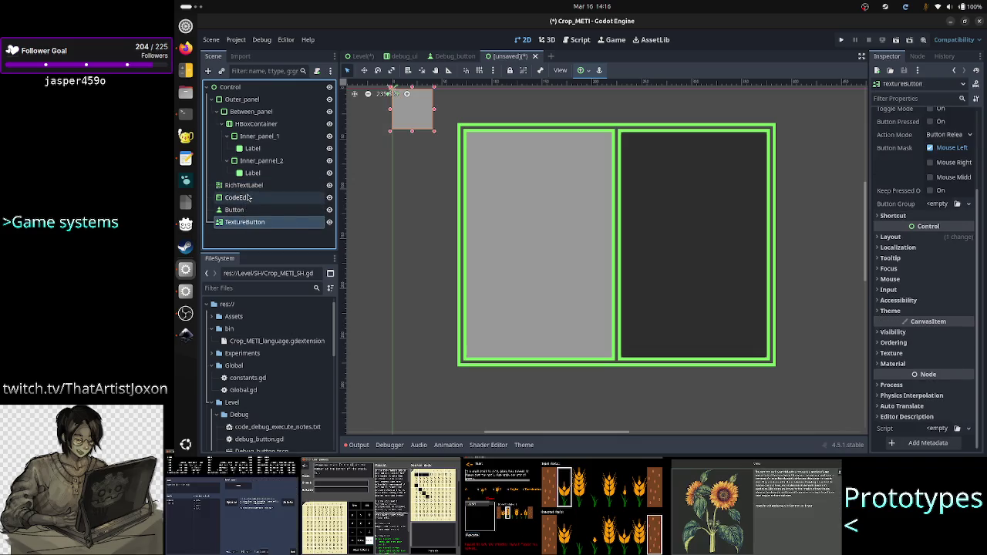
{"action": "left_click", "coordinate": [229, 86]}
Add a TextureRect node under the root Control
{"action": "left_click", "coordinate": [209, 70]}
{"action": "type", "text": "exture"}
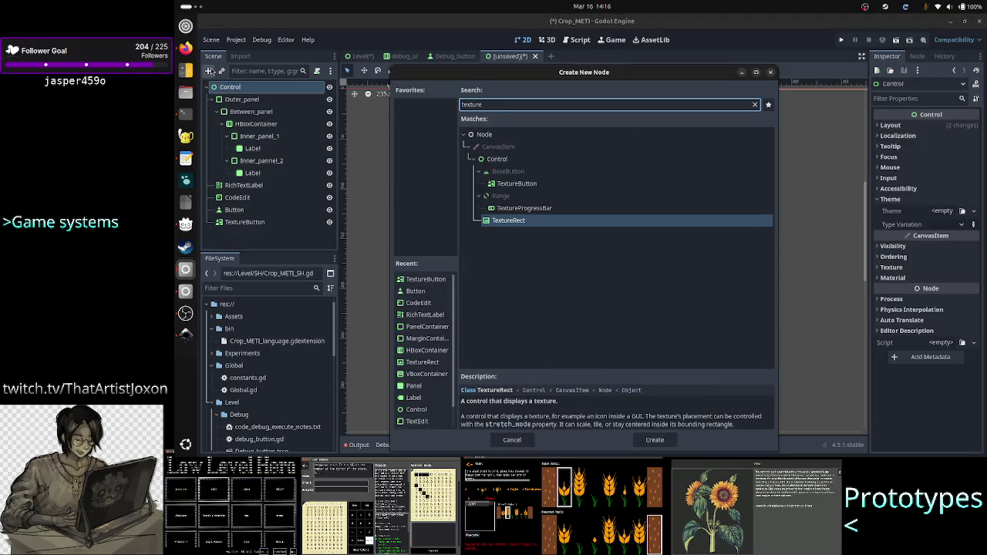
{"action": "key", "text": "Return"}
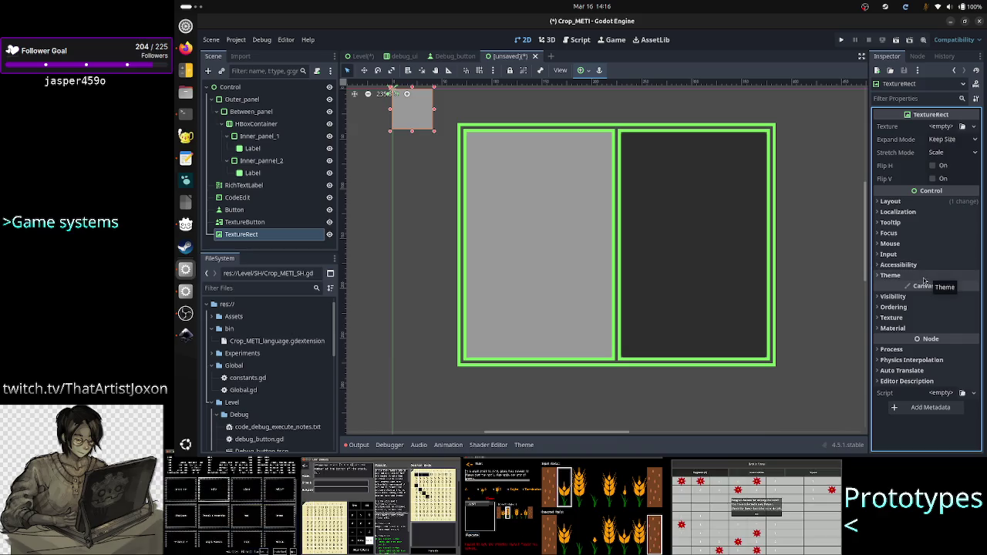
Select the five test nodes, RichTextLabel through TextureRect, together
{"action": "left_click", "coordinate": [245, 222]}
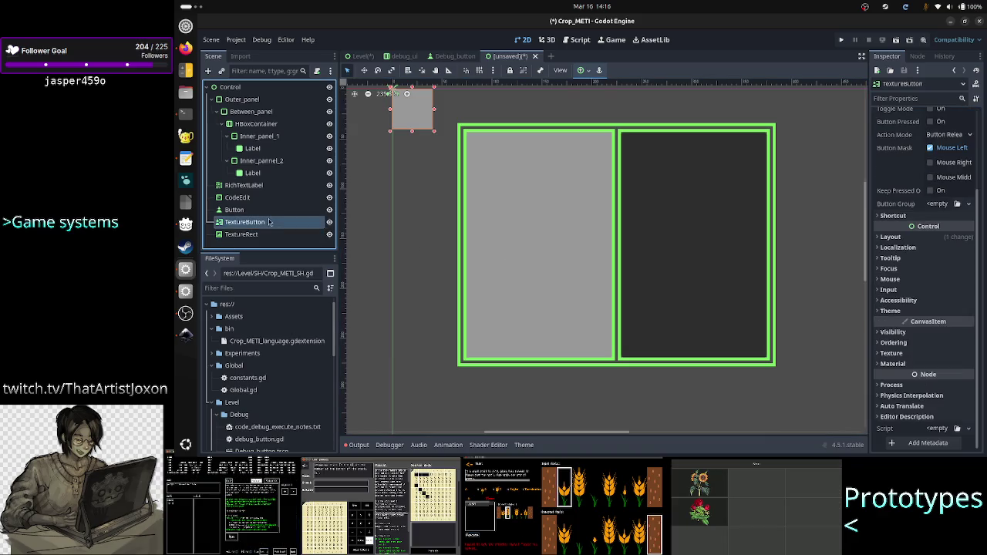
{"action": "left_click", "coordinate": [257, 234], "text": "ctrl"}
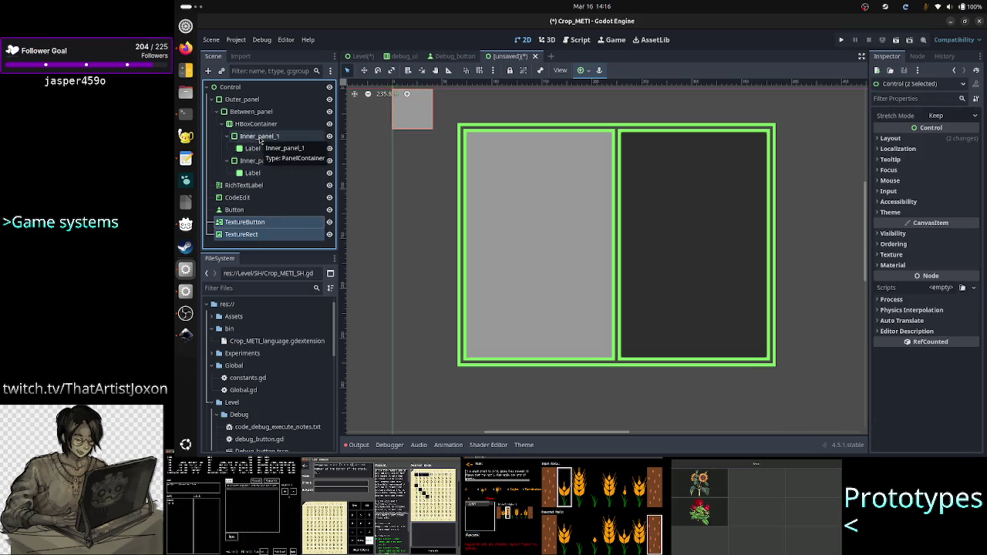
{"action": "left_click", "coordinate": [261, 136]}
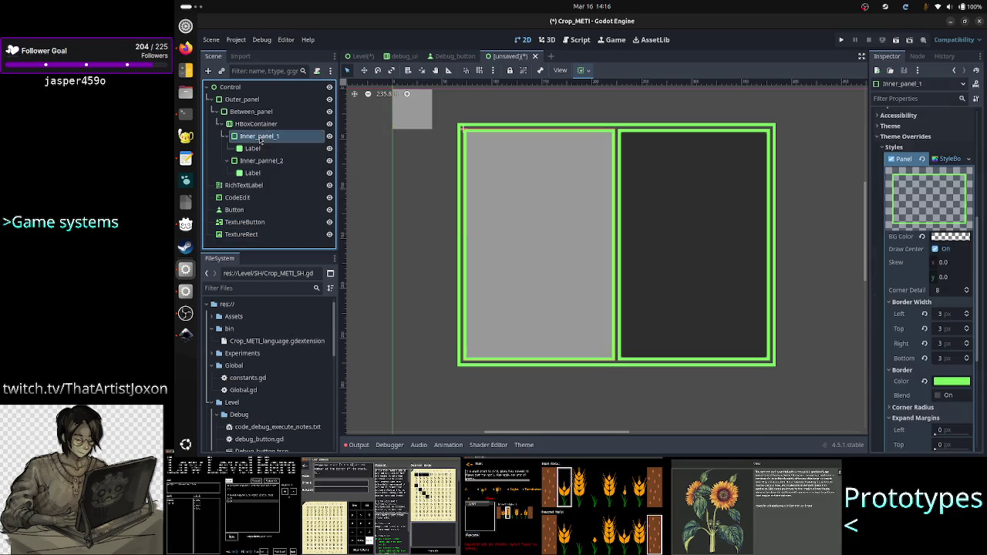
{"action": "left_click", "coordinate": [245, 187]}
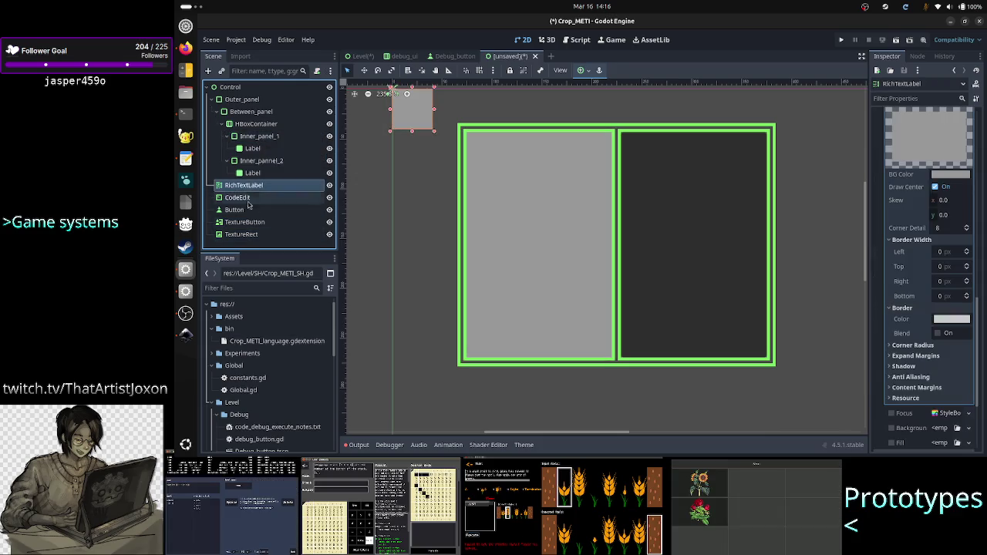
{"action": "left_click", "coordinate": [248, 235], "text": "shift"}
Delete the five test nodes, move the Label into HBoxContainer, and delete both inner panels
{"action": "key", "text": "Delete"}
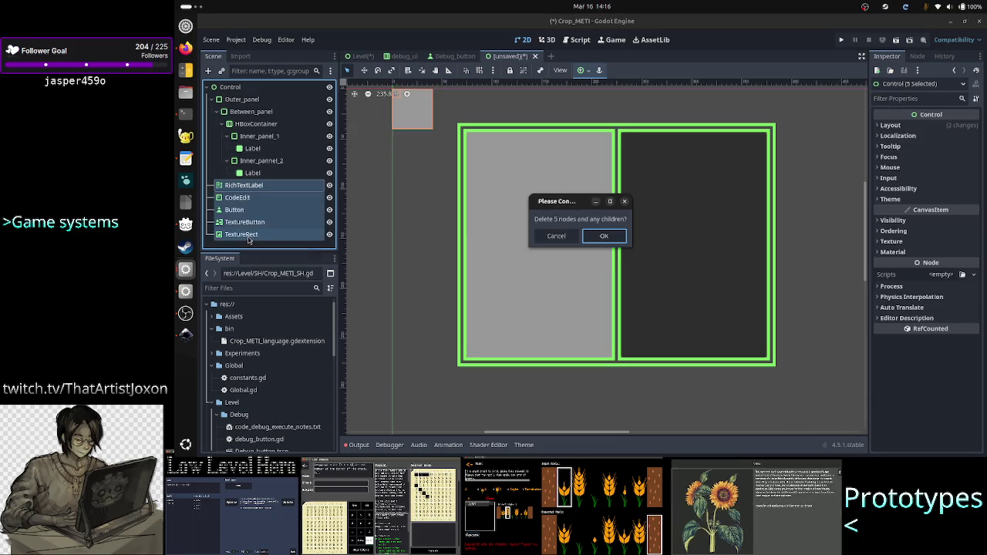
{"action": "key", "text": "Return"}
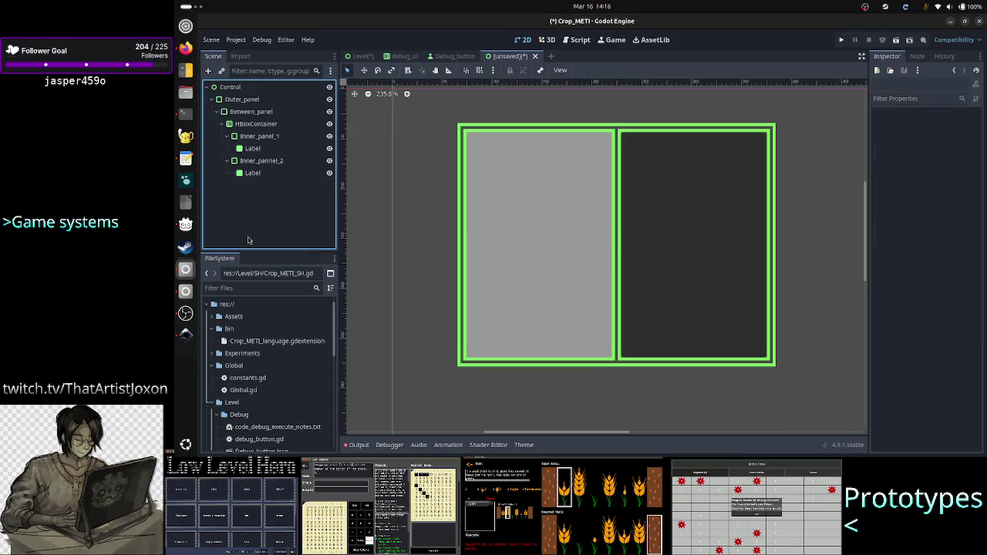
{"action": "left_click", "coordinate": [263, 138]}
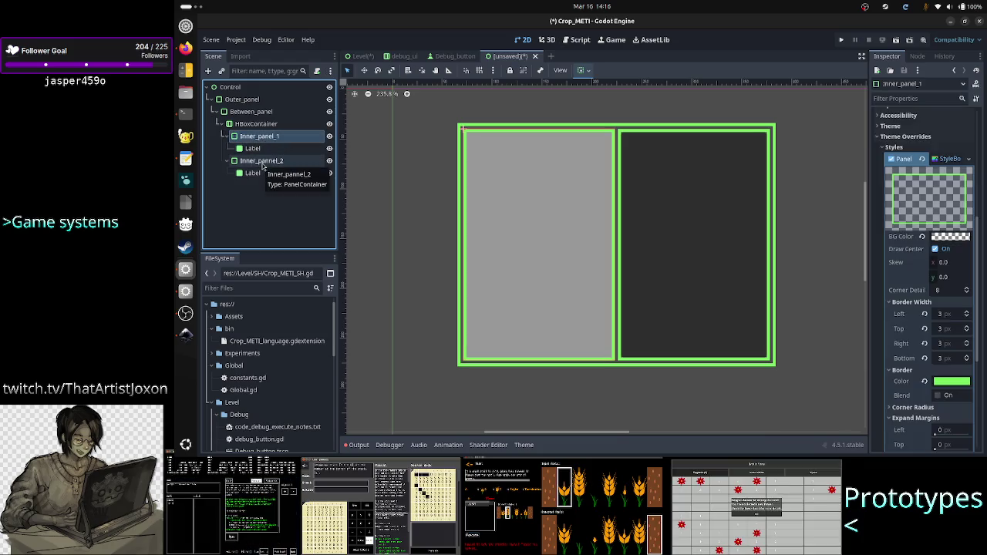
{"action": "mouse_move", "coordinate": [254, 148]}
{"action": "left_mouse_down"}
{"action": "mouse_move", "coordinate": [262, 130]}
{"action": "mouse_move", "coordinate": [255, 160]}
{"action": "mouse_move", "coordinate": [258, 133]}
{"action": "left_mouse_up"}
{"action": "left_click", "coordinate": [259, 148]}
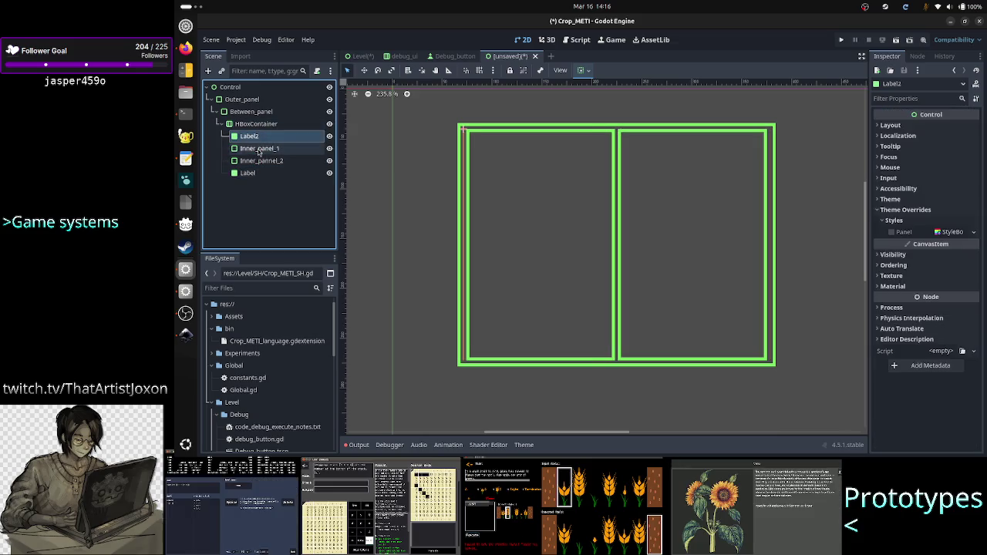
{"action": "left_click", "coordinate": [273, 161], "text": "ctrl"}
{"action": "key", "text": "Delete"}
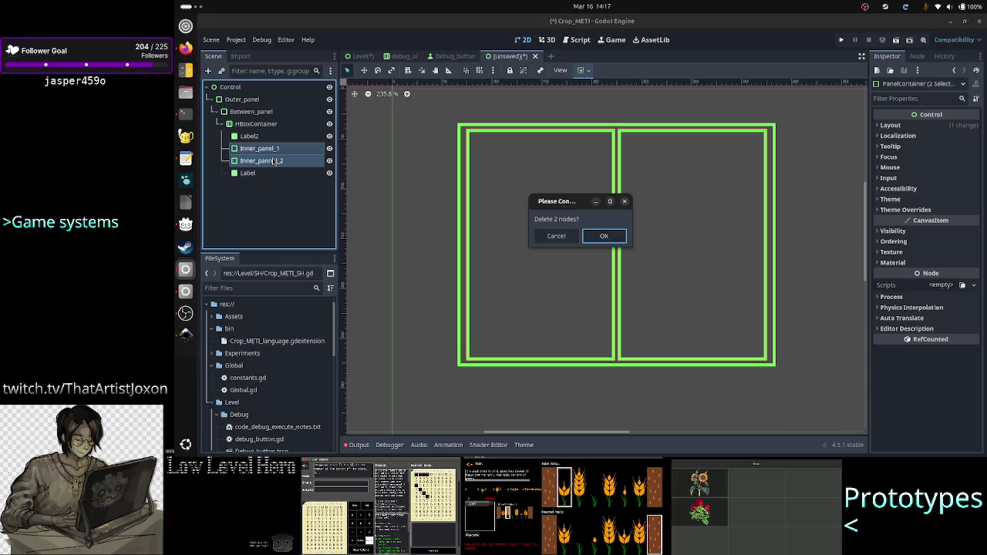
{"action": "key", "text": "Return"}
Tick Container Sizing Expand on Label2 and Label, ordering Label first on the left
{"action": "left_click", "coordinate": [248, 138]}
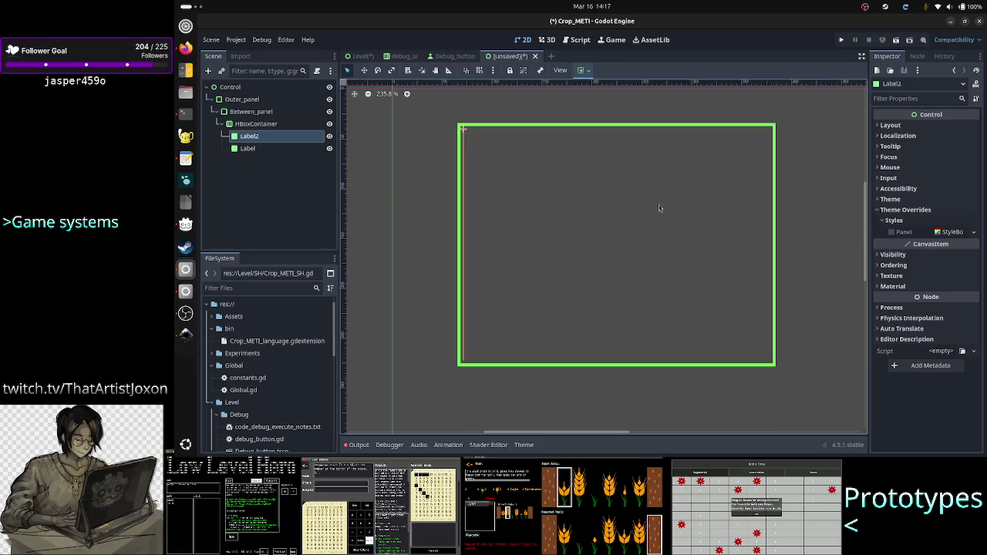
{"action": "left_click", "coordinate": [921, 126]}
{"action": "left_click", "coordinate": [927, 249]}
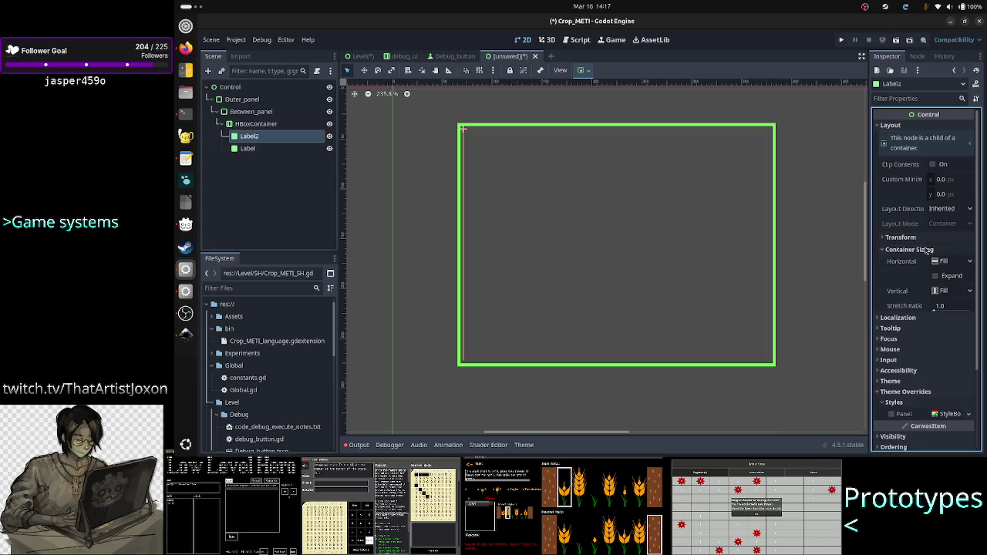
{"action": "left_click", "coordinate": [934, 276]}
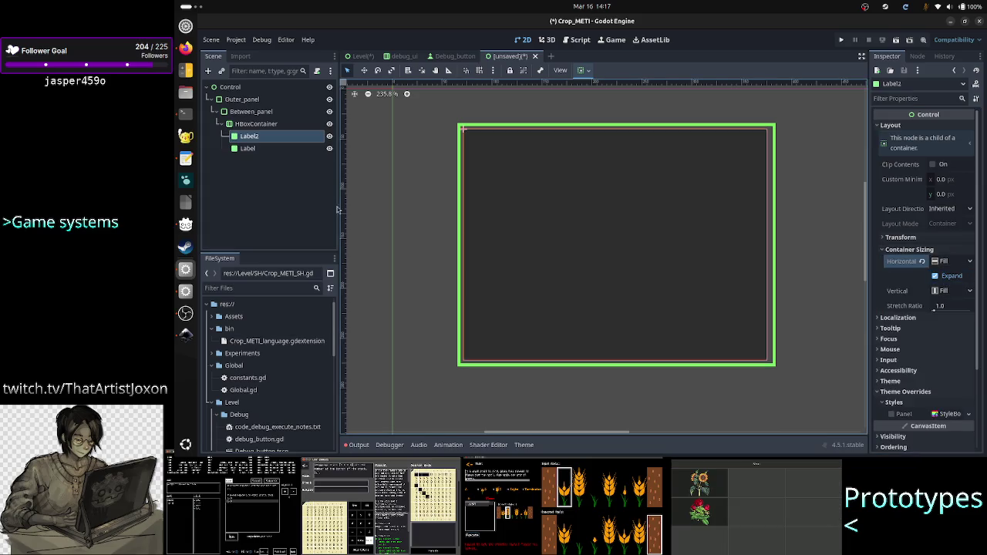
{"action": "left_click", "coordinate": [247, 148]}
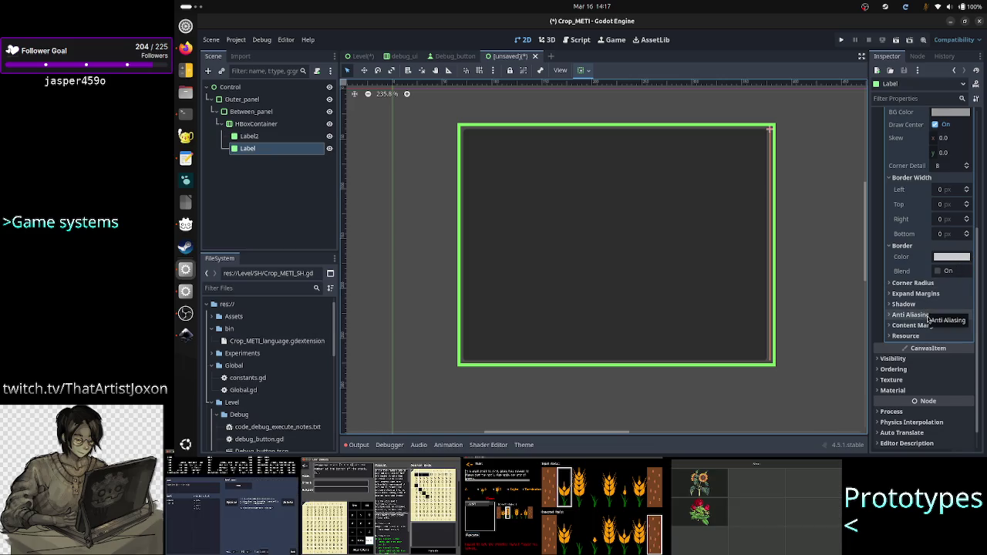
{"action": "scroll", "coordinate": [933, 284], "scroll_direction": "up", "scroll_amount": 10}
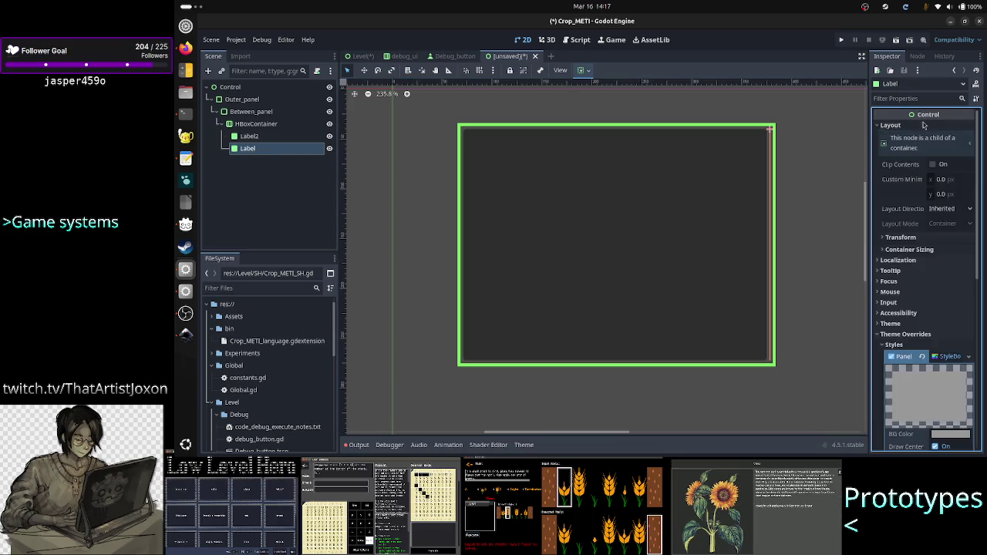
{"action": "left_click", "coordinate": [915, 249]}
{"action": "left_click", "coordinate": [935, 275]}
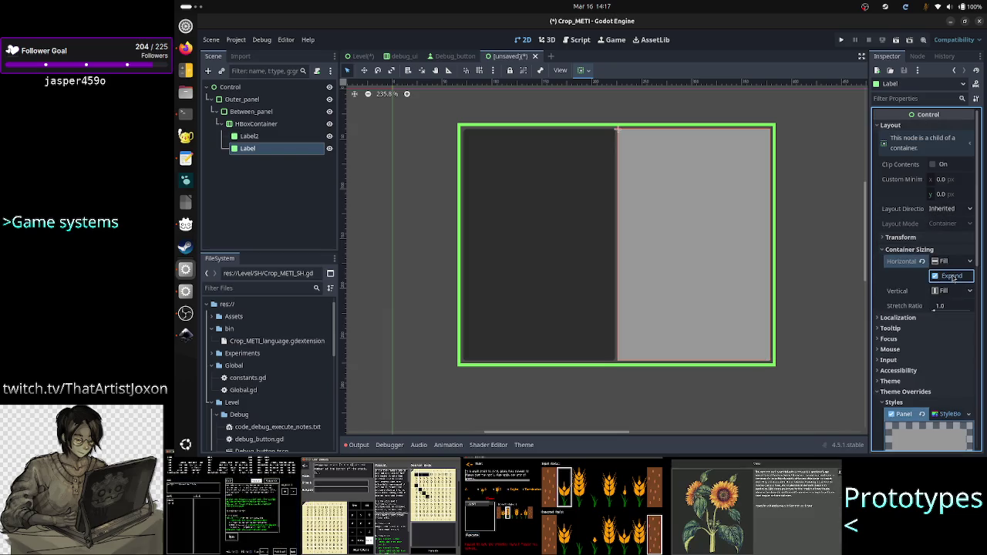
{"action": "mouse_move", "coordinate": [248, 148]}
{"action": "left_mouse_down"}
{"action": "mouse_move", "coordinate": [261, 150]}
{"action": "mouse_move", "coordinate": [258, 136]}
{"action": "left_mouse_up"}
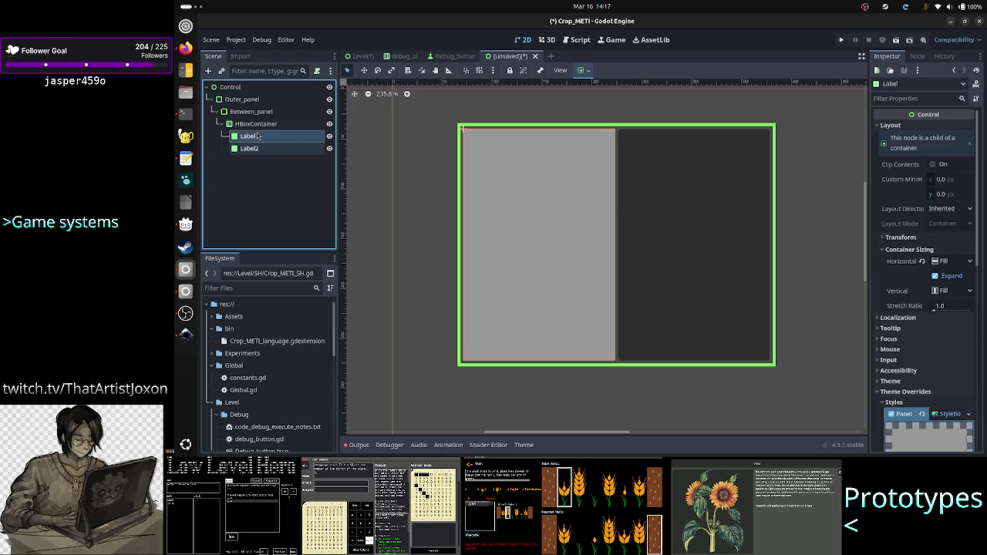
{"action": "scroll", "coordinate": [960, 363], "scroll_direction": "down", "scroll_amount": 4}
{"action": "left_click", "coordinate": [953, 365]}
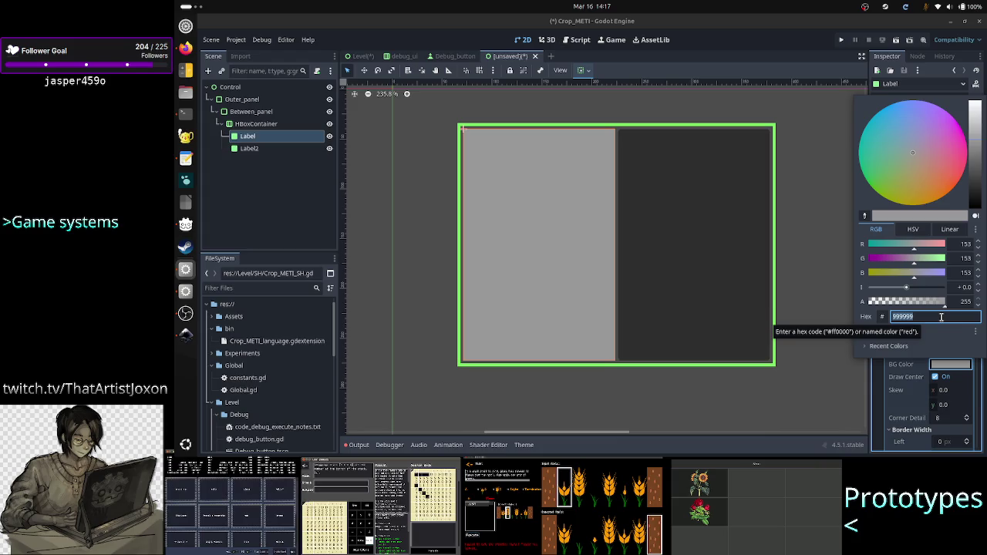
Set the Label's panel BG Color to R 0, G 0, B 0, A 0 (#00000000)
{"action": "left_click", "coordinate": [968, 244]}
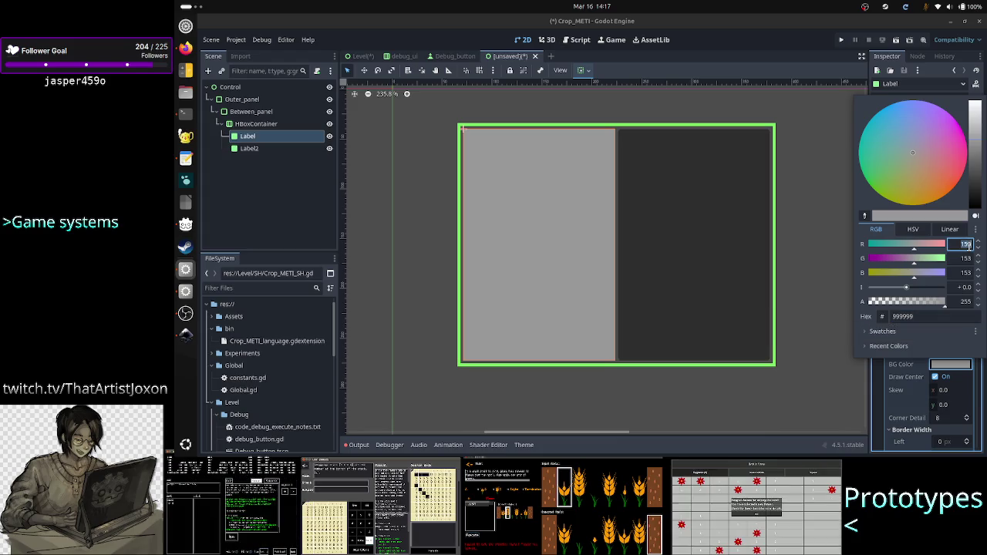
{"action": "type", "text": "00"}
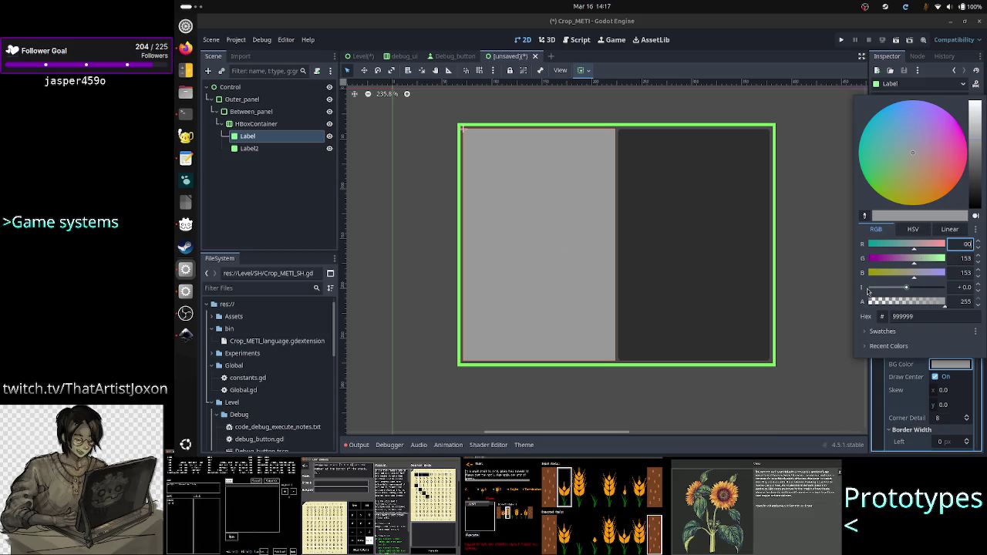
{"action": "left_click", "coordinate": [965, 257]}
{"action": "type", "text": "0"}
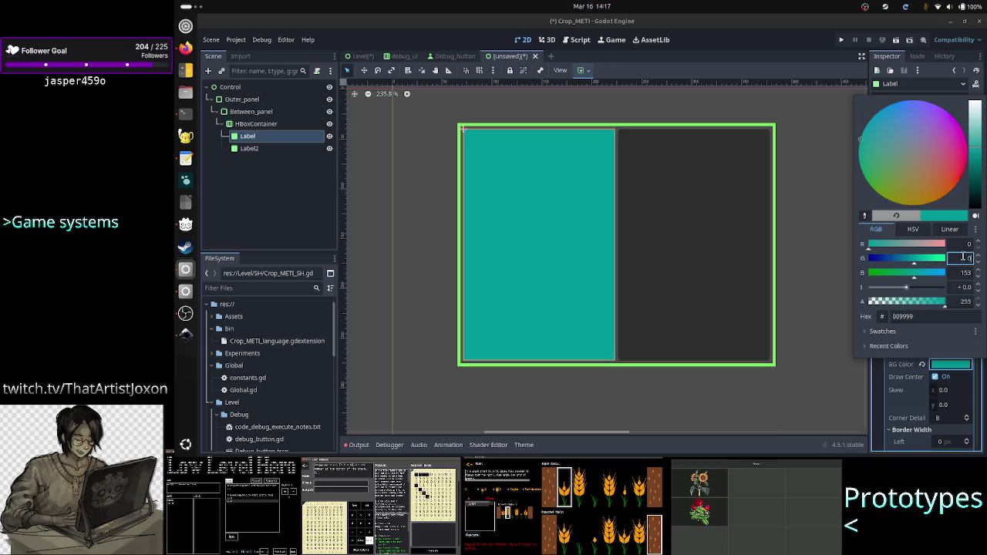
{"action": "left_click", "coordinate": [961, 271]}
{"action": "type", "text": "0"}
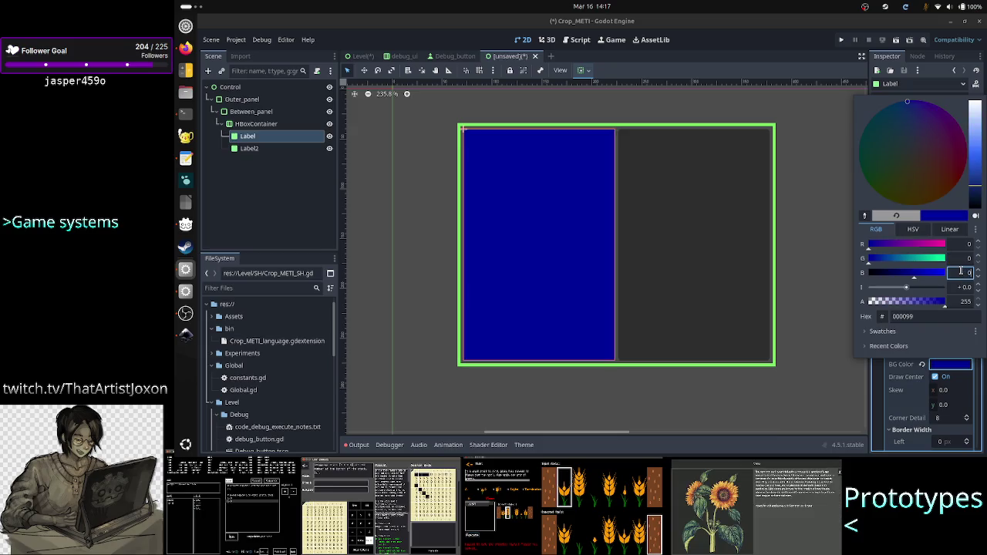
{"action": "left_click", "coordinate": [965, 302]}
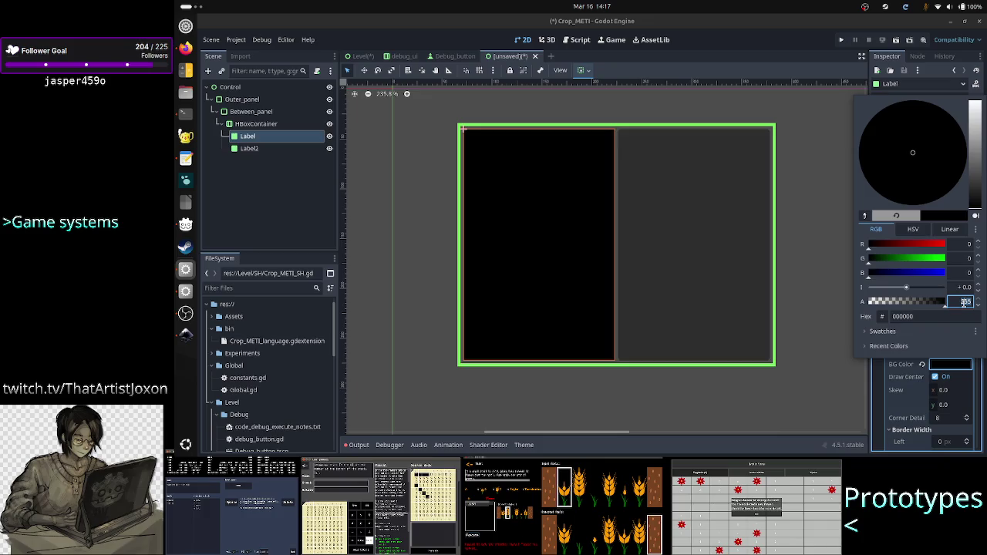
{"action": "type", "text": "0"}
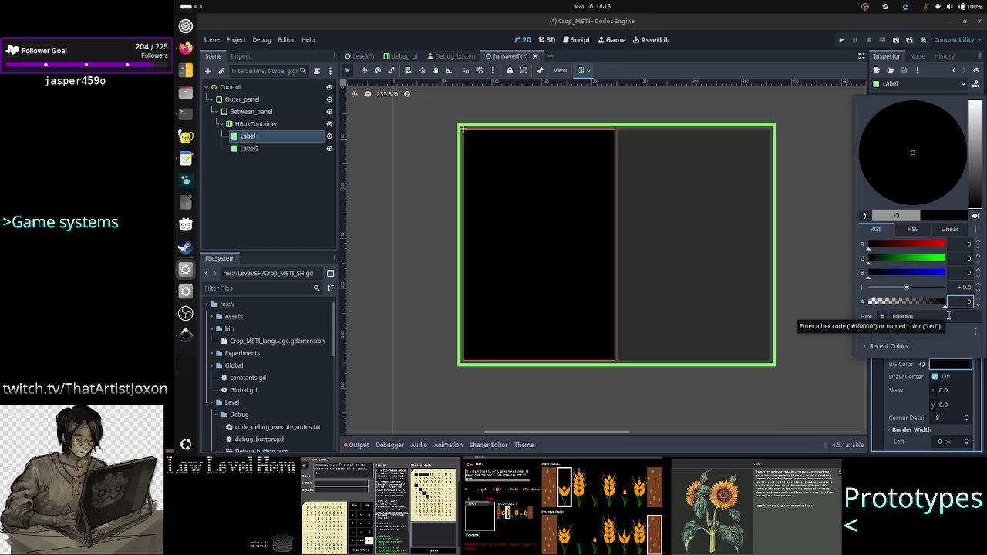
{"action": "left_click", "coordinate": [962, 259]}
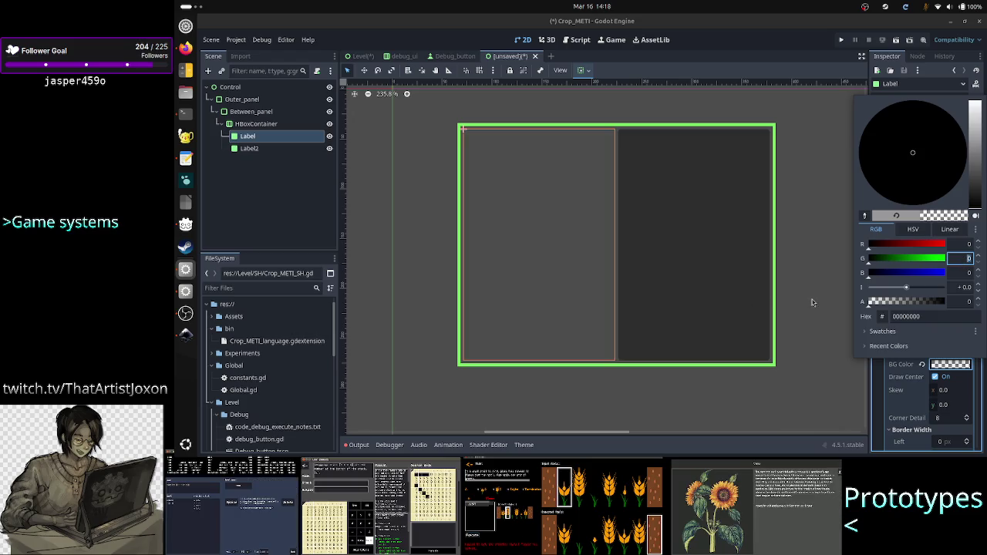
{"action": "key", "text": "alt+Tab"}
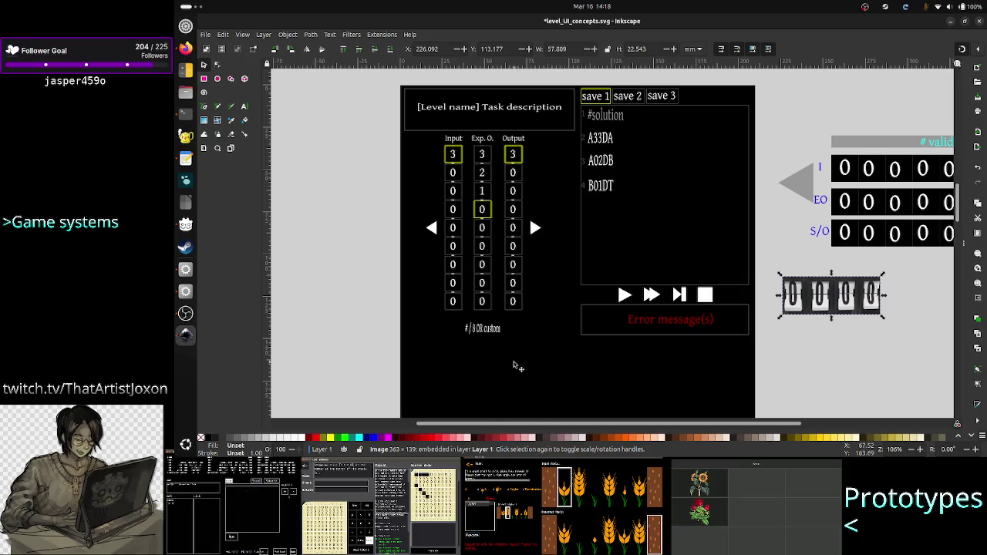
Browse the level_UI_concepts.svg mockup, including the flip-counter image, then return to Godot
{"action": "key", "text": "Tab"}
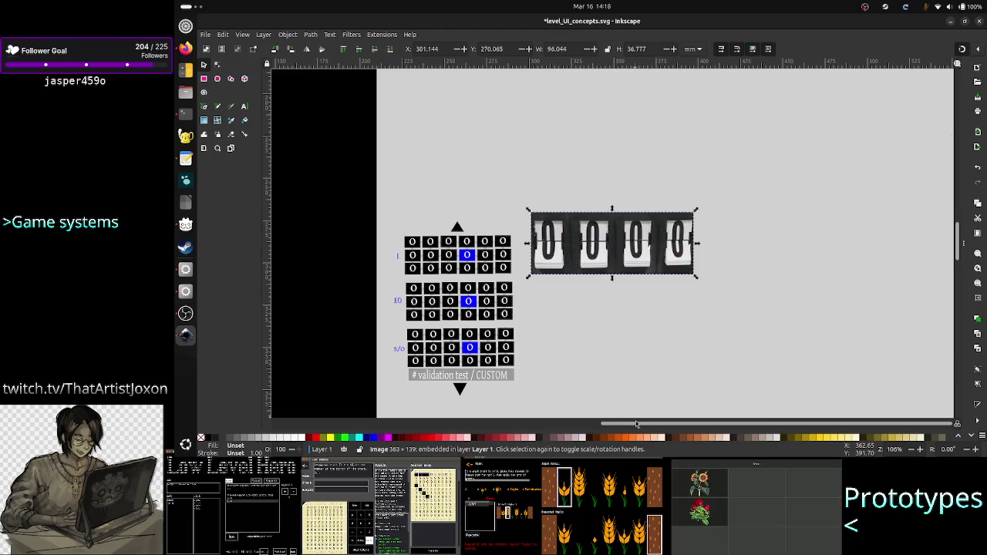
{"action": "left_click_drag", "start_coordinate": [636, 423], "coordinate": [443, 401]}
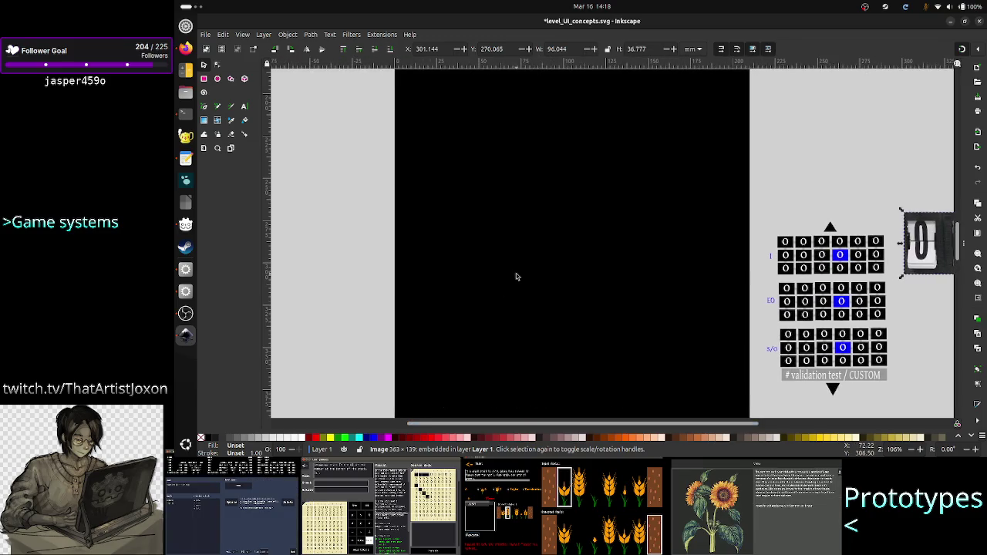
{"action": "scroll", "coordinate": [517, 276], "scroll_direction": "down", "scroll_amount": 5}
{"action": "scroll", "coordinate": [517, 276], "scroll_direction": "up", "scroll_amount": 7}
{"action": "scroll", "coordinate": [517, 276], "scroll_direction": "down", "scroll_amount": 4}
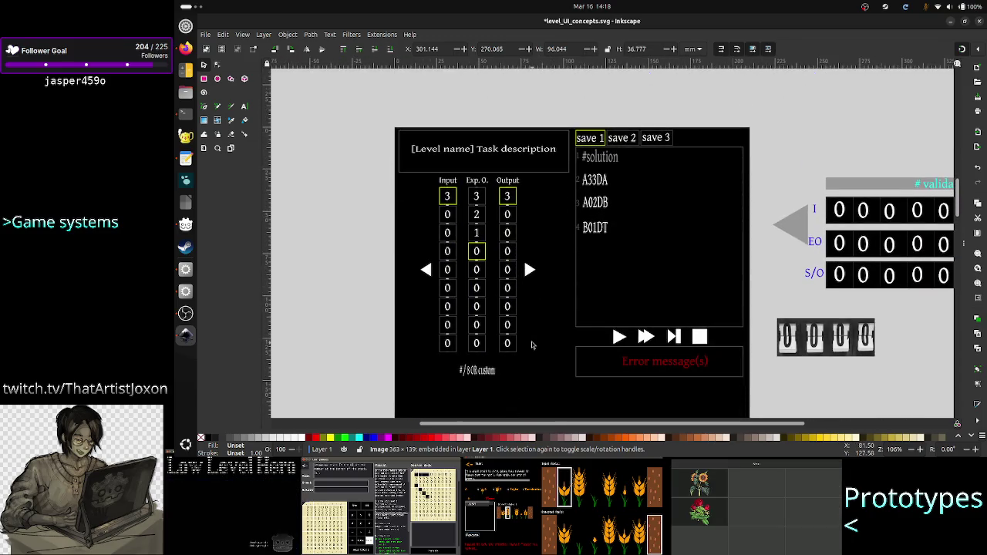
{"action": "key", "text": "alt+Tab"}
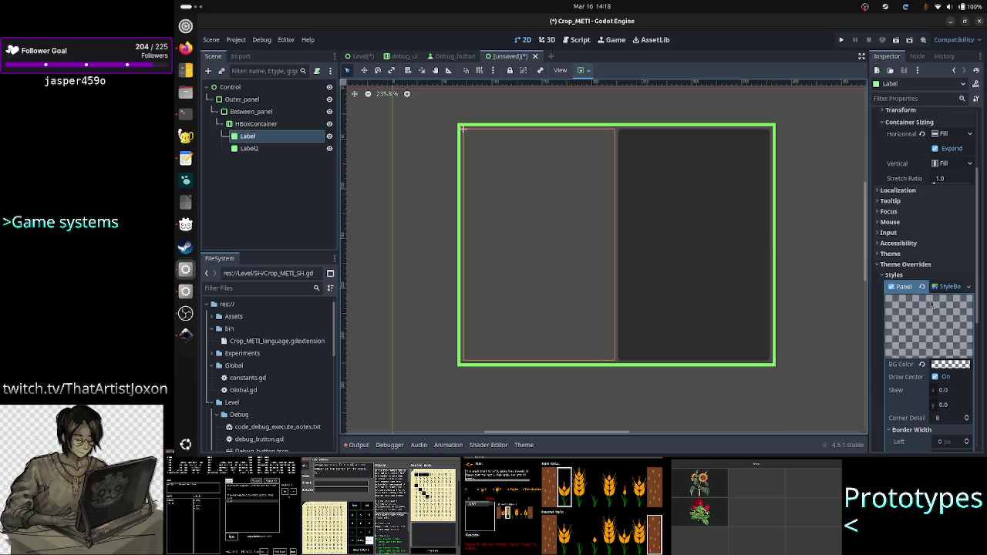
Set the Label panel's left, top, right and bottom border widths to 3 px
{"action": "scroll", "coordinate": [960, 337], "scroll_direction": "down", "scroll_amount": 3}
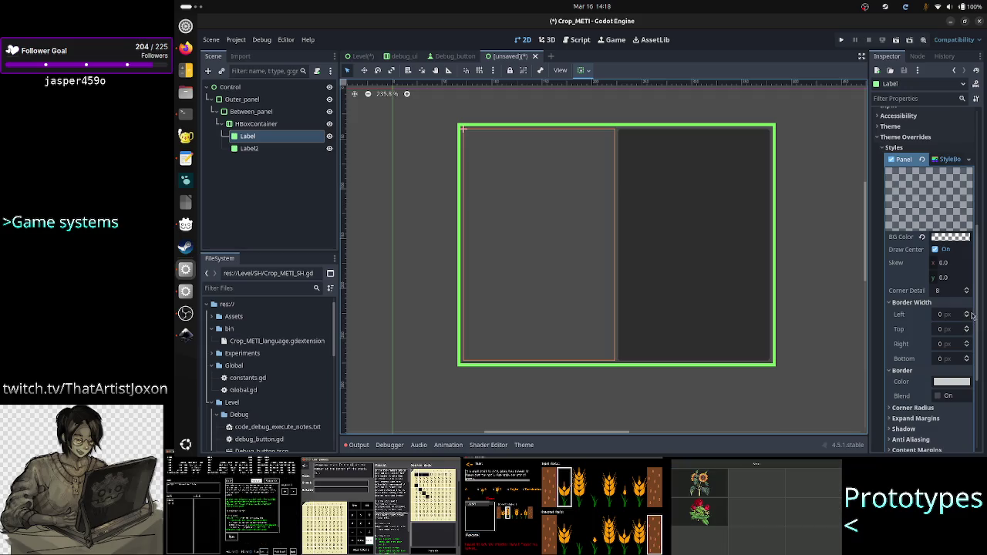
{"action": "left_click", "coordinate": [967, 314]}
{"action": "left_click", "coordinate": [967, 315]}
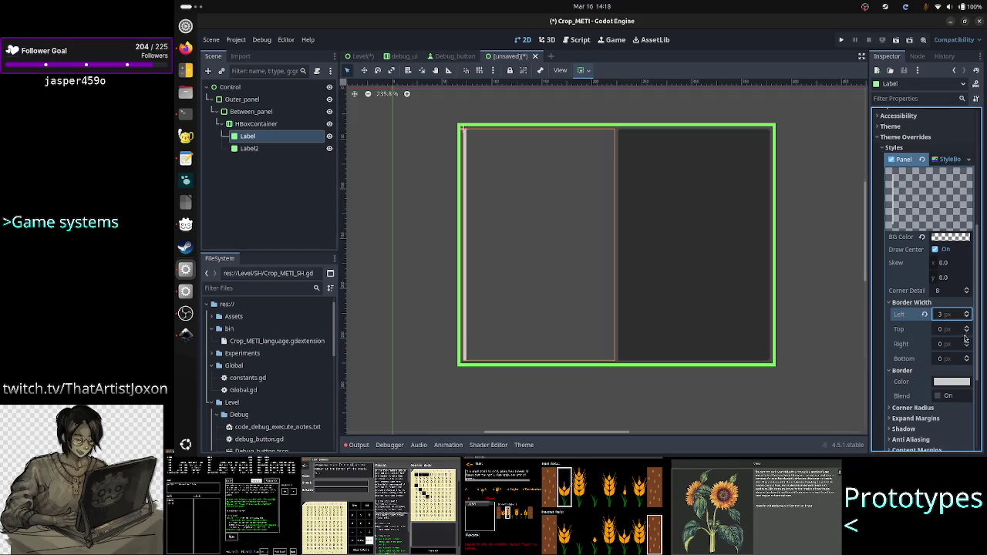
{"action": "left_click", "coordinate": [967, 329]}
{"action": "left_click", "coordinate": [966, 329]}
{"action": "left_click", "coordinate": [967, 329]}
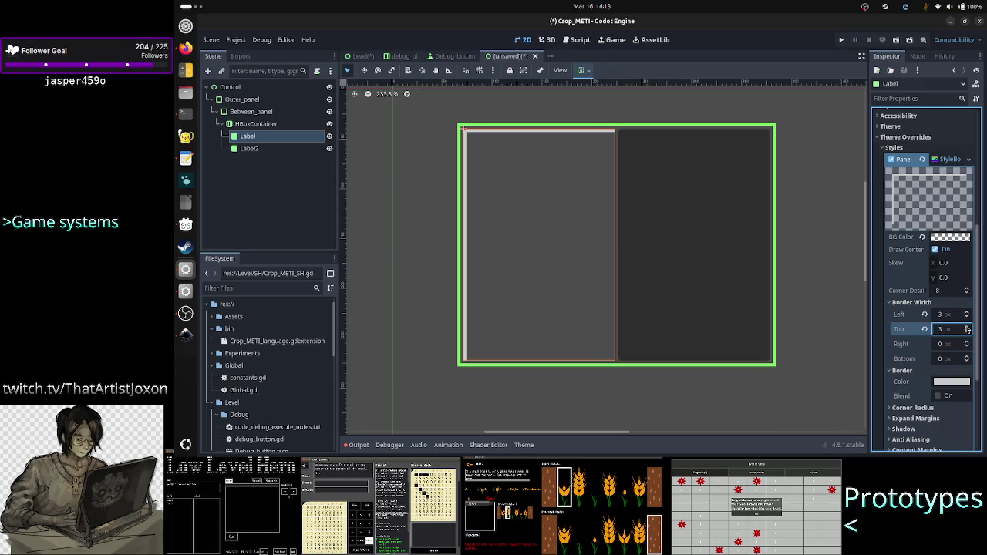
{"action": "left_click", "coordinate": [966, 343]}
{"action": "left_click", "coordinate": [967, 343]}
{"action": "left_click", "coordinate": [967, 343]}
{"action": "left_click", "coordinate": [966, 357]}
{"action": "left_click", "coordinate": [967, 357]}
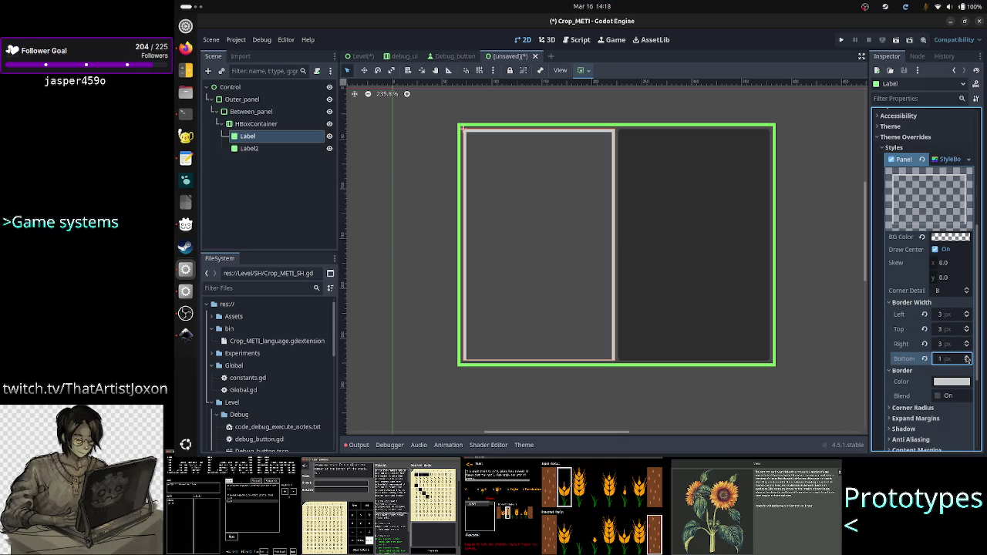
{"action": "left_click", "coordinate": [967, 357]}
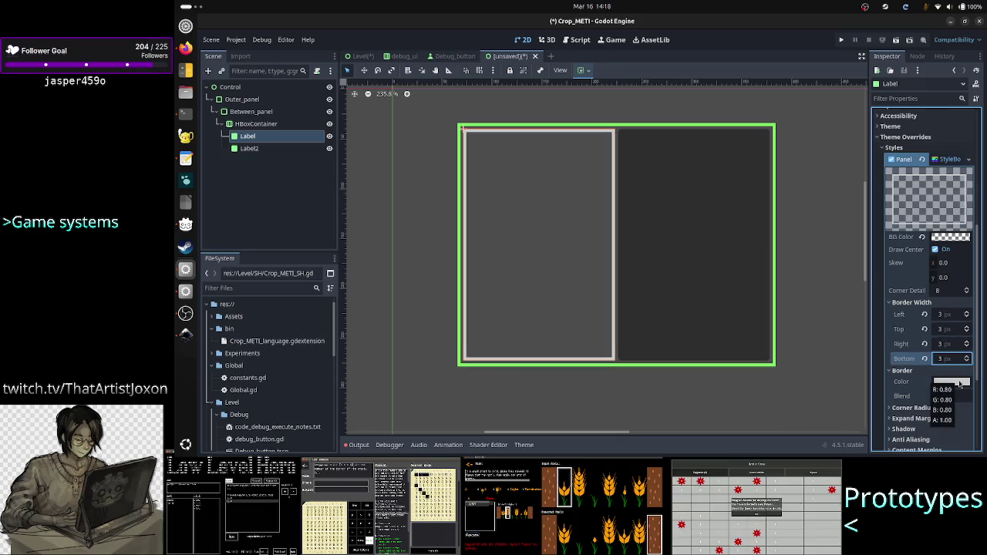
{"action": "left_click", "coordinate": [245, 99]}
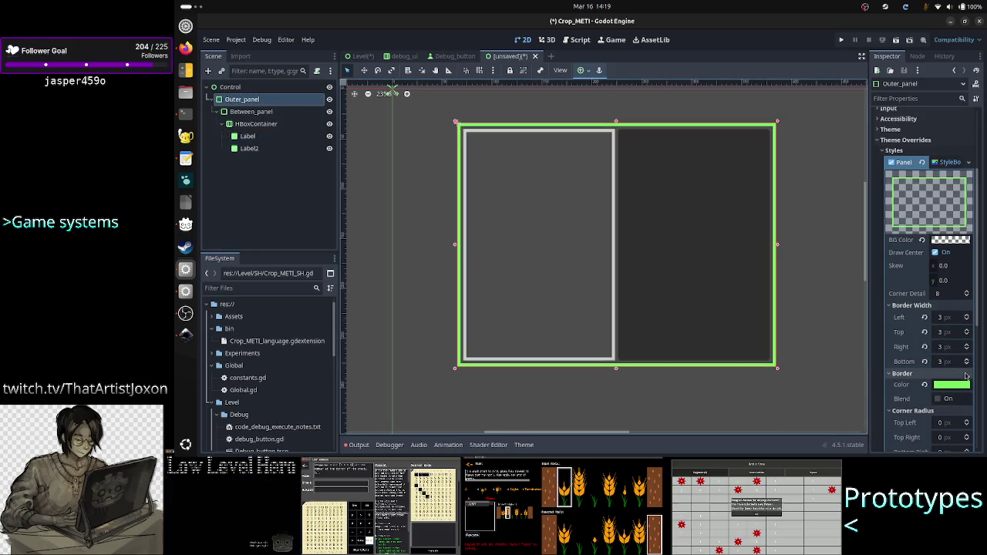
Copy the outer panel's border colour hex value 7aec60
{"action": "left_click", "coordinate": [952, 384]}
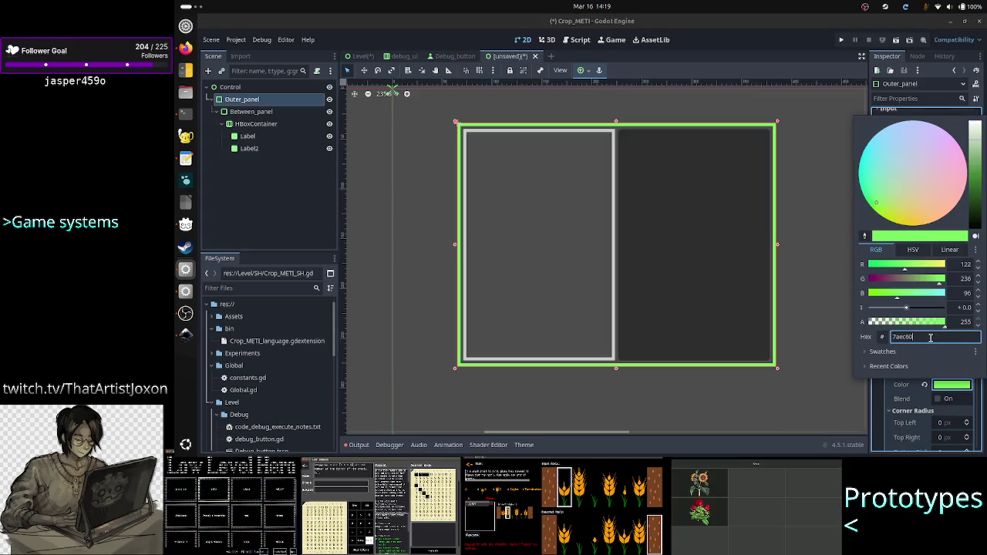
{"action": "double_click", "coordinate": [930, 337]}
{"action": "key", "text": "ctrl+c"}
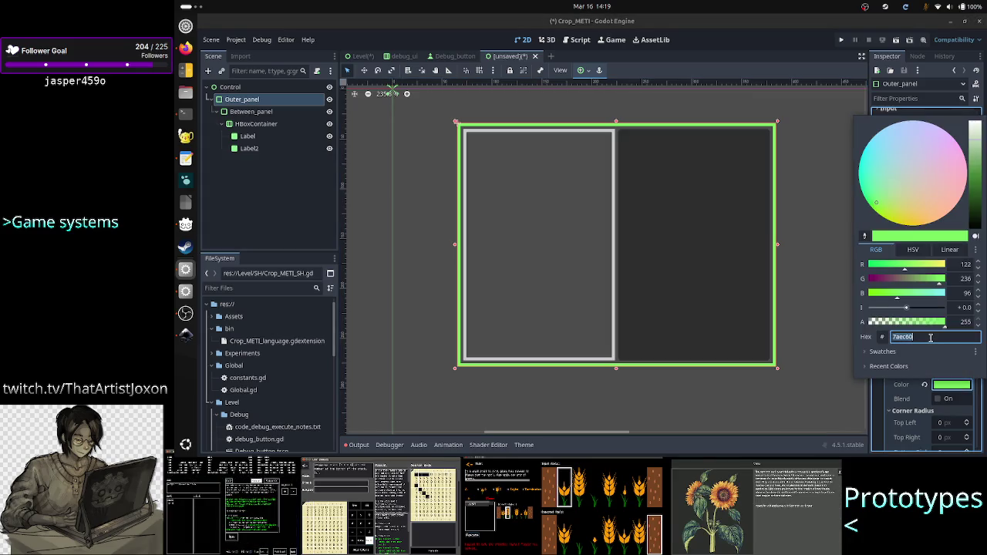
{"action": "key", "text": "Escape"}
Paste 7aec60 as the Label's border colour
{"action": "left_click", "coordinate": [250, 135]}
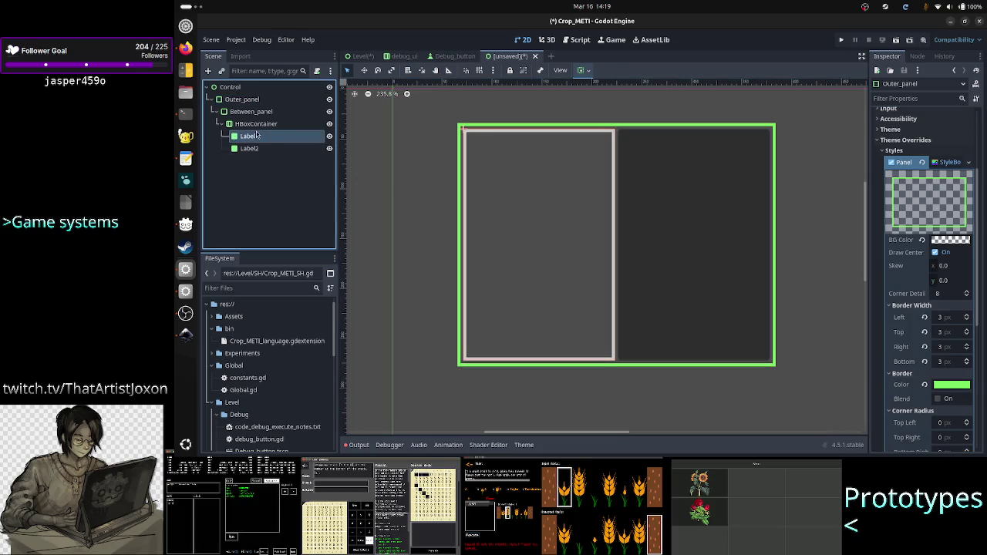
{"action": "left_click", "coordinate": [951, 381]}
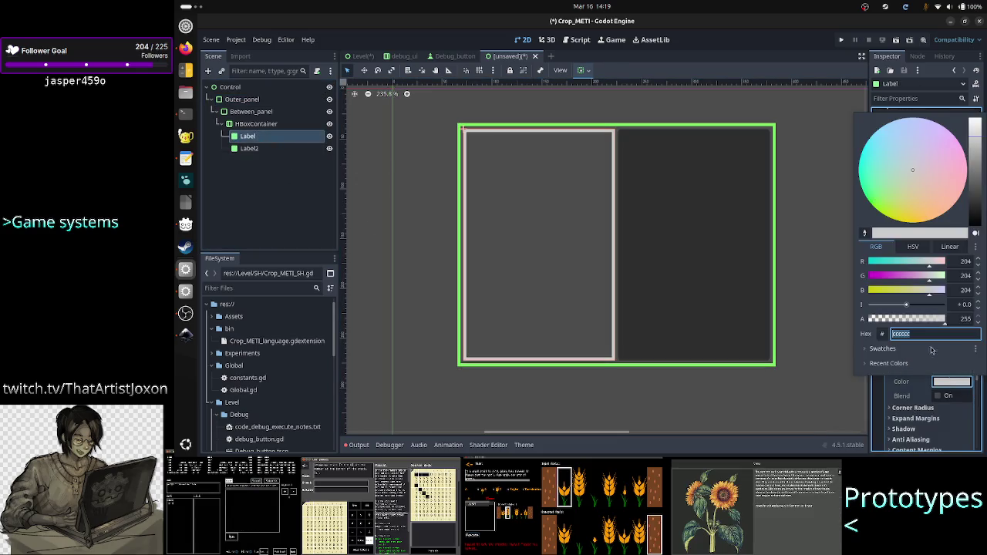
{"action": "key", "text": "ctrl+v"}
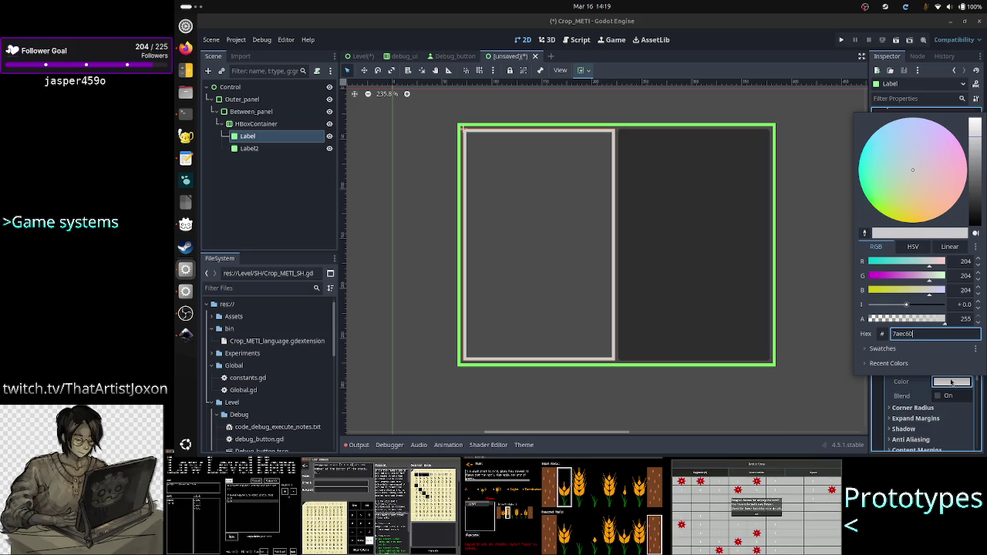
{"action": "left_click", "coordinate": [952, 380]}
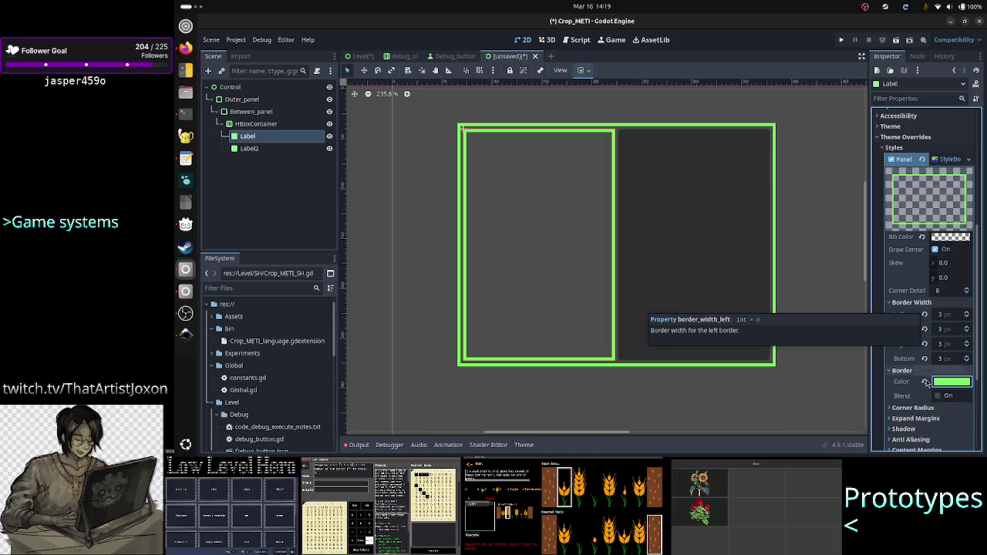
{"action": "left_click", "coordinate": [919, 408]}
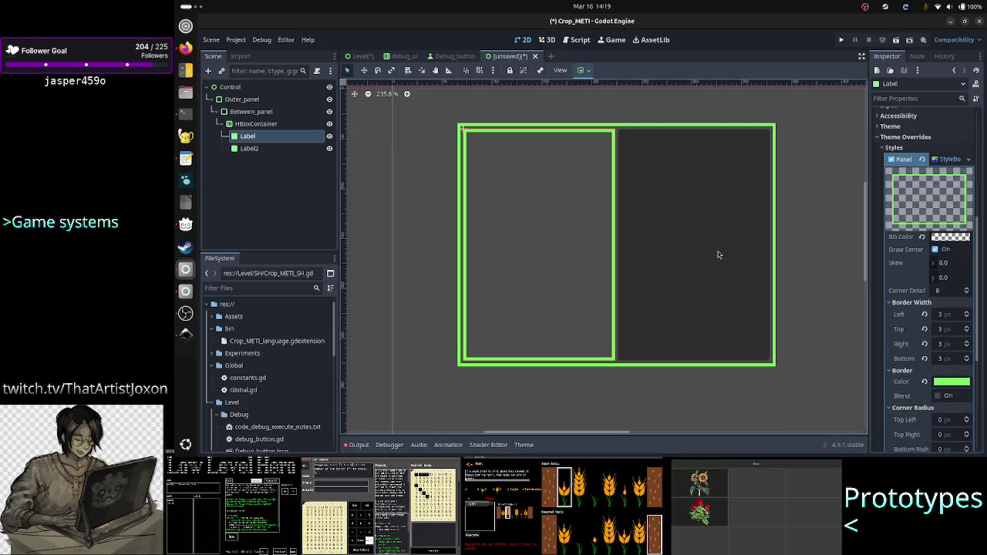
{"action": "left_click", "coordinate": [248, 148]}
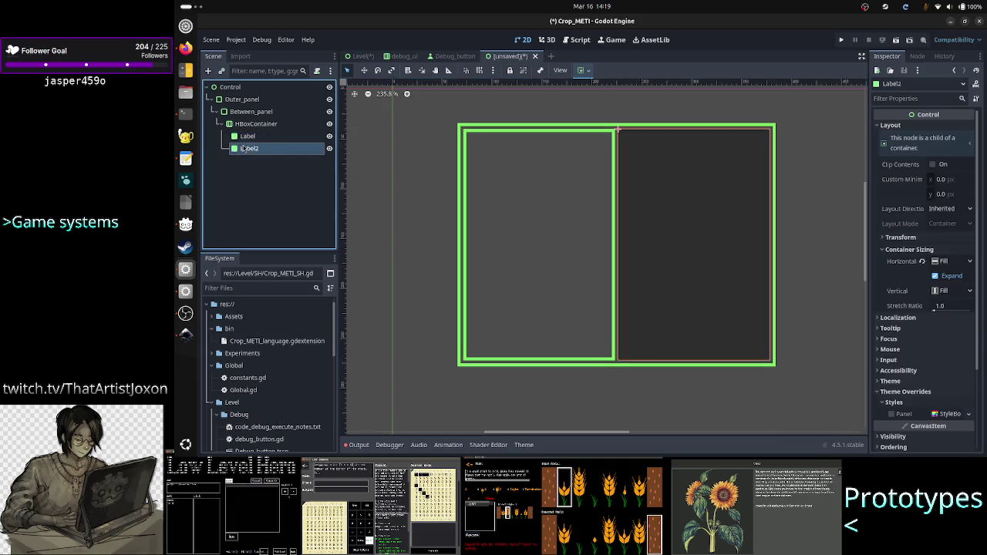
Copy the Label's Panel StyleBox
{"action": "left_click", "coordinate": [248, 136]}
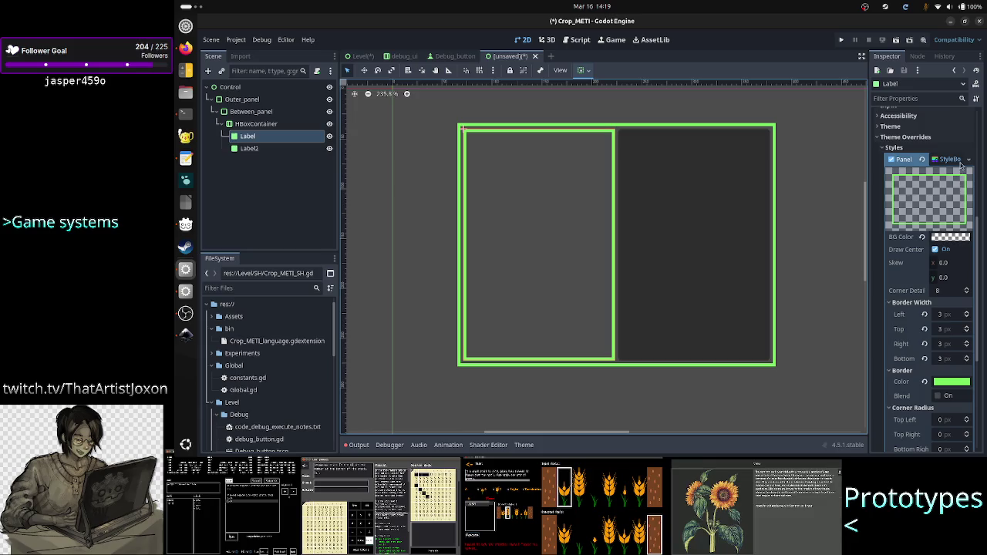
{"action": "left_click", "coordinate": [970, 158]}
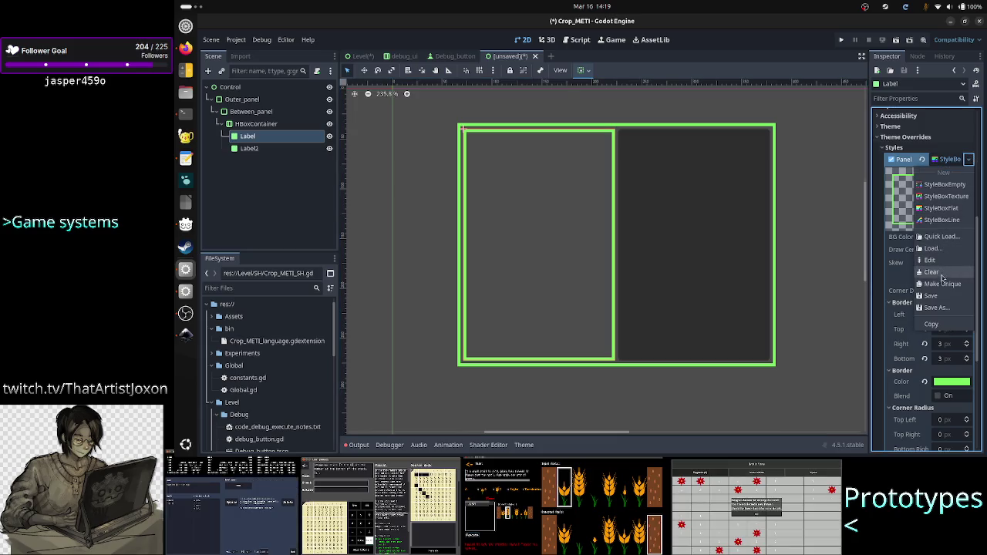
{"action": "left_click", "coordinate": [942, 324]}
{"action": "left_click", "coordinate": [947, 159]}
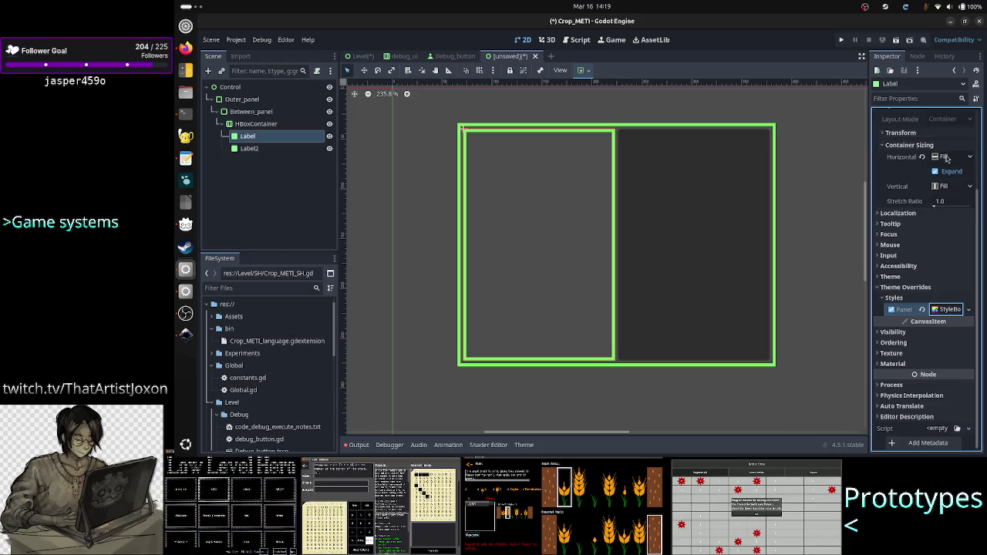
Paste the green-bordered style onto Label2, then hide Label2 to compare
{"action": "left_click", "coordinate": [266, 149]}
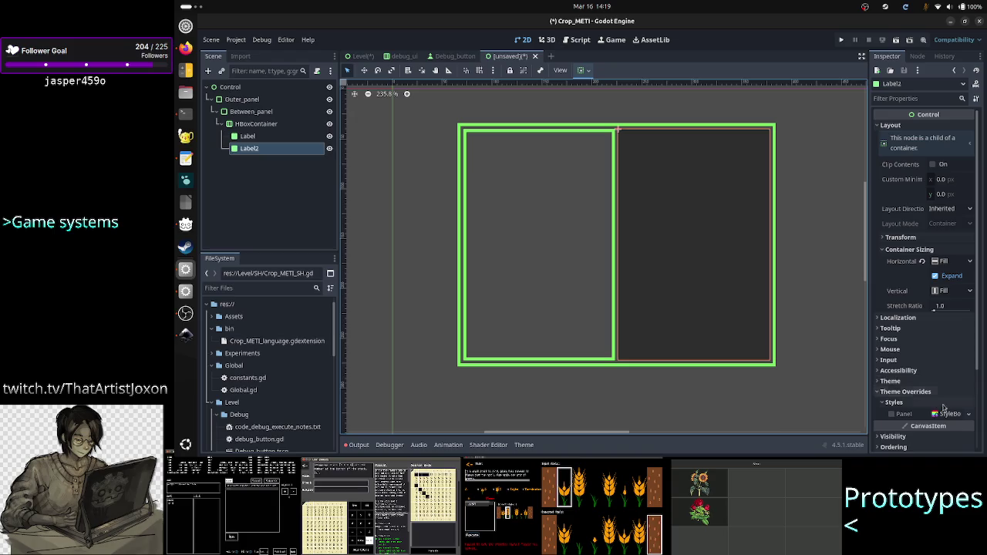
{"action": "left_click", "coordinate": [969, 414]}
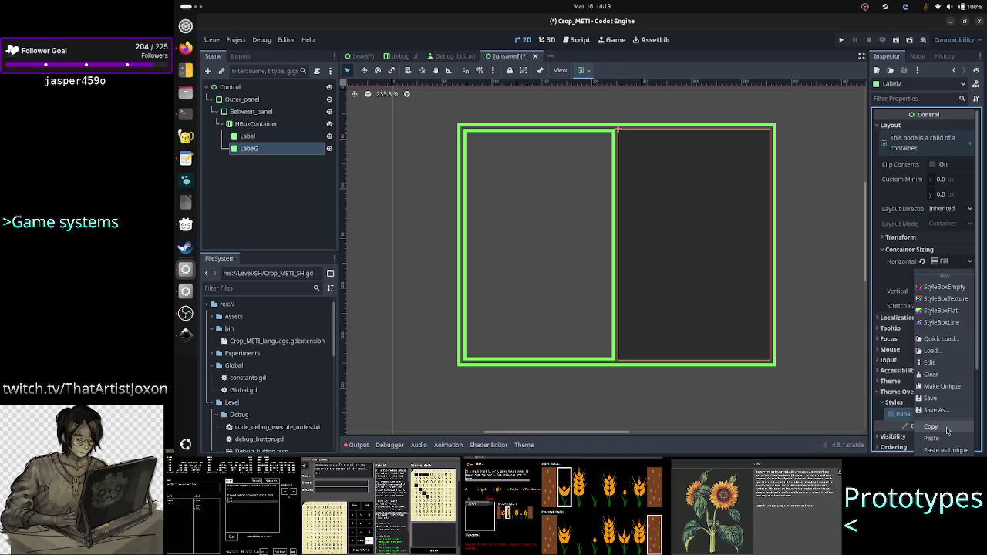
{"action": "left_click", "coordinate": [944, 439]}
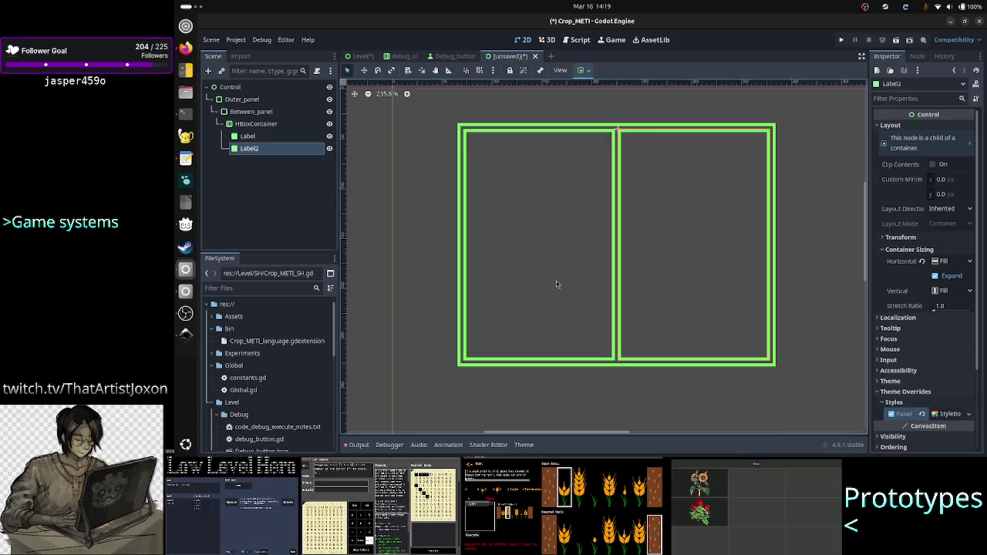
{"action": "left_click", "coordinate": [358, 206]}
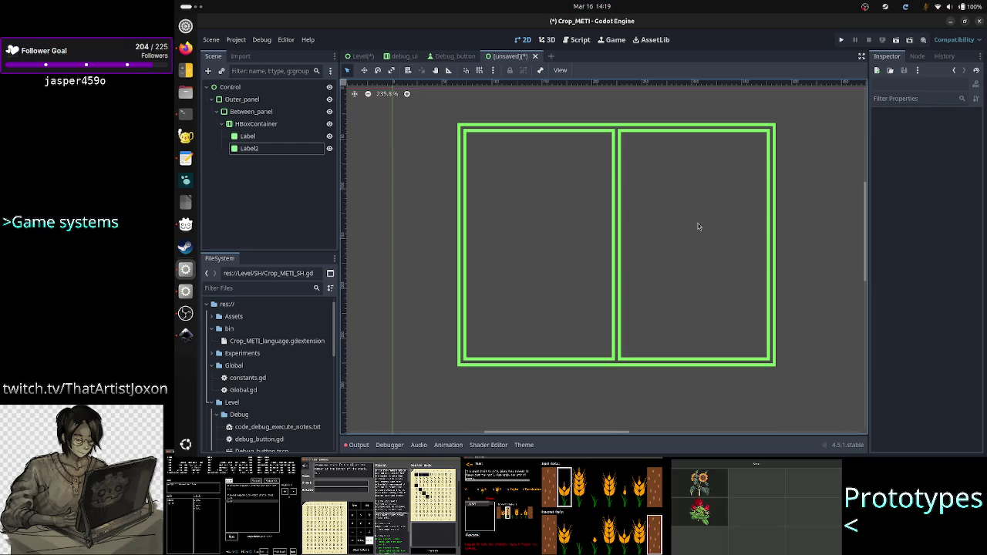
{"action": "left_click", "coordinate": [329, 149]}
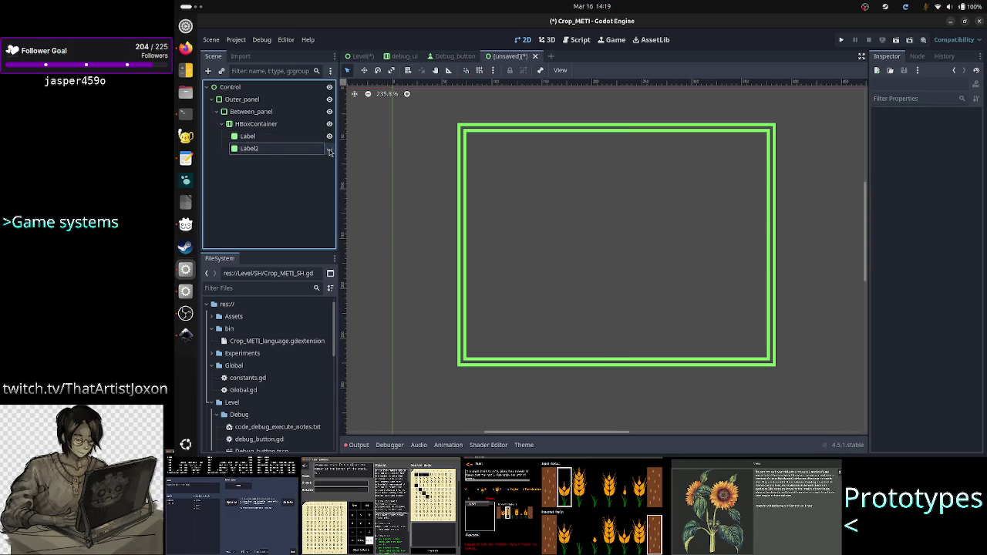
Reset Between_panel's self modulate to default white, leaving Label2 hidden
{"action": "left_click", "coordinate": [329, 150]}
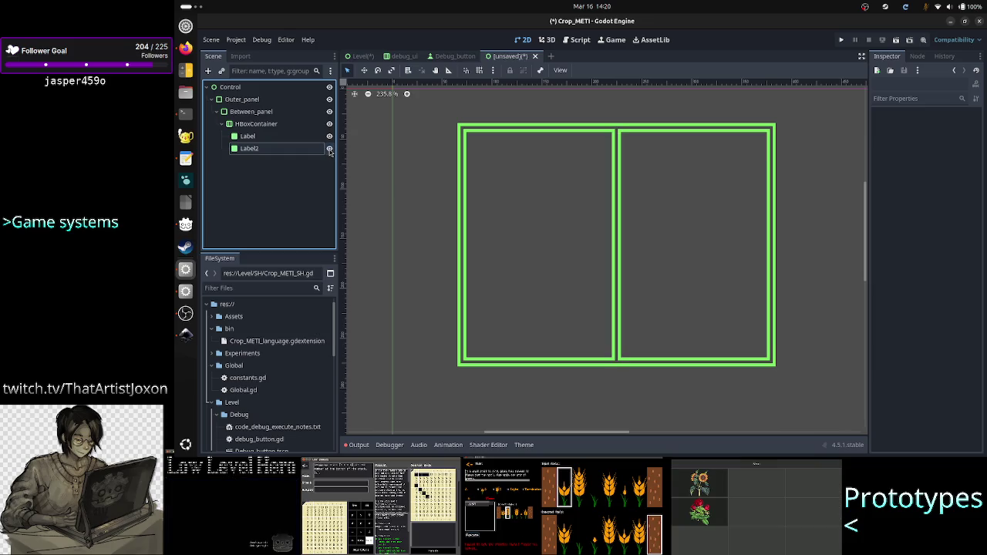
{"action": "left_click", "coordinate": [270, 117]}
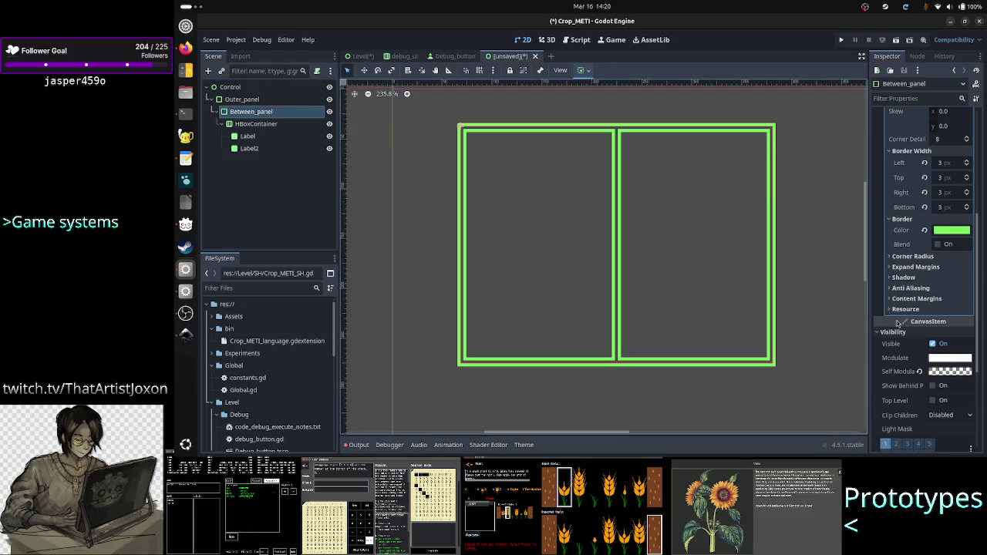
{"action": "left_click", "coordinate": [329, 149]}
{"action": "left_click", "coordinate": [329, 149]}
{"action": "left_click", "coordinate": [281, 112]}
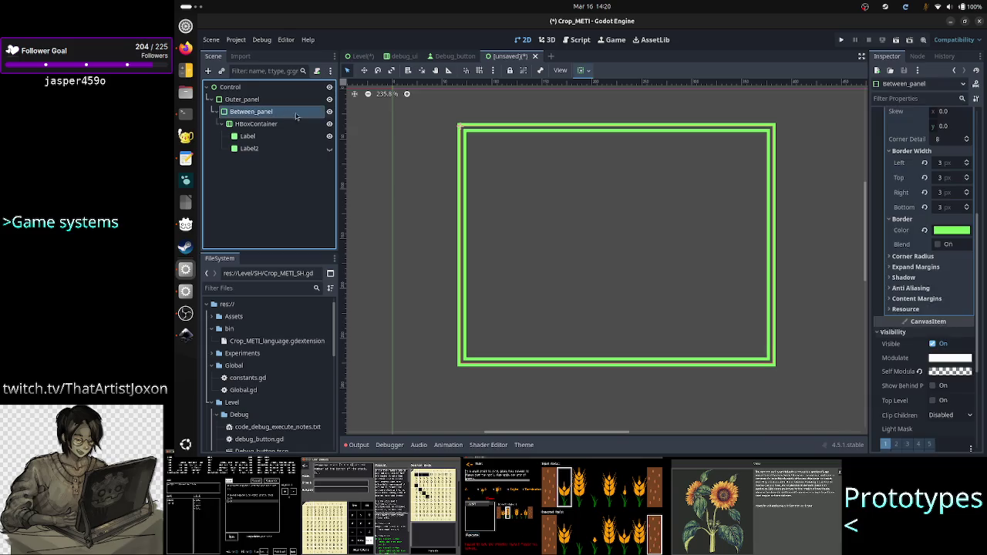
{"action": "left_click", "coordinate": [920, 372]}
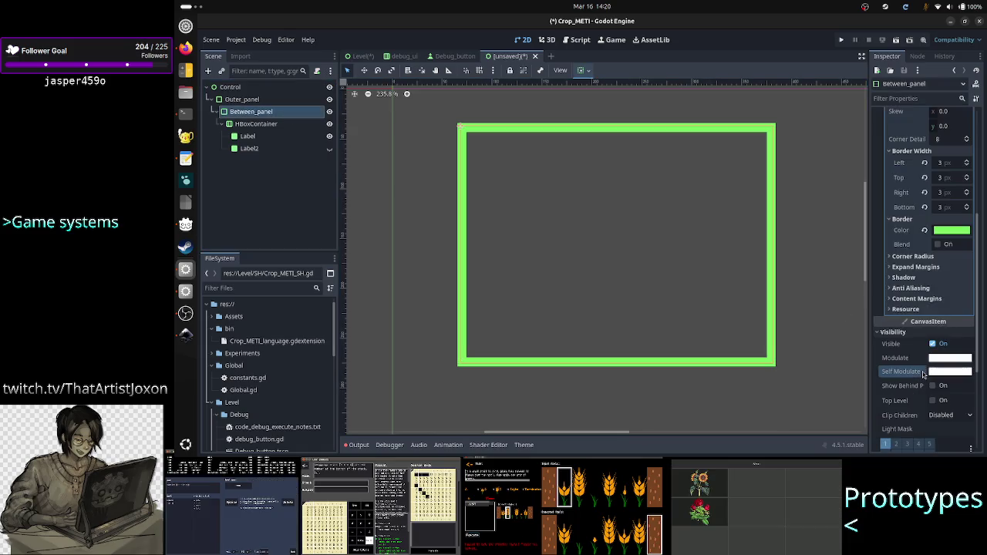
Select the HBoxContainer to review its container sizing and 3 px separation override
{"action": "left_click", "coordinate": [417, 235]}
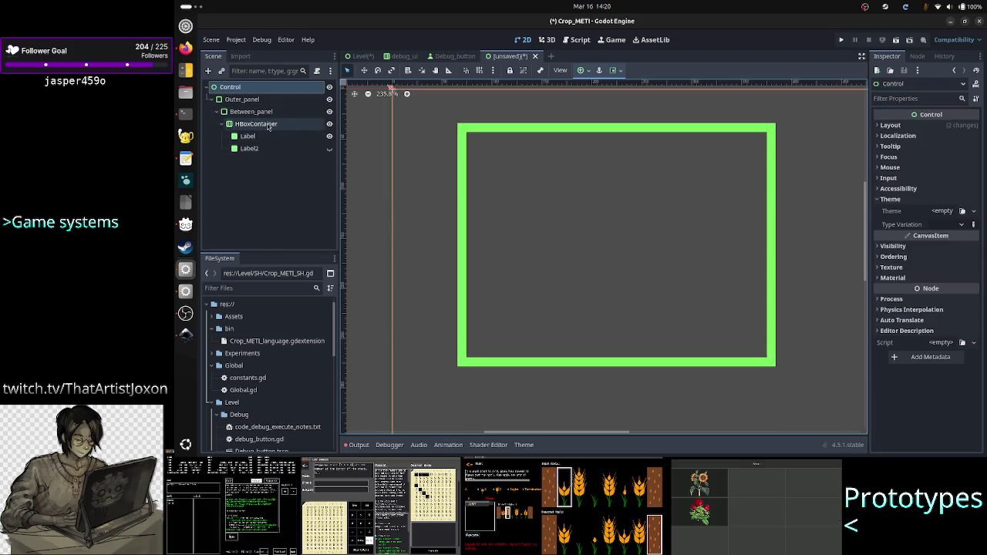
{"action": "left_click", "coordinate": [251, 100]}
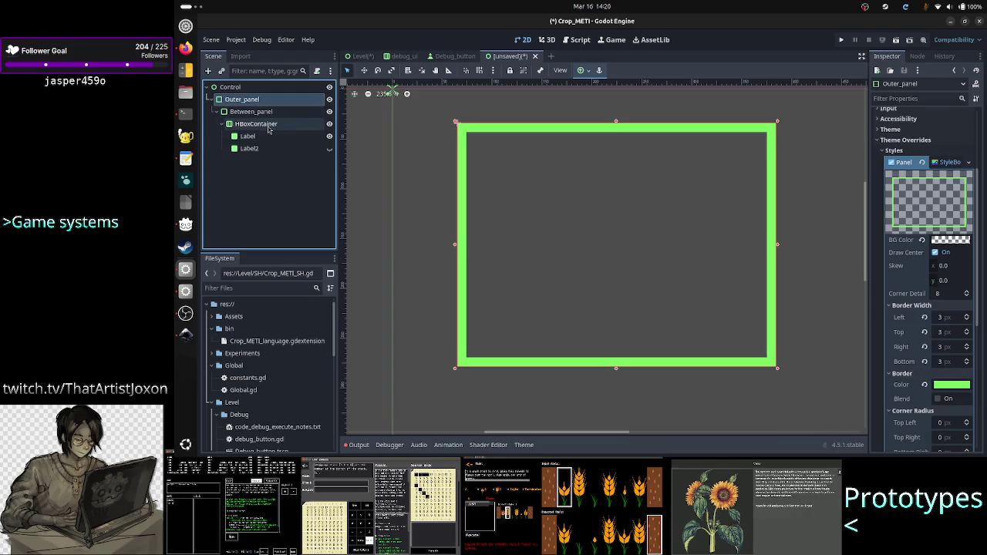
{"action": "left_click", "coordinate": [266, 124], "text": "shift"}
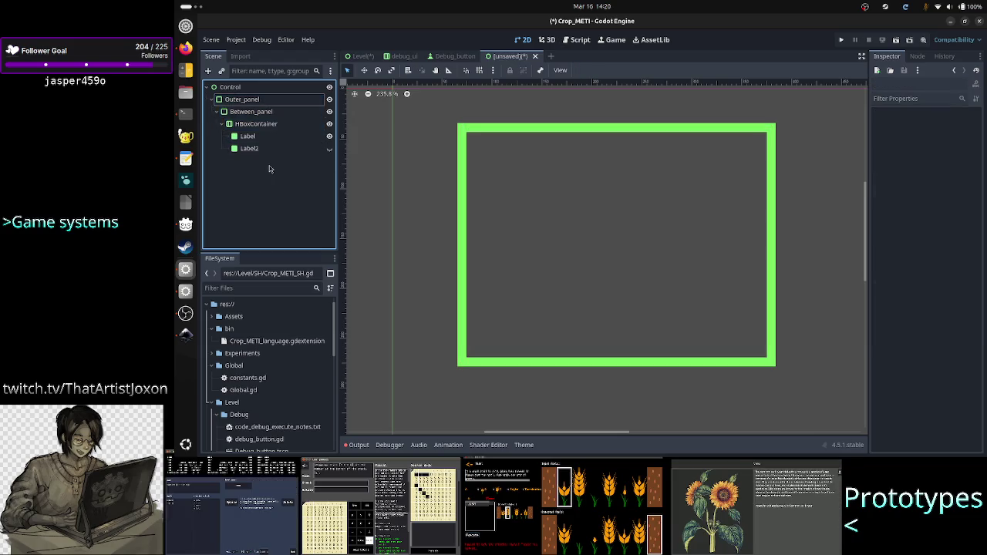
{"action": "left_click", "coordinate": [270, 125]}
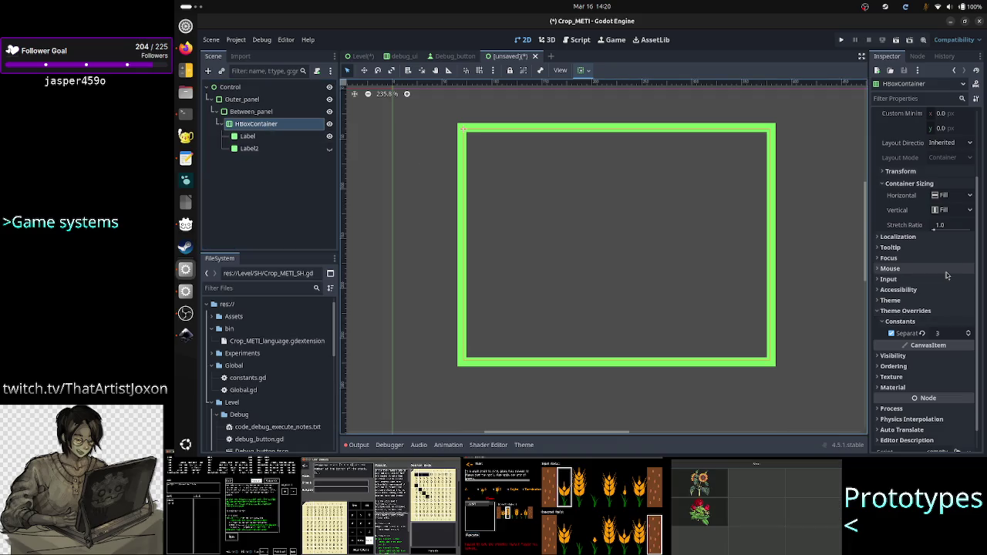
{"action": "scroll", "coordinate": [947, 276], "scroll_direction": "up", "scroll_amount": 3}
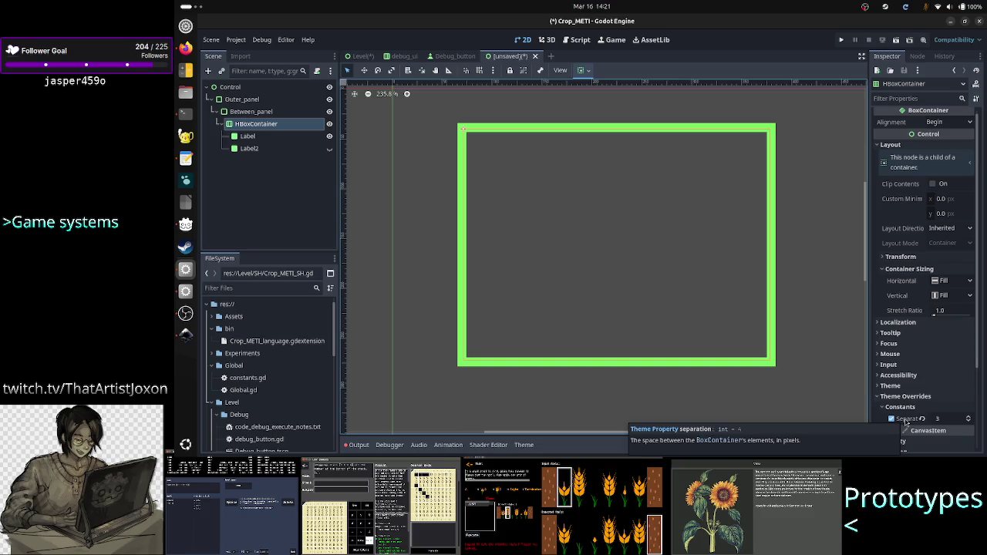
Show Label2 again, review the panel nodes, and switch to the Inkscape mockup
{"action": "left_click", "coordinate": [330, 149]}
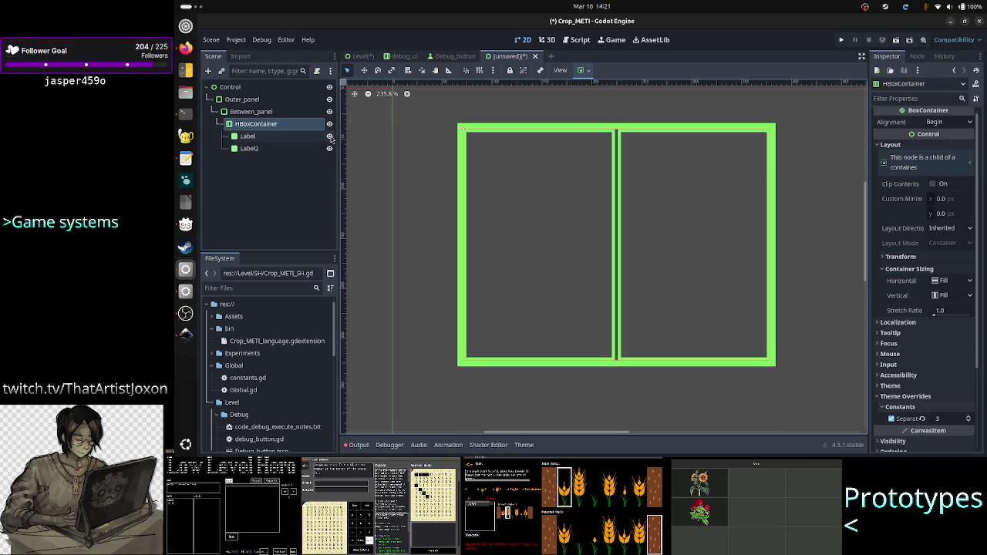
{"action": "left_click", "coordinate": [266, 100]}
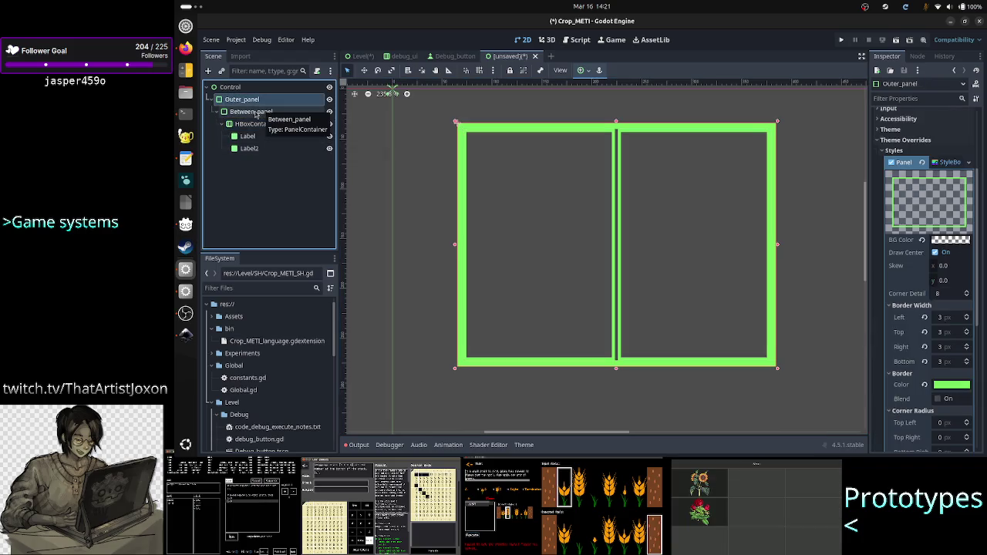
{"action": "left_click", "coordinate": [255, 112], "text": "shift"}
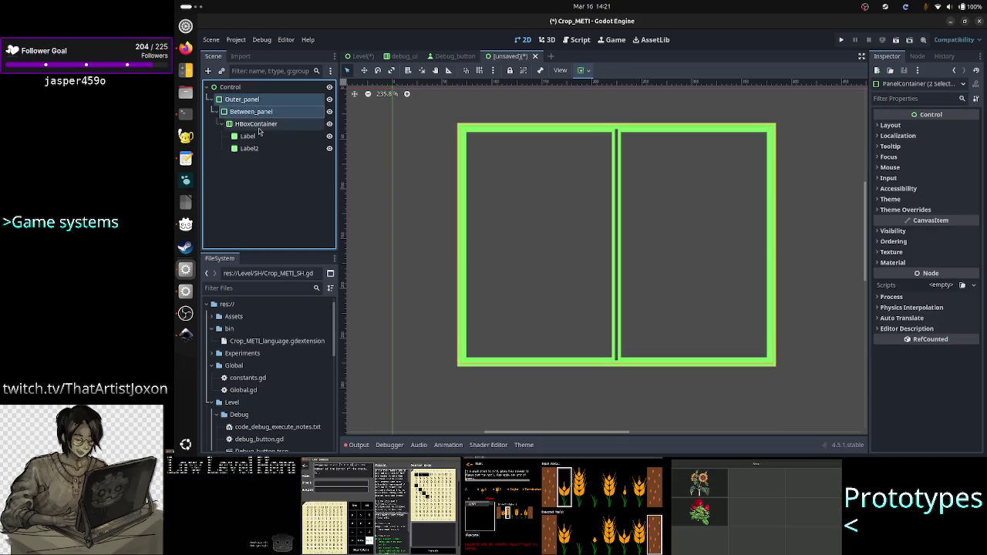
{"action": "left_click", "coordinate": [259, 126], "text": "shift"}
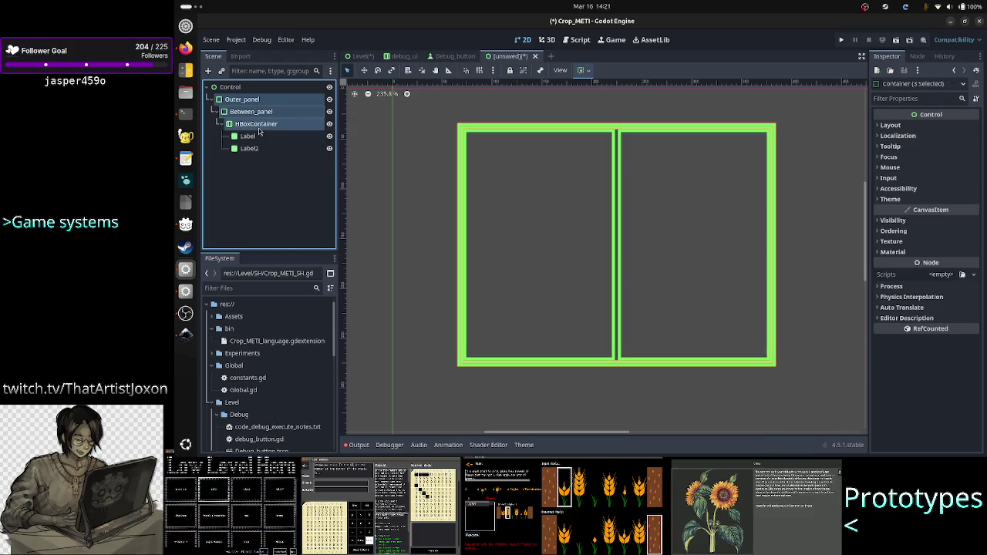
{"action": "left_click", "coordinate": [279, 180]}
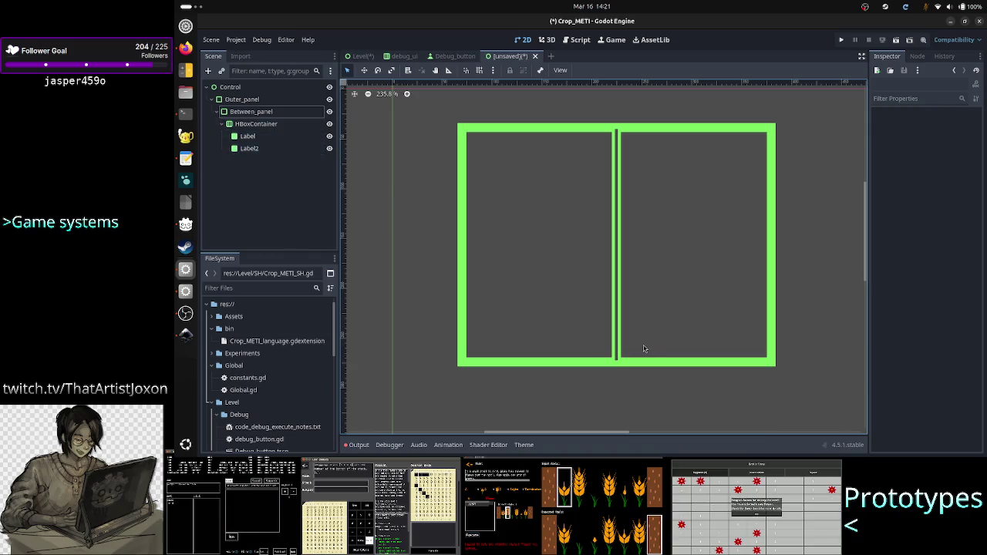
{"action": "key", "text": "alt+Tab"}
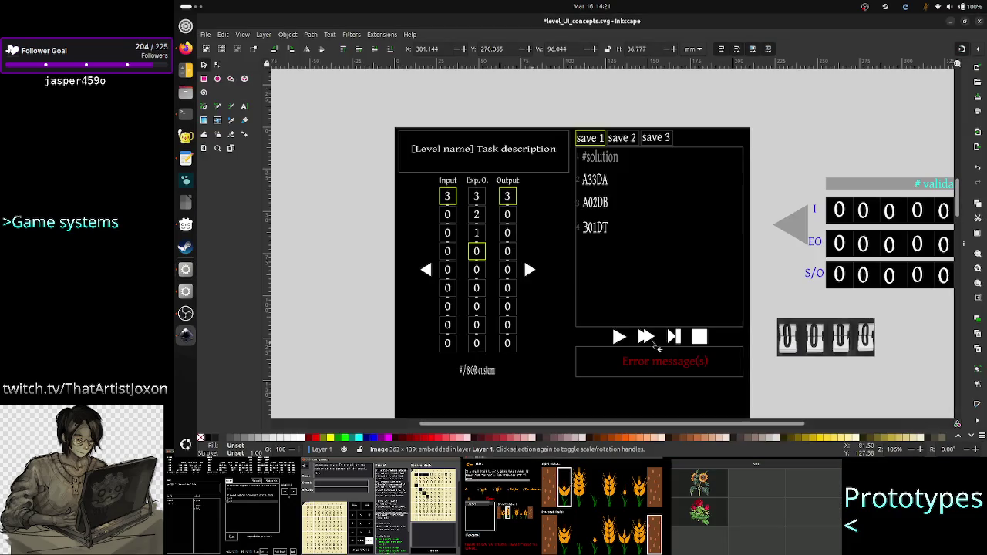
Switch from Inkscape to the browser showing the game screenshot
{"action": "key", "text": "alt+Tab"}
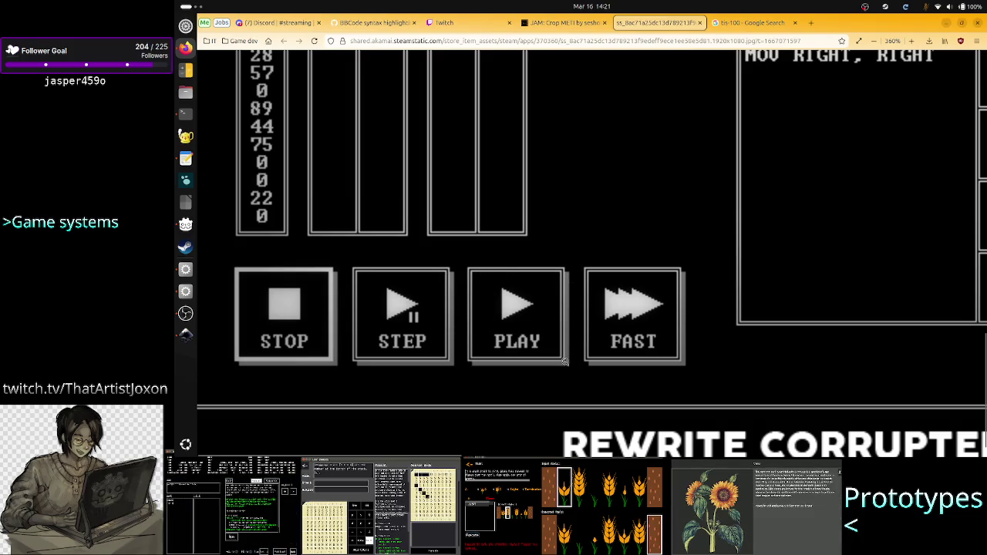
Zoom in on the screenshot's STOP, STEP, PLAY and FAST buttons, then fit it to view
{"action": "scroll", "coordinate": [533, 347], "scroll_direction": "up", "scroll_amount": 2}
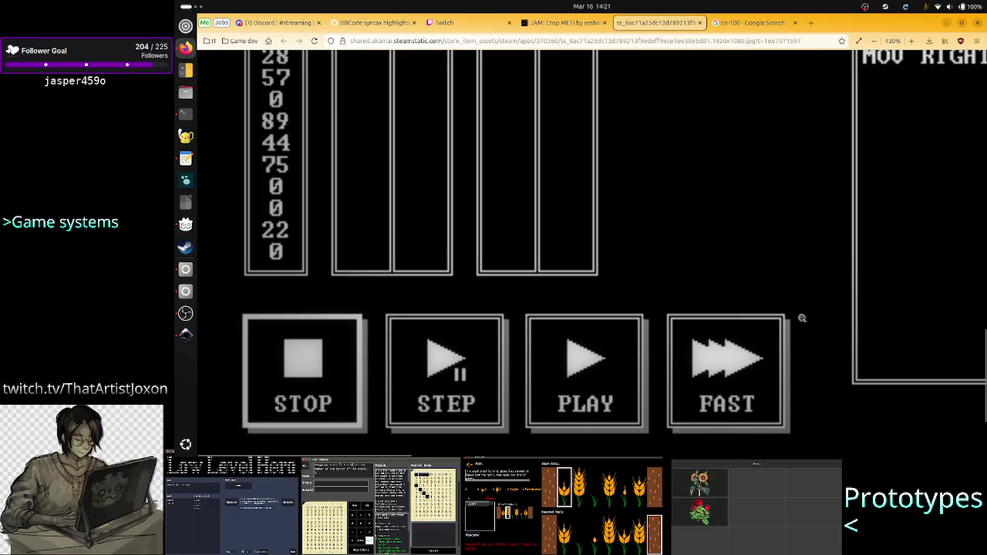
{"action": "scroll", "coordinate": [794, 339], "scroll_direction": "up", "scroll_amount": 5}
{"action": "scroll", "coordinate": [794, 340], "scroll_direction": "down", "scroll_amount": 6}
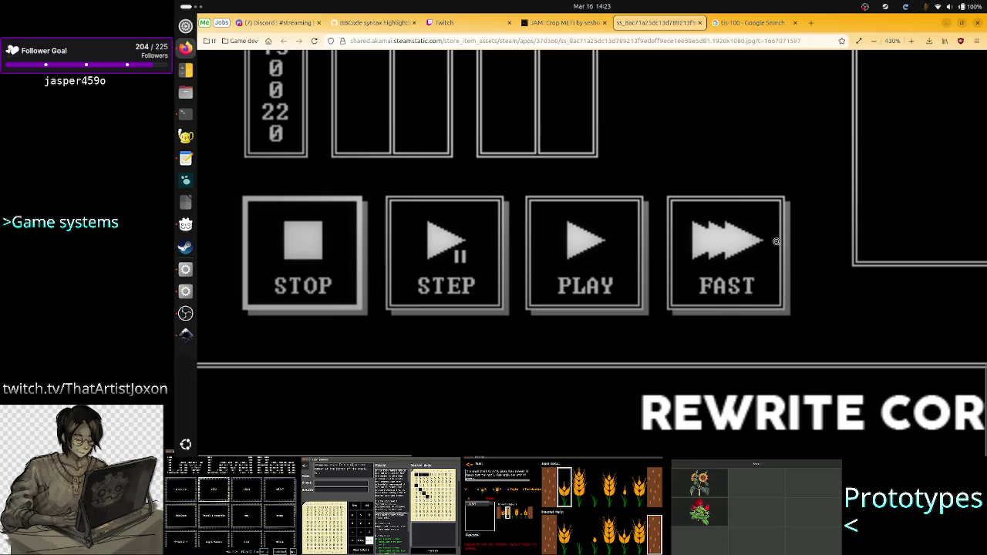
{"action": "key", "text": "ctrl+0"}
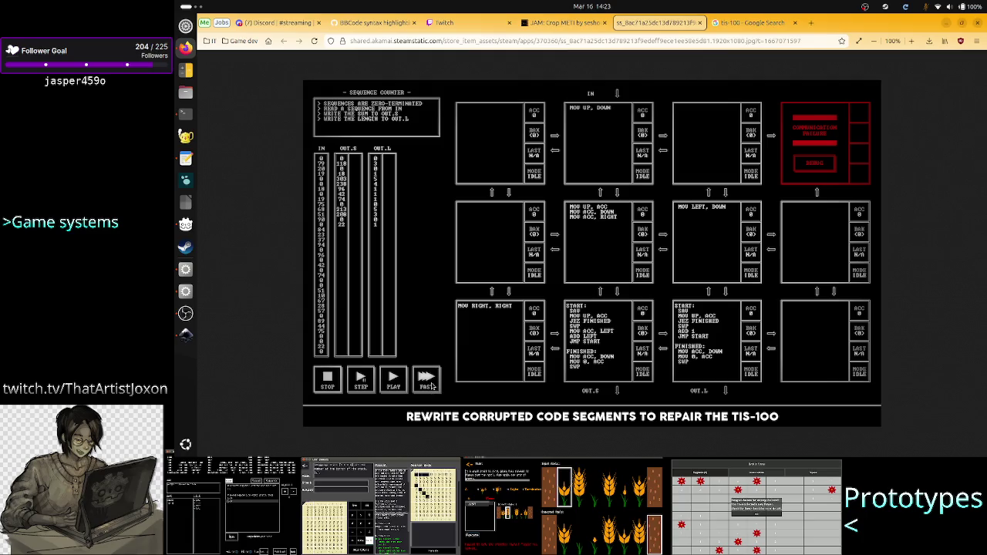
Zoom around the TIS-100 puzzle screenshot to examine its details
{"action": "scroll", "coordinate": [524, 370], "scroll_direction": "up", "scroll_amount": 5}
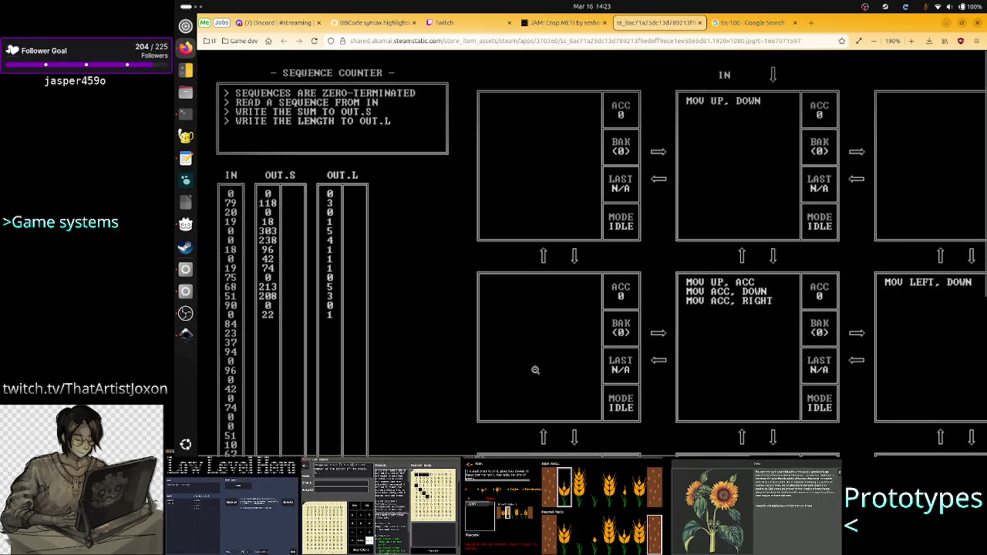
{"action": "scroll", "coordinate": [521, 331], "scroll_direction": "up", "scroll_amount": 1}
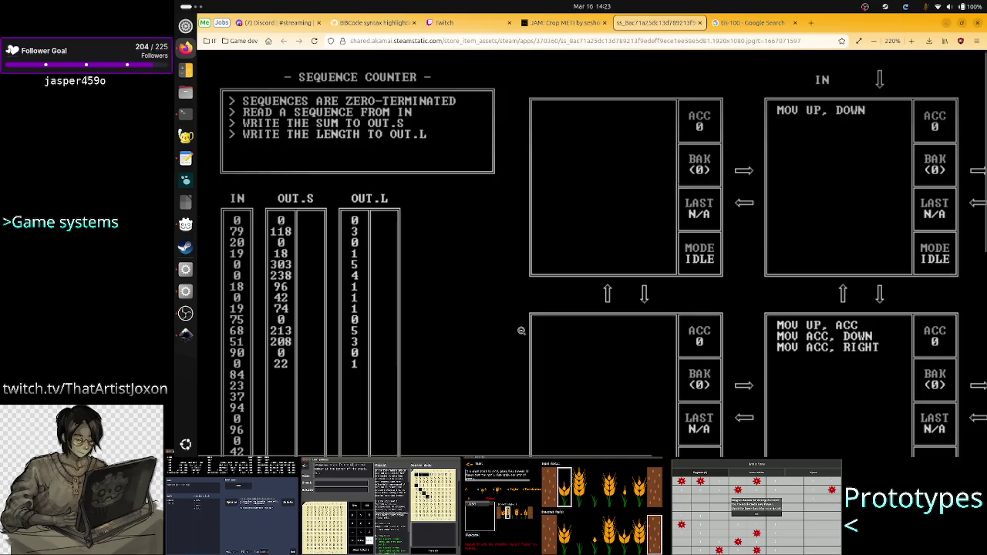
{"action": "scroll", "coordinate": [509, 335], "scroll_direction": "down", "scroll_amount": 3}
{"action": "scroll", "coordinate": [502, 337], "scroll_direction": "up", "scroll_amount": 3}
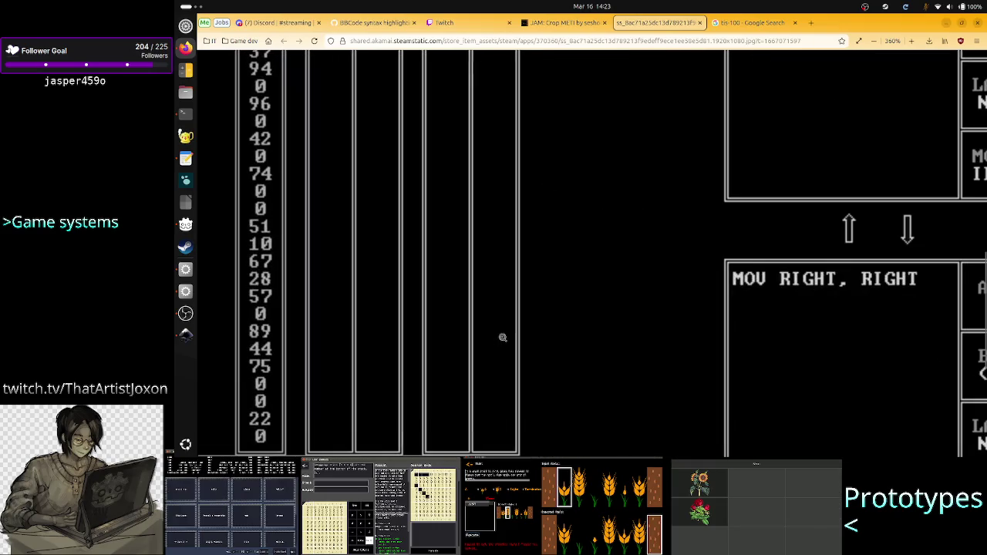
{"action": "scroll", "coordinate": [622, 315], "scroll_direction": "up", "scroll_amount": 1}
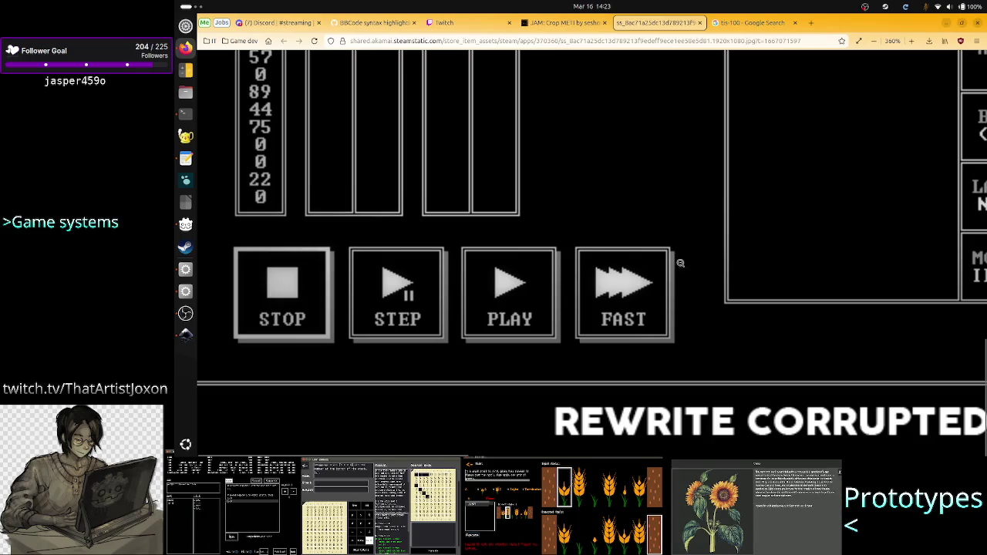
{"action": "key", "text": "ctrl+minus"}
{"action": "key", "text": "ctrl+minus"}
{"action": "key", "text": "ctrl+minus"}
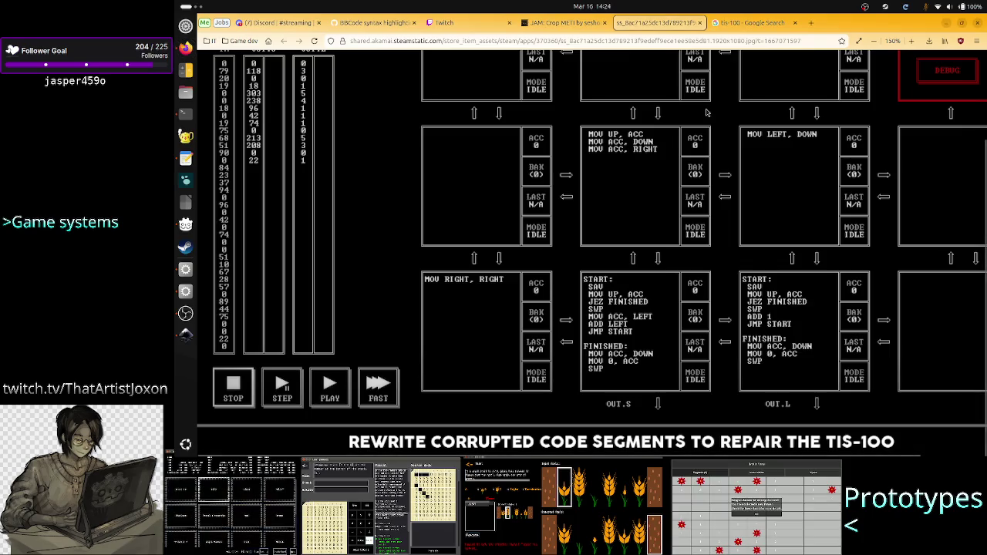
Switch windows through Inkscape back to the Godot editor
{"action": "key", "text": "alt+Tab"}
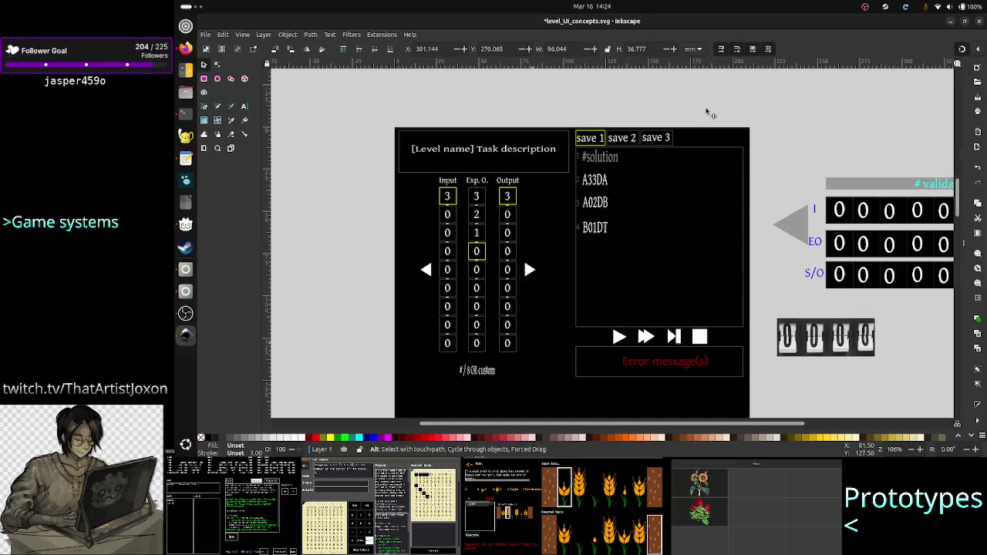
{"action": "key", "text": "alt+Tab"}
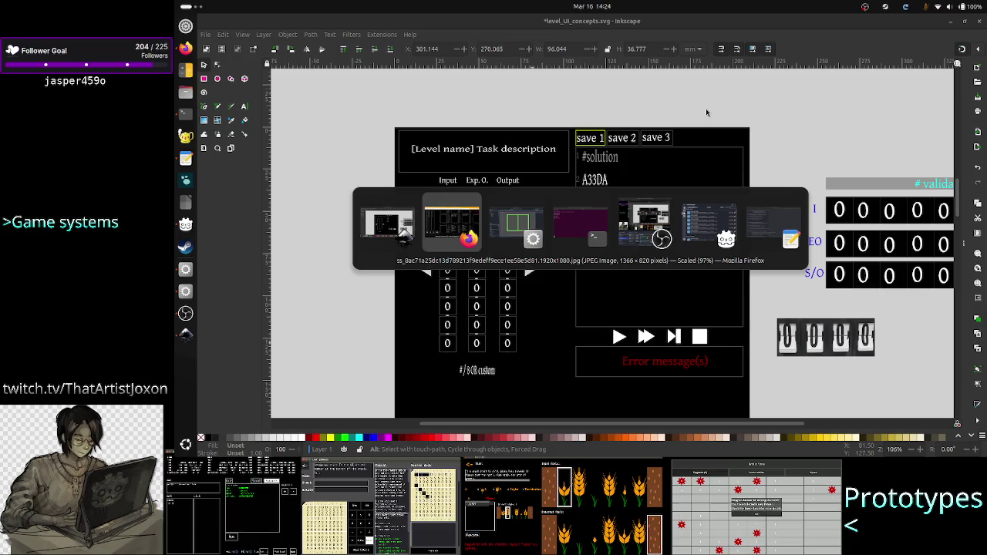
{"action": "key", "text": "alt+Tab"}
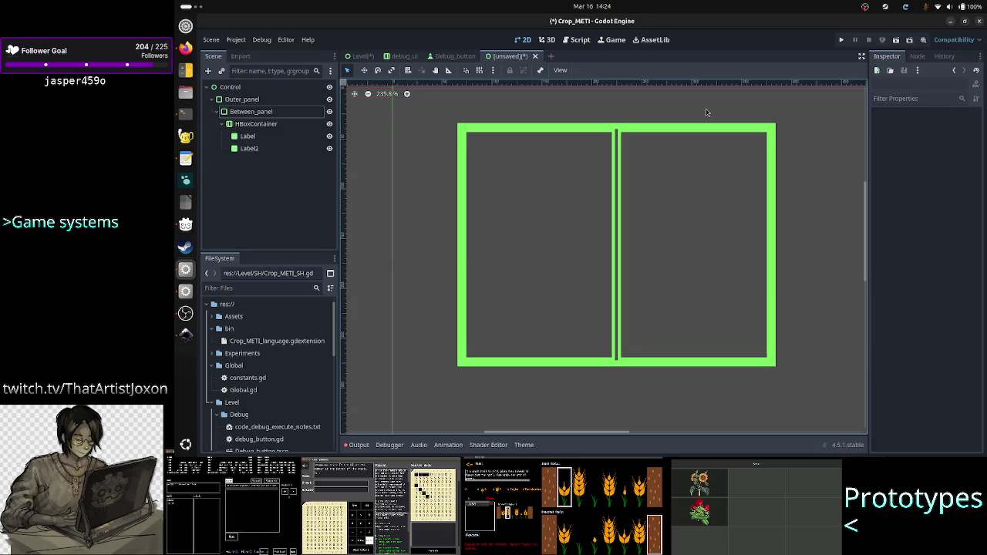
Select the root Control node and start adding a child node to it
{"action": "left_click", "coordinate": [261, 88]}
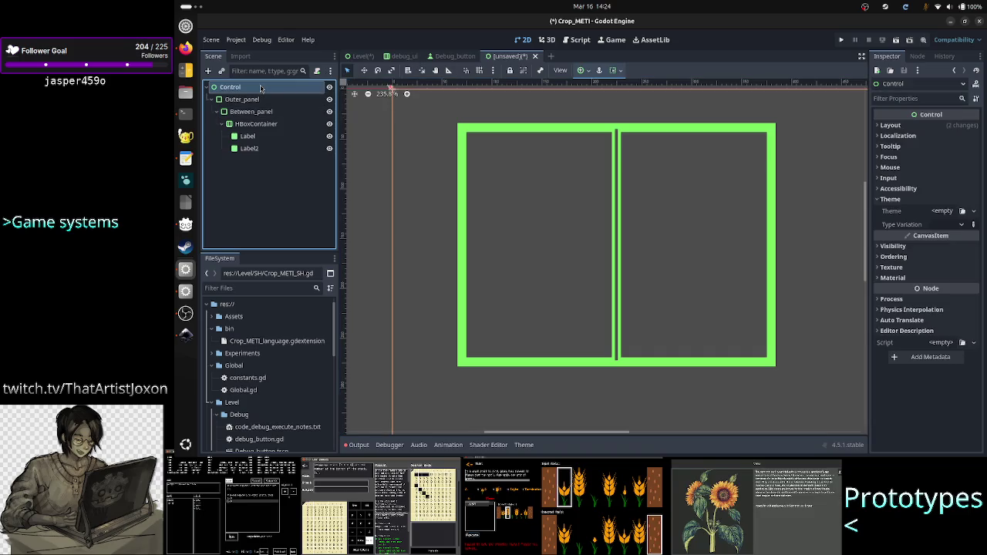
{"action": "left_click", "coordinate": [247, 100]}
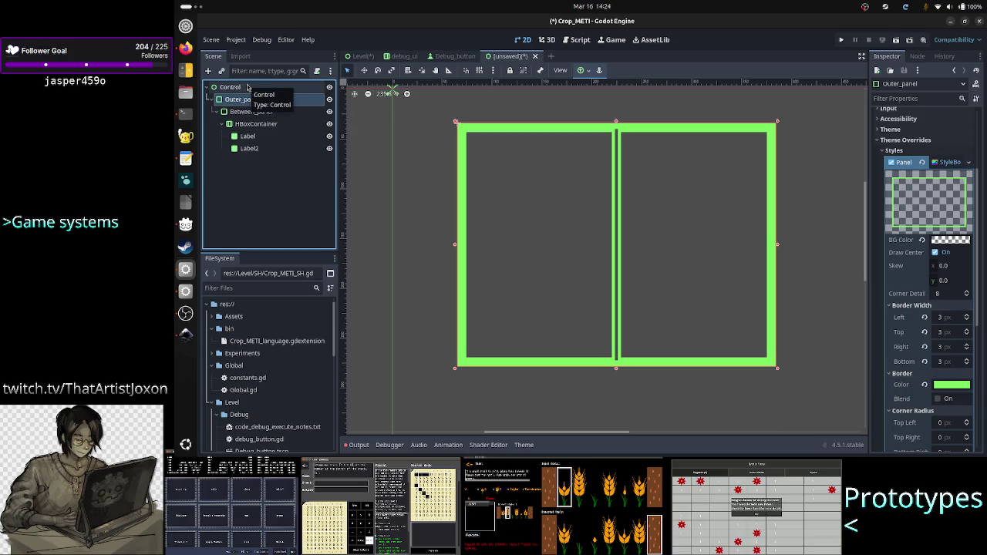
{"action": "left_click", "coordinate": [248, 87]}
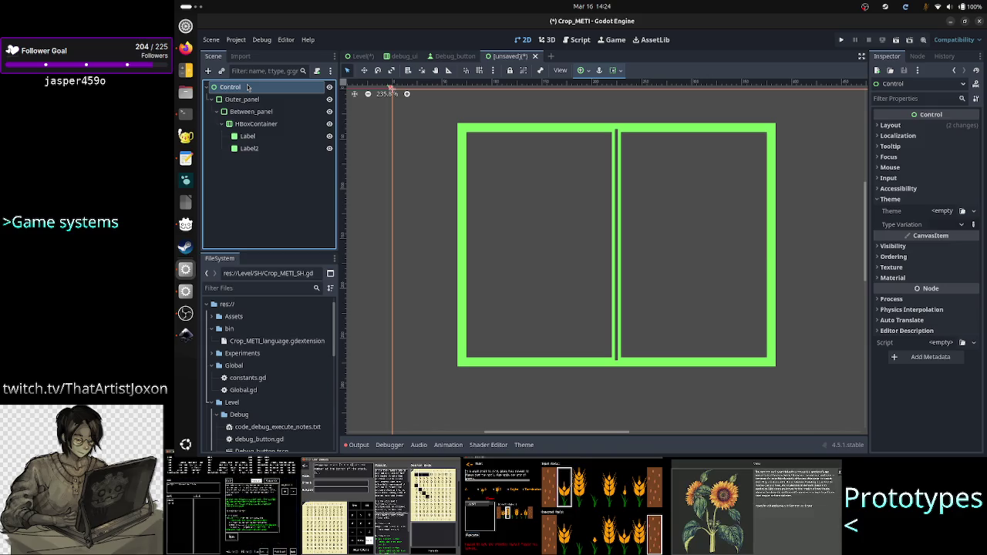
{"action": "left_click", "coordinate": [208, 70]}
Create a Panel under Control and place it in the green frame's top-left corner
{"action": "type", "text": "panel"}
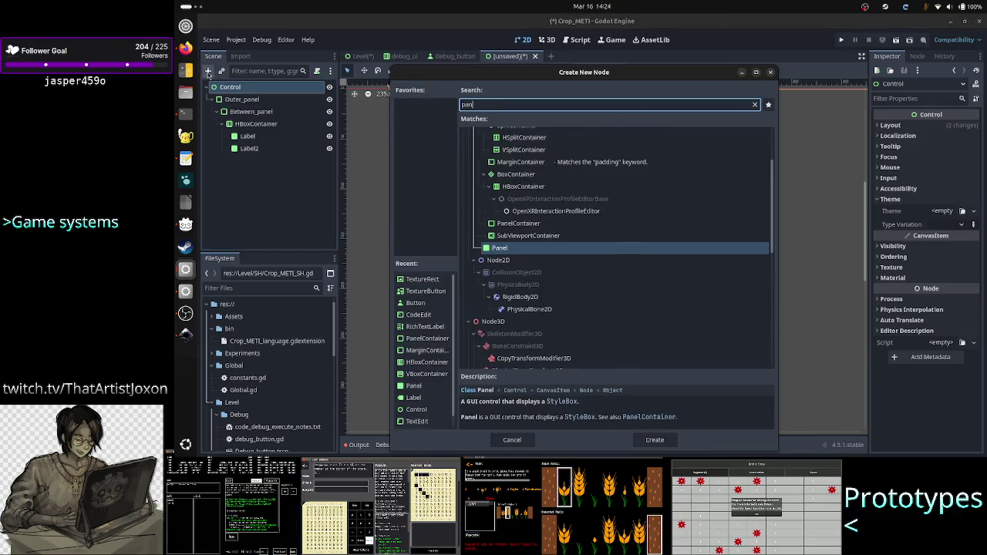
{"action": "key", "text": "Return"}
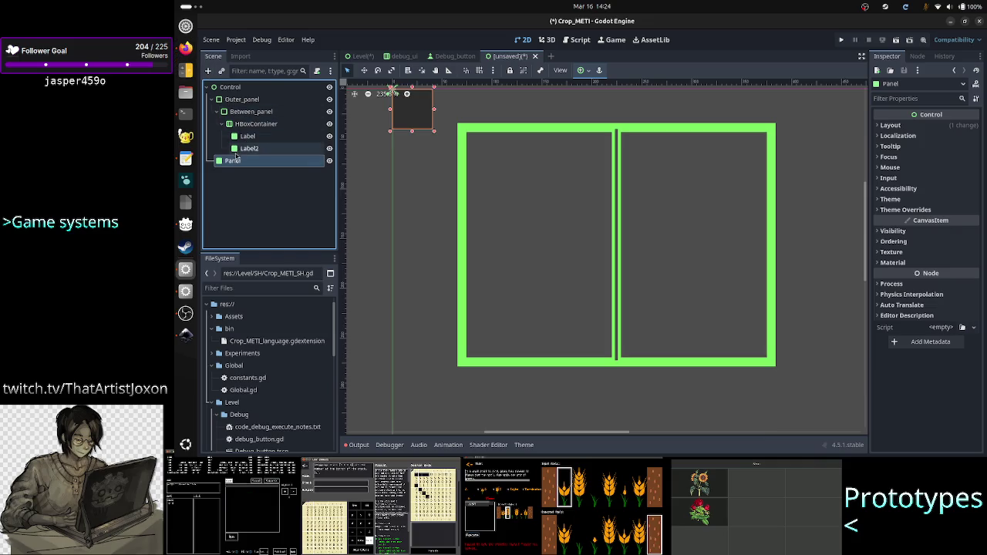
{"action": "left_click_drag", "start_coordinate": [232, 160], "coordinate": [233, 99]}
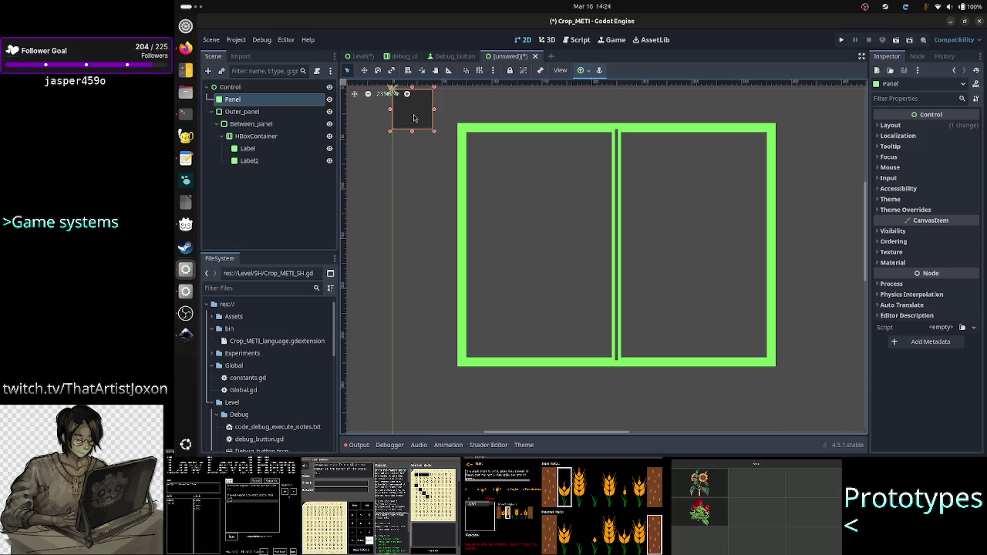
{"action": "mouse_move", "coordinate": [413, 116]}
{"action": "left_mouse_down"}
{"action": "mouse_move", "coordinate": [610, 210]}
{"action": "mouse_move", "coordinate": [588, 217]}
{"action": "left_mouse_up"}
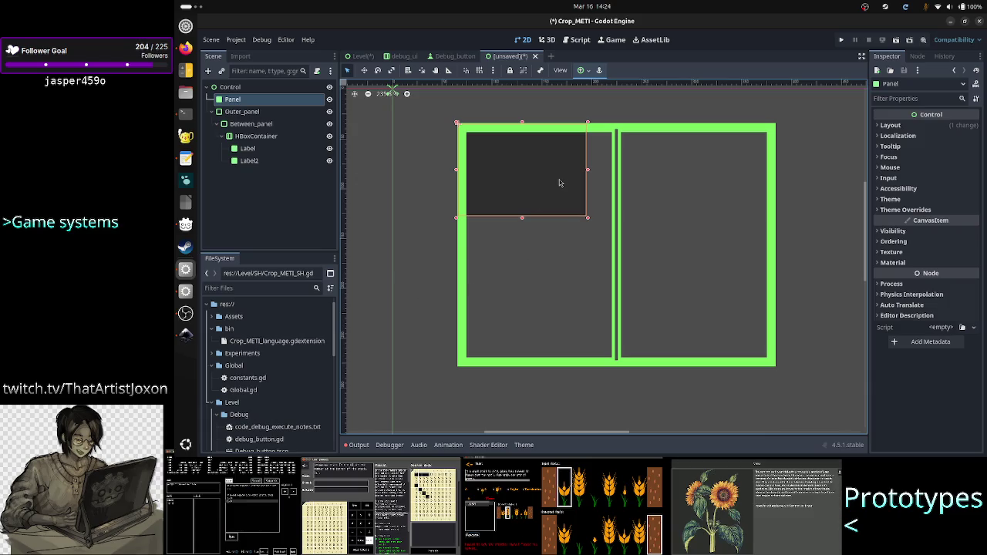
Shrink the dark Panel to a thin sliver, then delete it
{"action": "left_click", "coordinate": [525, 185]}
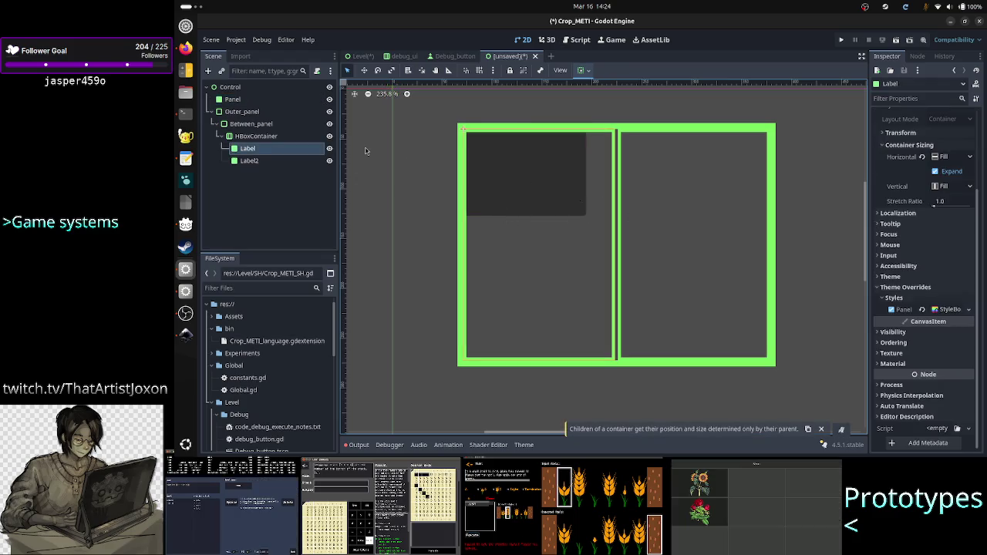
{"action": "left_click", "coordinate": [236, 100]}
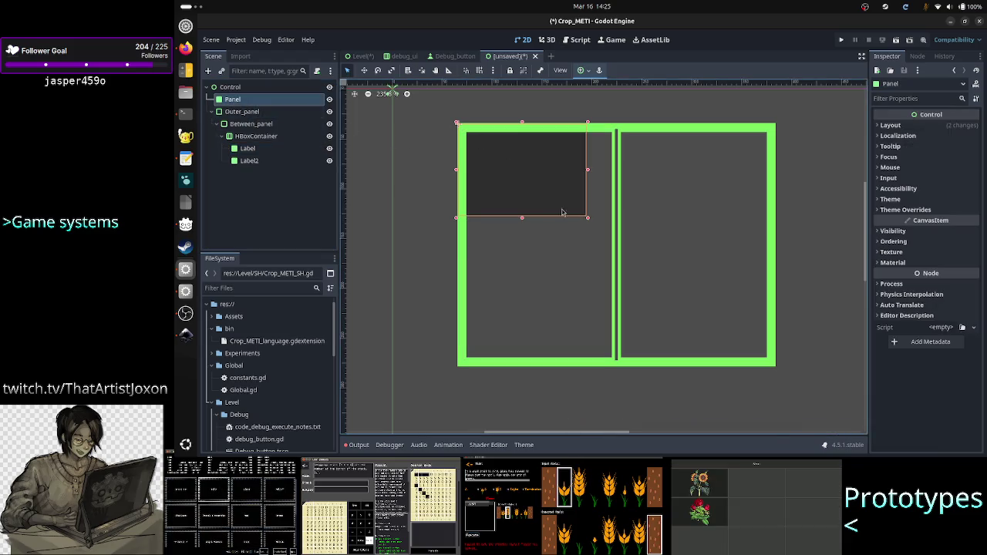
{"action": "mouse_move", "coordinate": [589, 219]}
{"action": "left_mouse_down"}
{"action": "mouse_move", "coordinate": [465, 203]}
{"action": "mouse_move", "coordinate": [439, 189]}
{"action": "mouse_move", "coordinate": [425, 153]}
{"action": "mouse_move", "coordinate": [520, 179]}
{"action": "left_mouse_up"}
{"action": "left_click", "coordinate": [488, 164]}
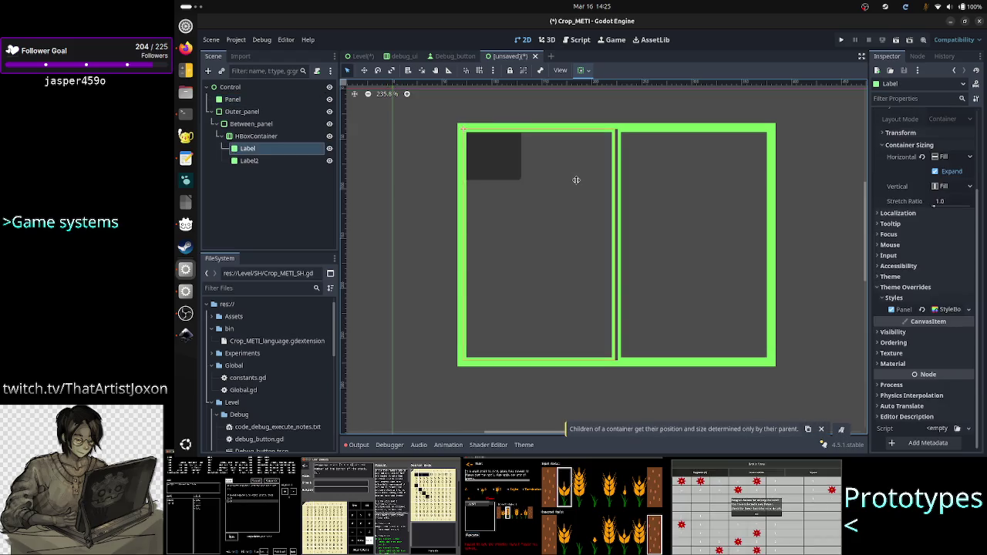
{"action": "left_click", "coordinate": [233, 100]}
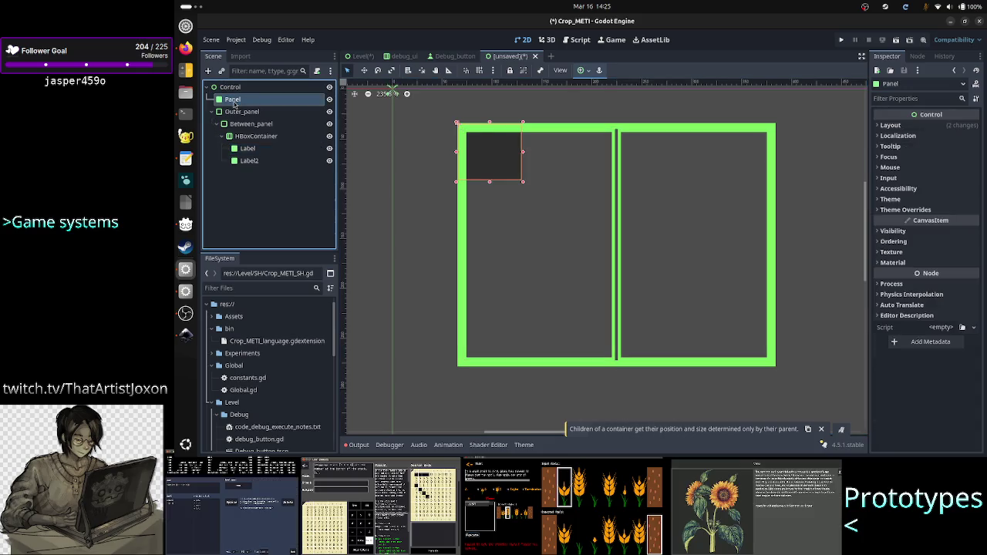
{"action": "key", "text": "Delete"}
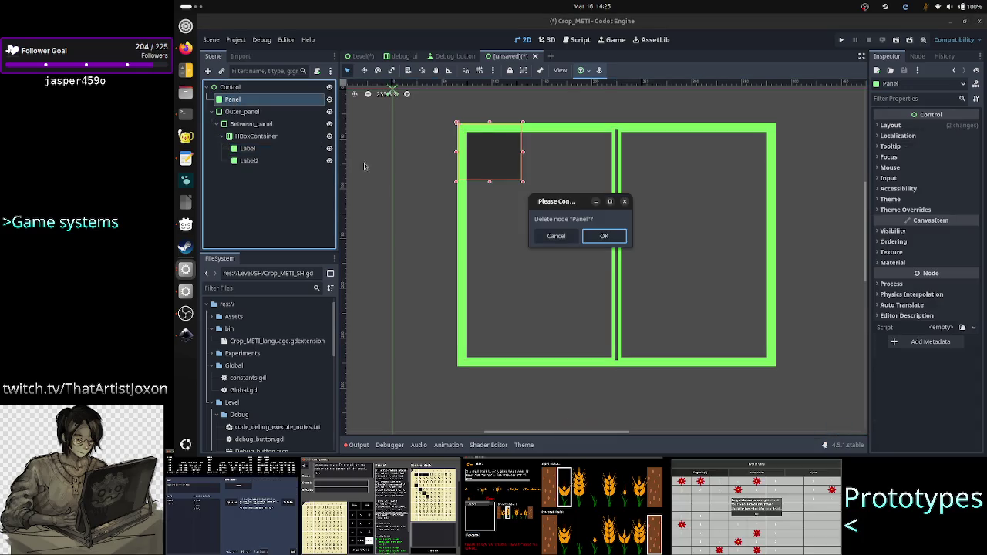
{"action": "left_click", "coordinate": [602, 235]}
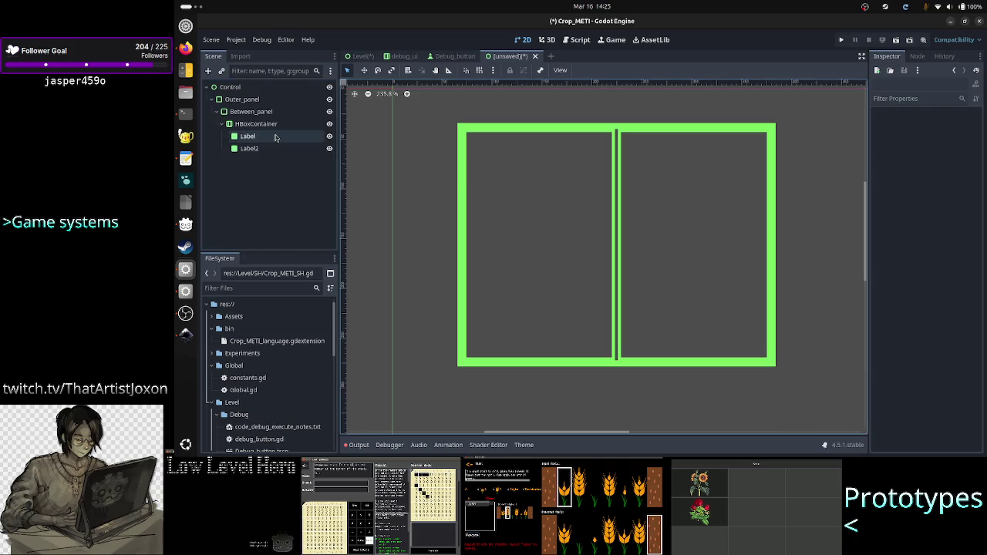
{"action": "left_click", "coordinate": [236, 87]}
Create a Panel under Control and drag it into a thin full-height strip on the frame's right edge
{"action": "left_click", "coordinate": [207, 70]}
{"action": "type", "text": "panel"}
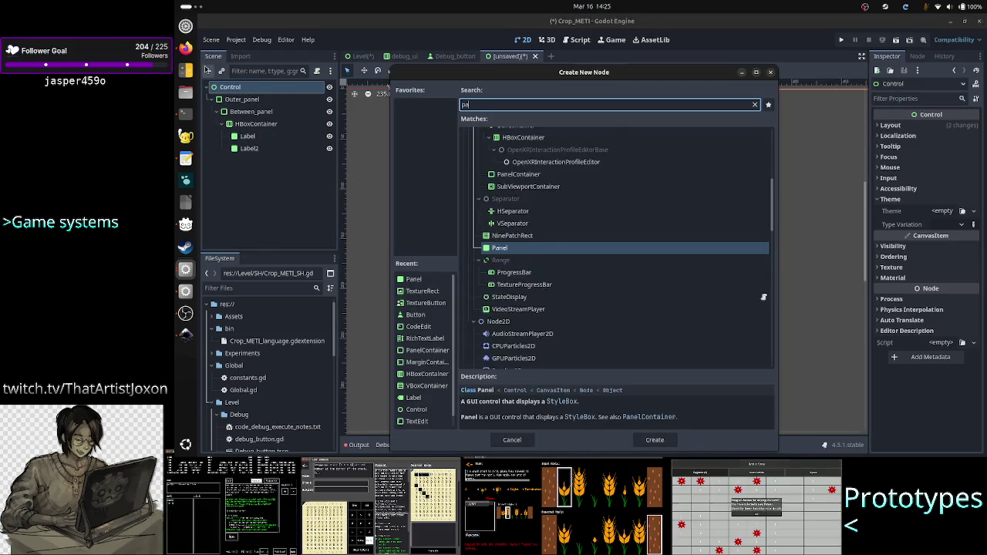
{"action": "key", "text": "Return"}
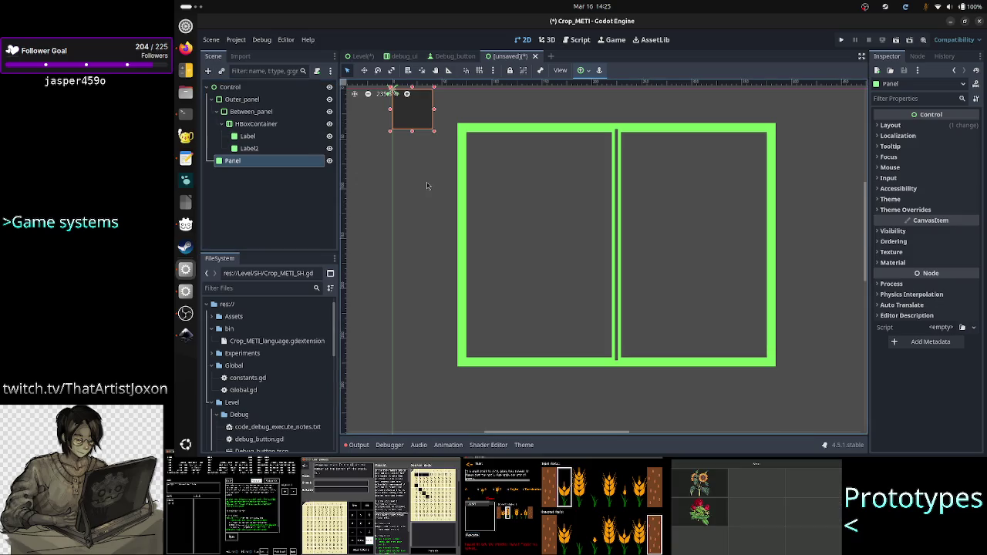
{"action": "mouse_move", "coordinate": [424, 112]}
{"action": "left_mouse_down"}
{"action": "mouse_move", "coordinate": [633, 137]}
{"action": "mouse_move", "coordinate": [682, 165]}
{"action": "mouse_move", "coordinate": [810, 155]}
{"action": "mouse_move", "coordinate": [777, 157]}
{"action": "mouse_move", "coordinate": [789, 156]}
{"action": "mouse_move", "coordinate": [797, 367]}
{"action": "left_mouse_up"}
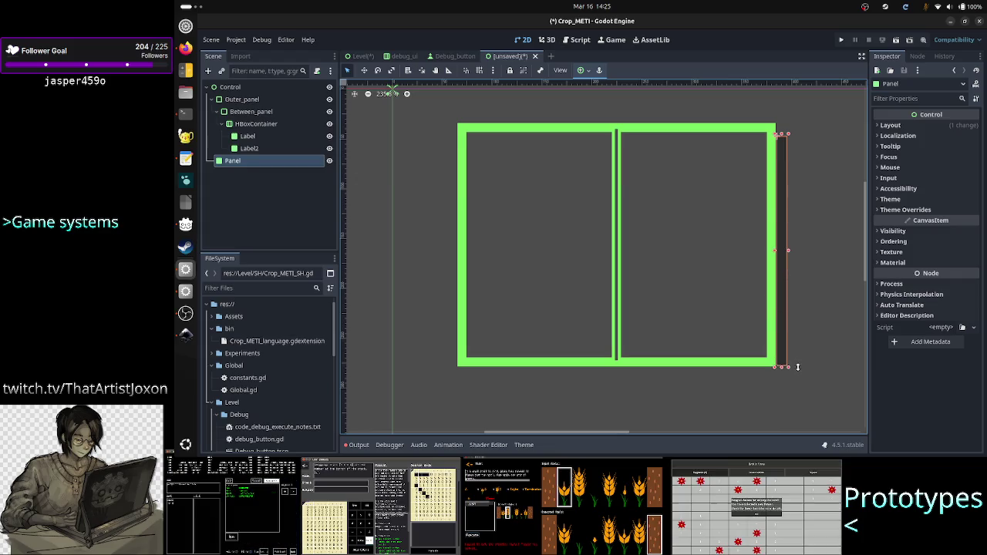
{"action": "left_click", "coordinate": [835, 359]}
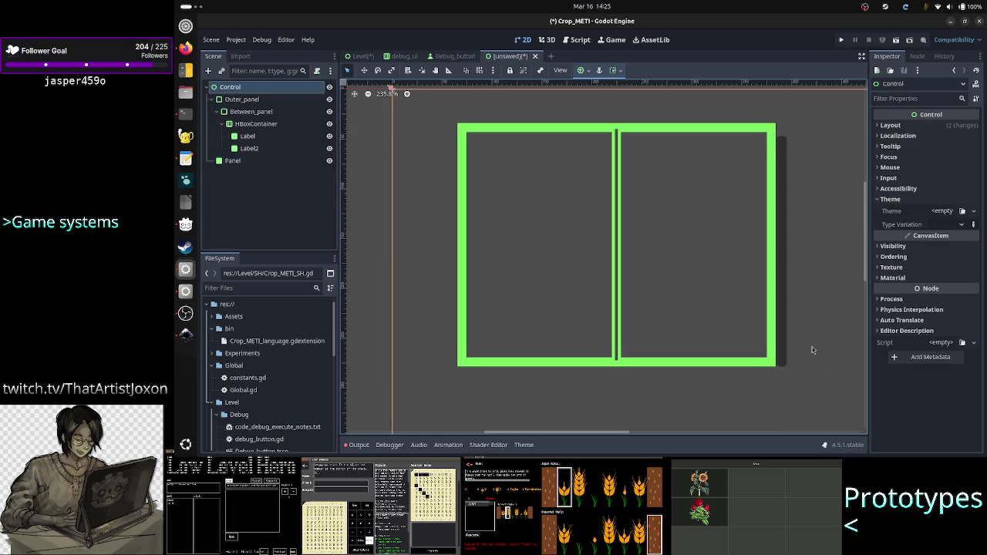
Create Panel2 under Control and drag it into a thin dark strip below the frame's bottom edge
{"action": "left_click", "coordinate": [787, 313]}
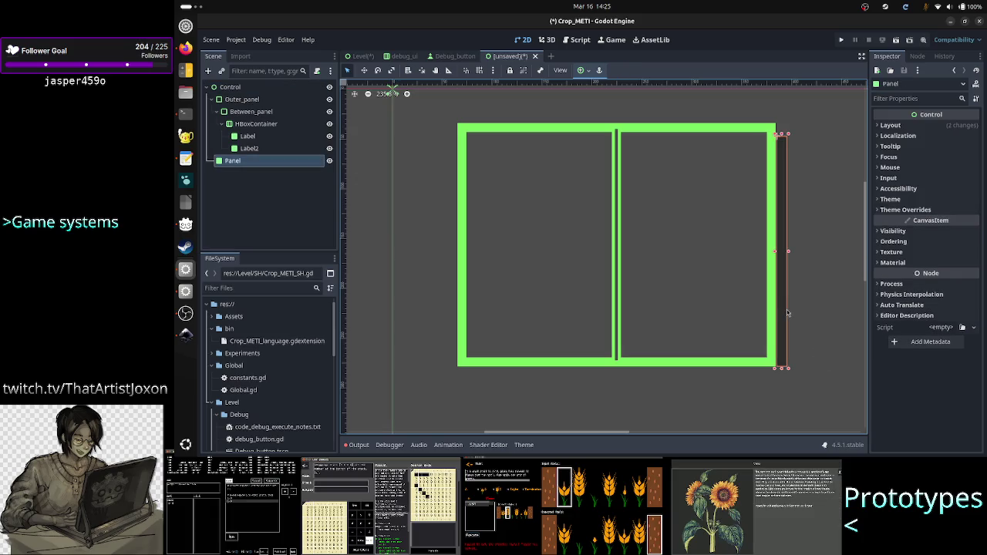
{"action": "left_click", "coordinate": [230, 86]}
{"action": "left_click", "coordinate": [208, 70]}
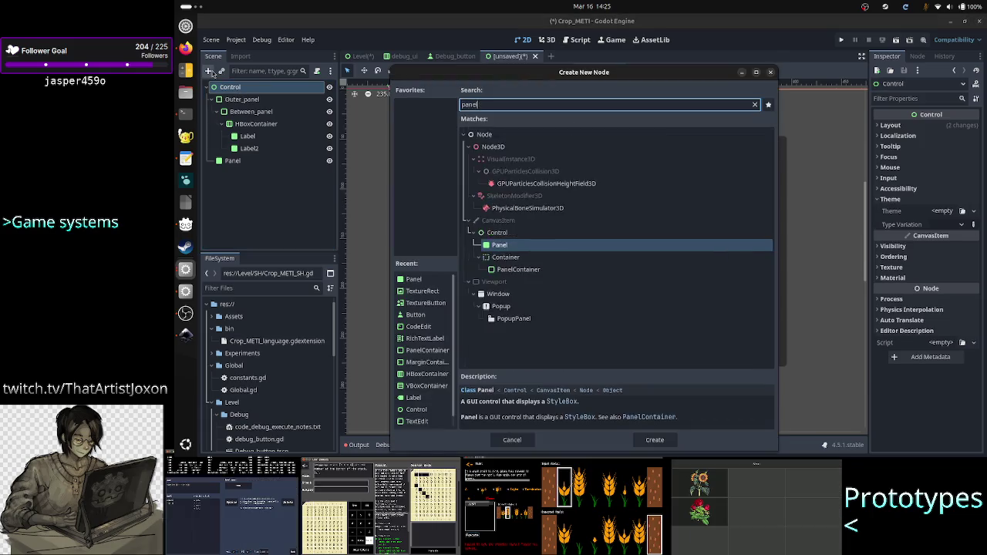
{"action": "key", "text": "Return"}
{"action": "mouse_move", "coordinate": [426, 113]}
{"action": "left_mouse_down"}
{"action": "mouse_move", "coordinate": [414, 212]}
{"action": "mouse_move", "coordinate": [459, 356]}
{"action": "mouse_move", "coordinate": [489, 389]}
{"action": "mouse_move", "coordinate": [497, 386]}
{"action": "mouse_move", "coordinate": [483, 370]}
{"action": "mouse_move", "coordinate": [786, 367]}
{"action": "left_mouse_up"}
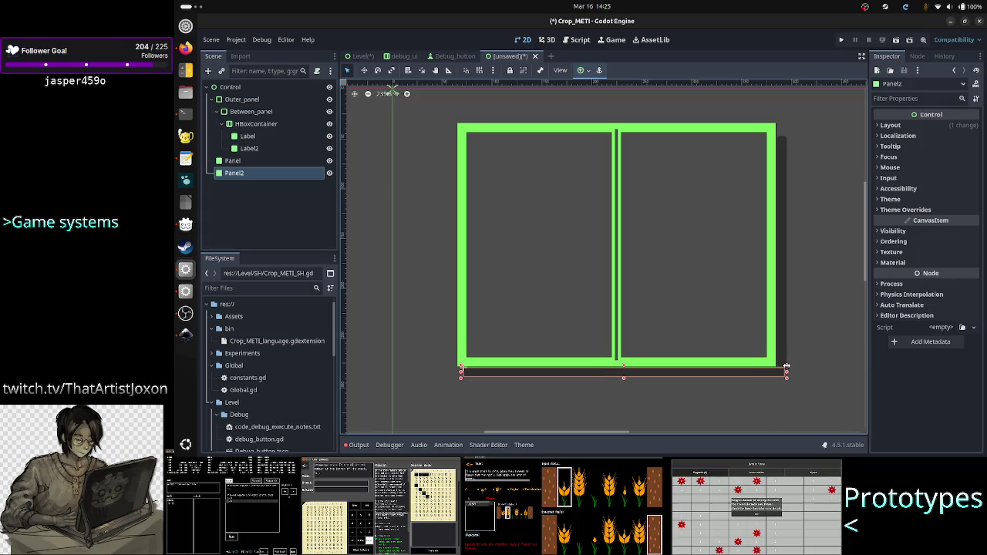
{"action": "left_click", "coordinate": [822, 354]}
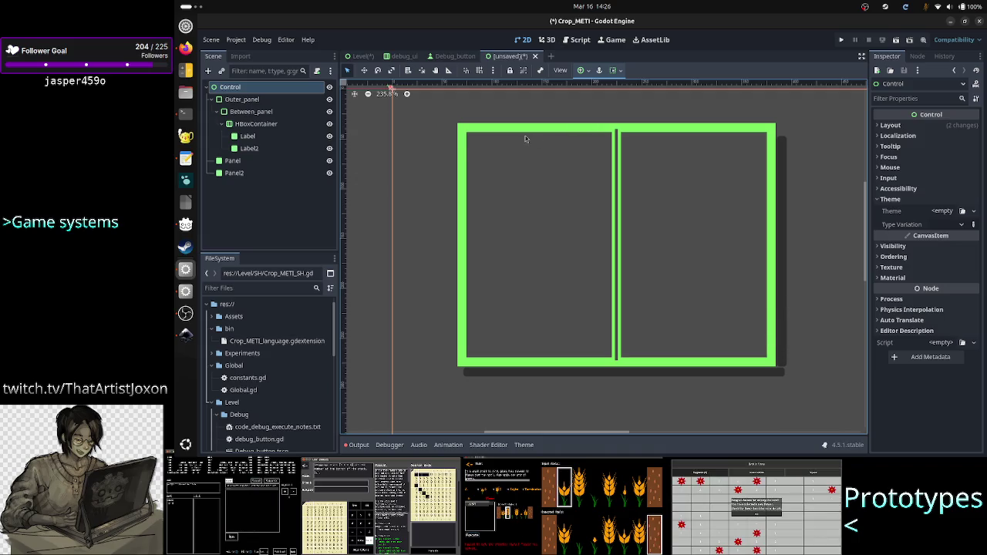
{"action": "left_click", "coordinate": [242, 100]}
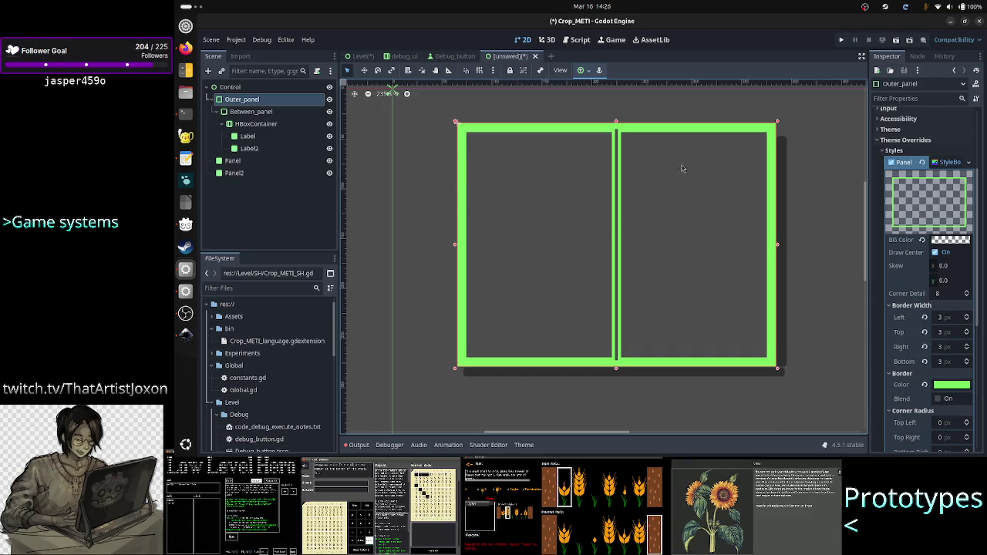
{"action": "left_click", "coordinate": [785, 190]}
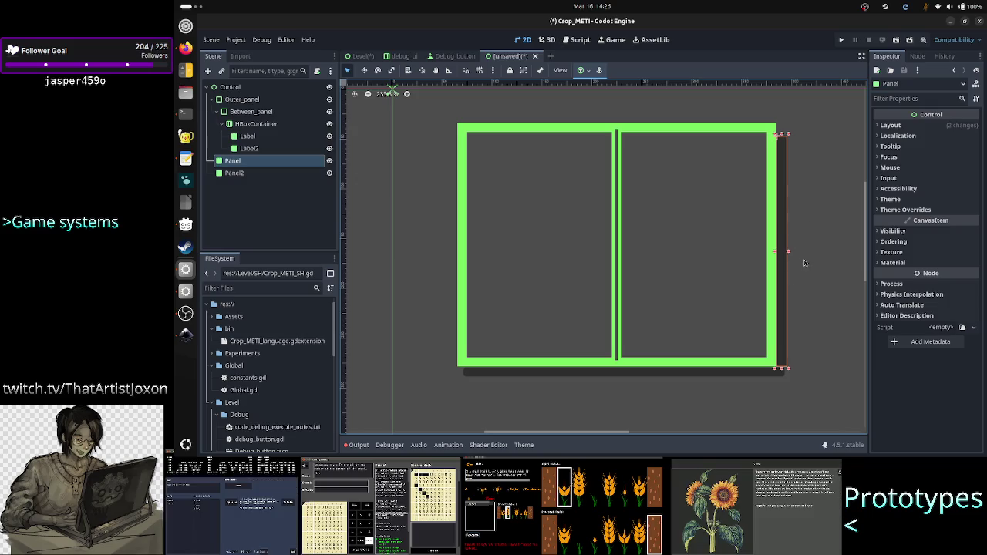
{"action": "left_click", "coordinate": [796, 135]}
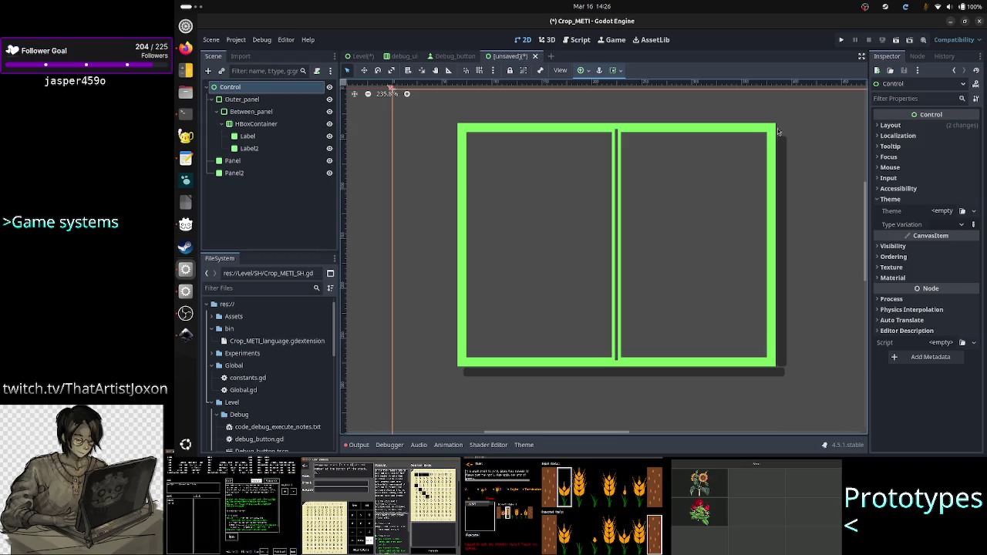
{"action": "left_click", "coordinate": [784, 218]}
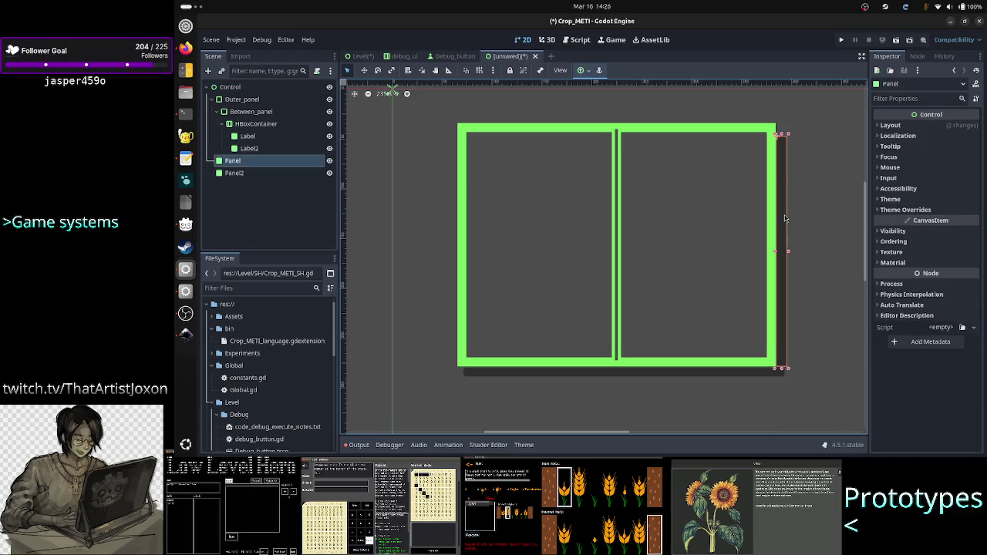
{"action": "left_click", "coordinate": [654, 371]}
{"action": "left_click", "coordinate": [499, 392]}
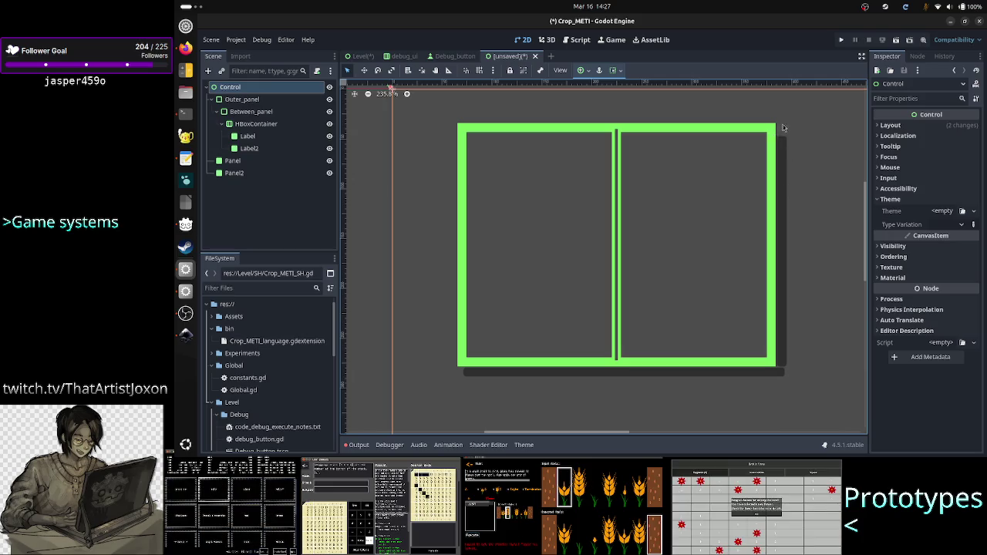
{"action": "left_click", "coordinate": [783, 199]}
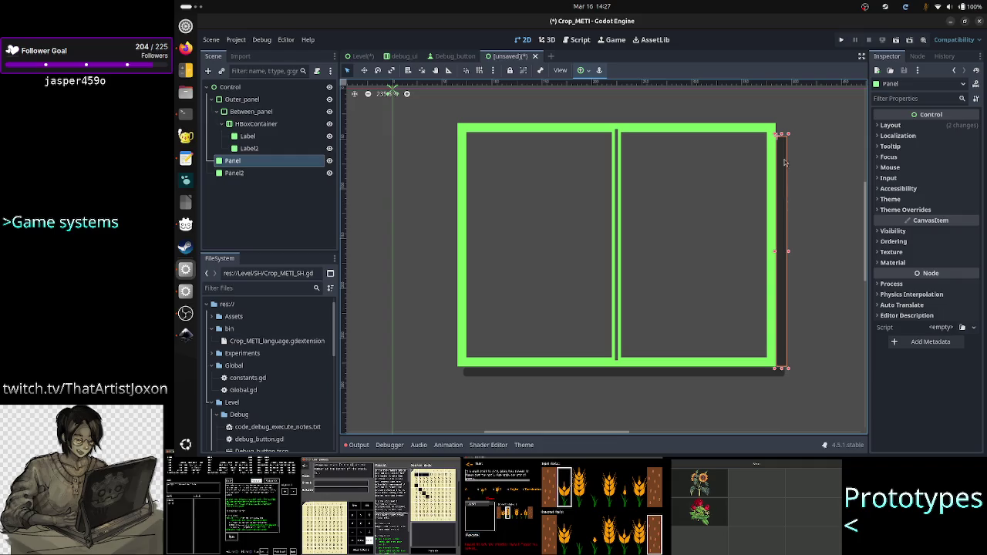
{"action": "left_click", "coordinate": [780, 130]}
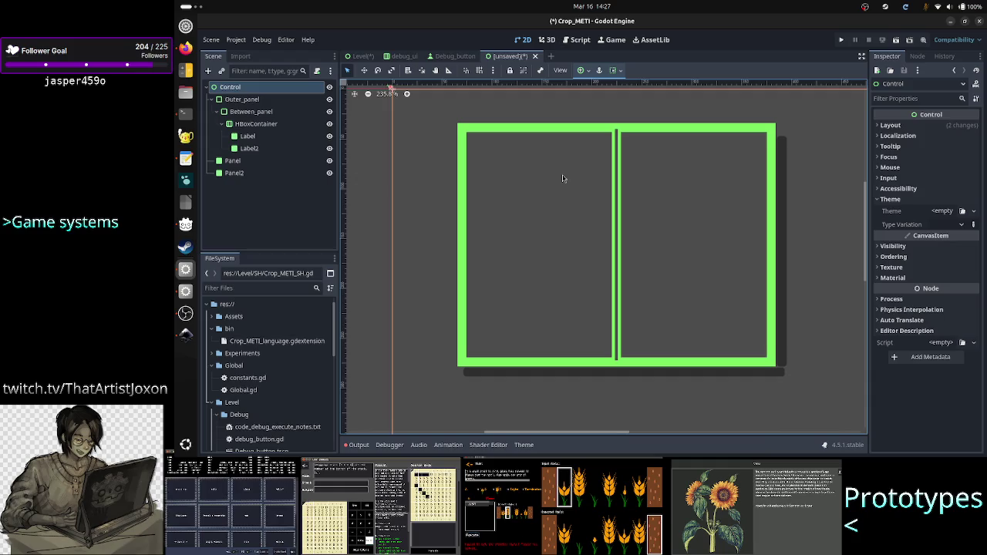
Delete the right-edge shadow Panel
{"action": "left_click", "coordinate": [781, 215]}
{"action": "key", "text": "Delete"}
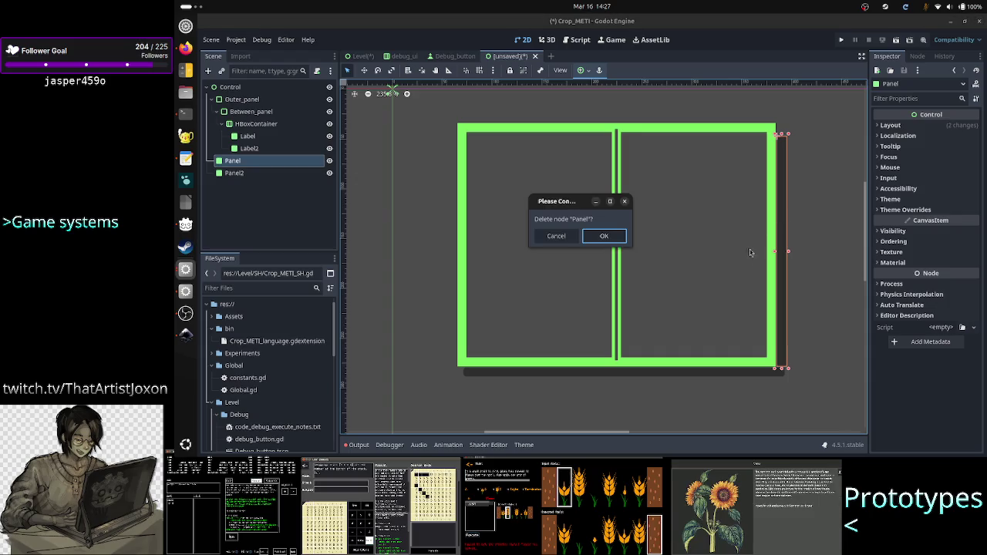
{"action": "left_click", "coordinate": [602, 237]}
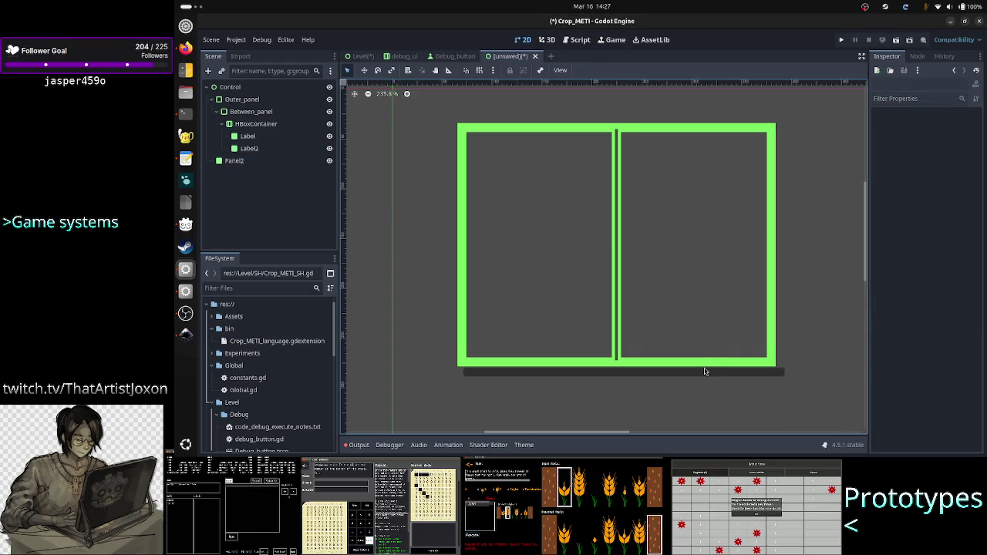
Delete Panel2, the bottom shadow strip
{"action": "left_click", "coordinate": [727, 377]}
{"action": "key", "text": "Delete"}
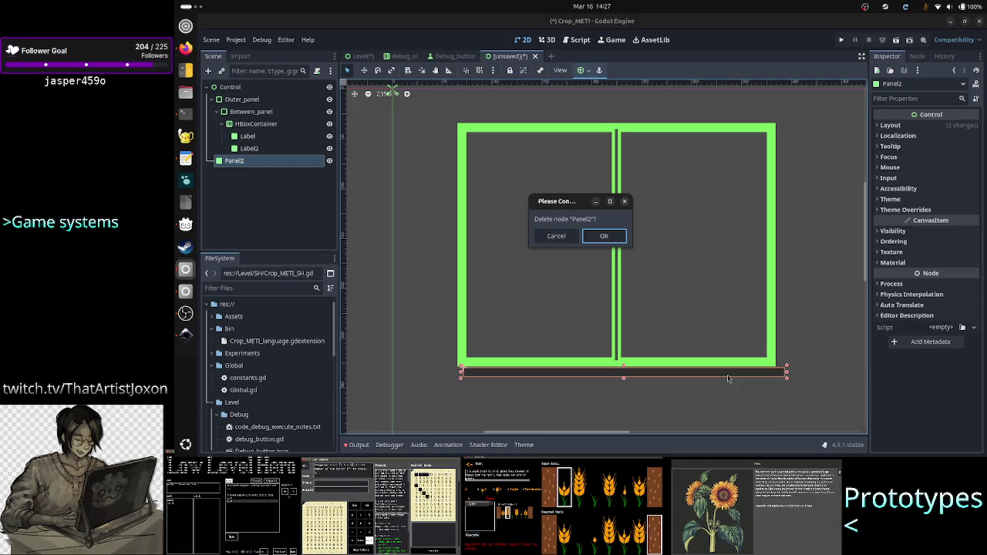
{"action": "left_click", "coordinate": [612, 241]}
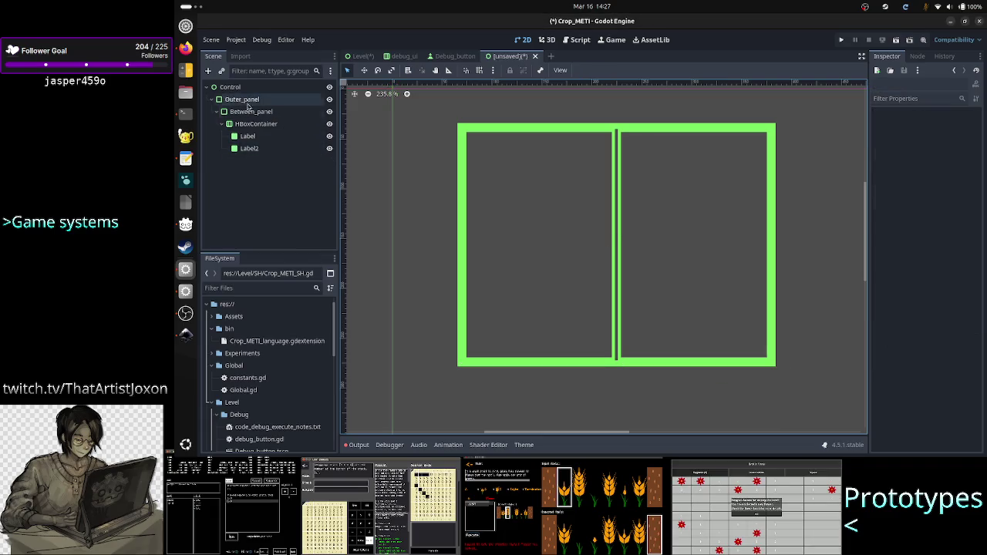
Create a new Panel under Control and drag it into a small square at the frame's top-left corner
{"action": "left_click", "coordinate": [208, 71]}
{"action": "type", "text": "panel"}
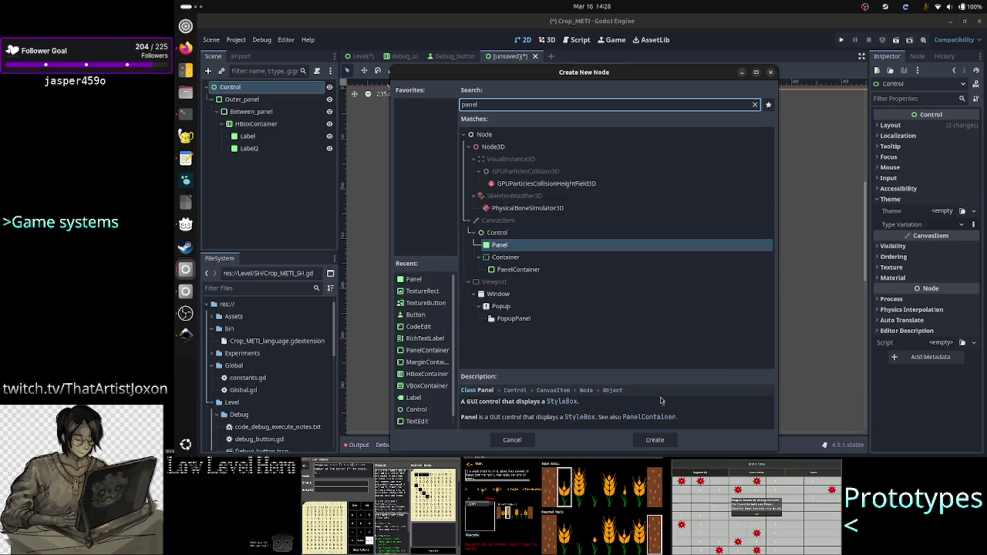
{"action": "left_click", "coordinate": [656, 441]}
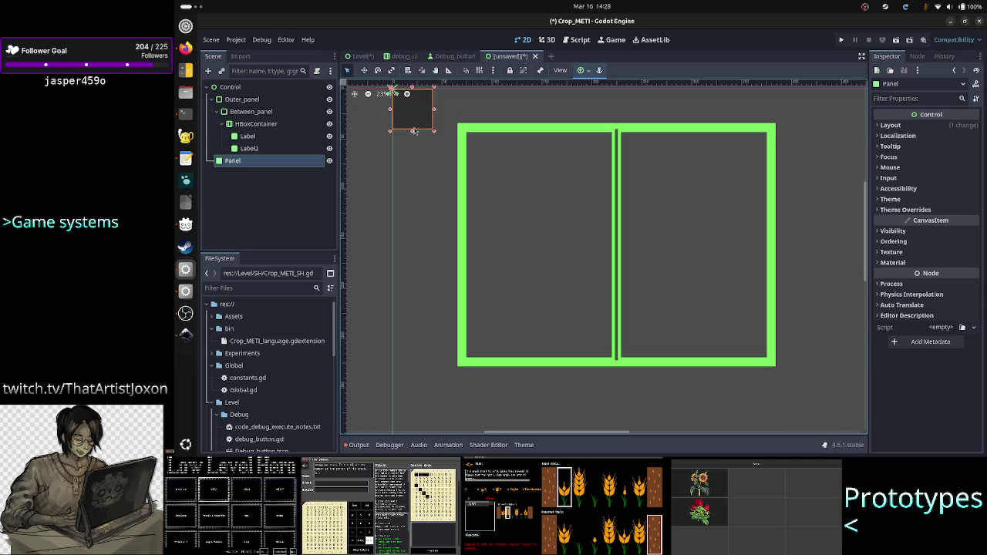
{"action": "left_click_drag", "start_coordinate": [417, 123], "coordinate": [481, 170]}
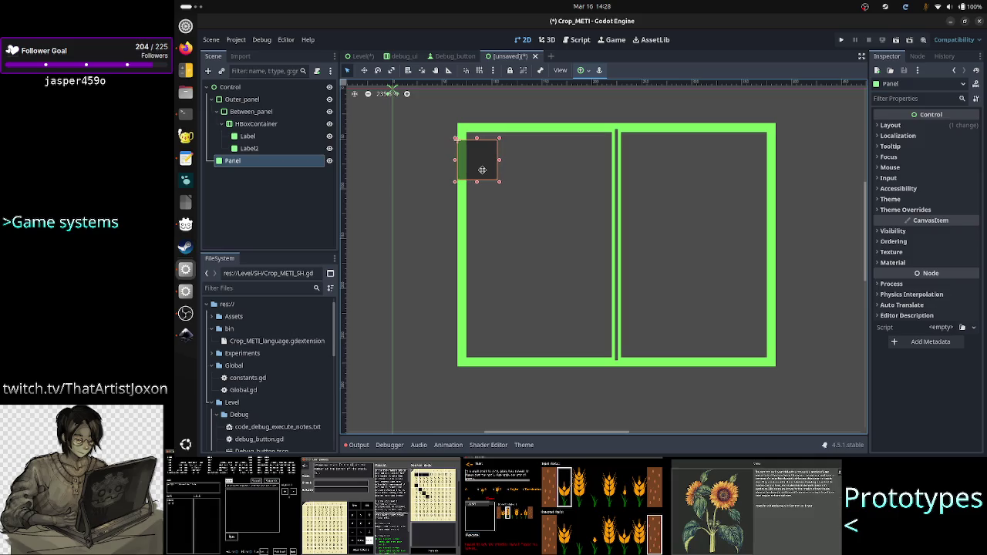